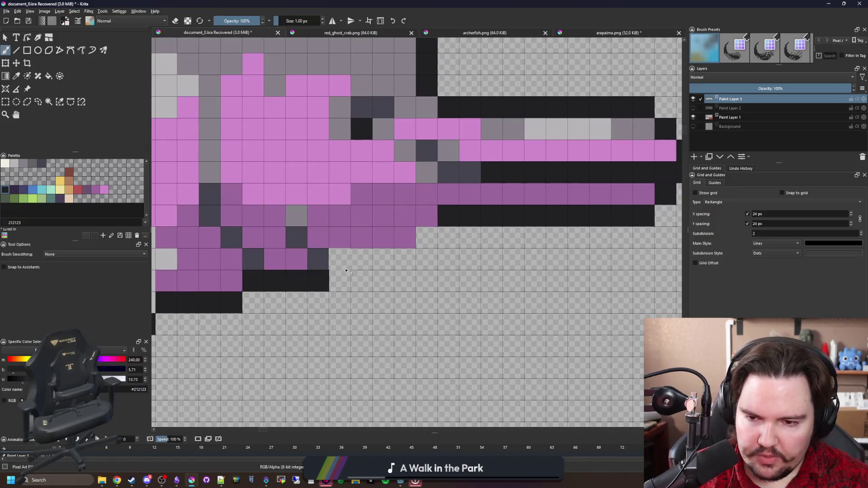
- Zoom out and draw a rectangular selection around the pink dolphin sprite
key("minus")
key("minus")
key("minus")
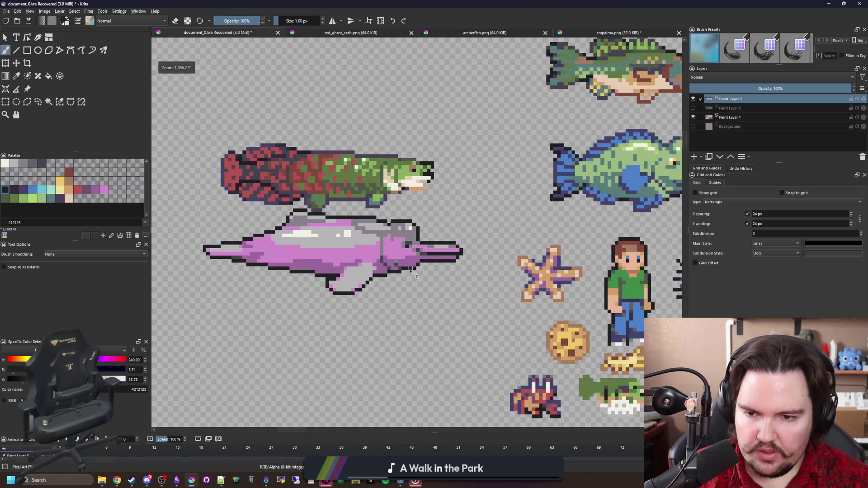
left_click(5, 101)
mouse_move(478, 321)
left_mouse_down()
mouse_move(216, 216)
mouse_move(189, 216)
left_mouse_up()
scroll(329, 229, "up", 4)
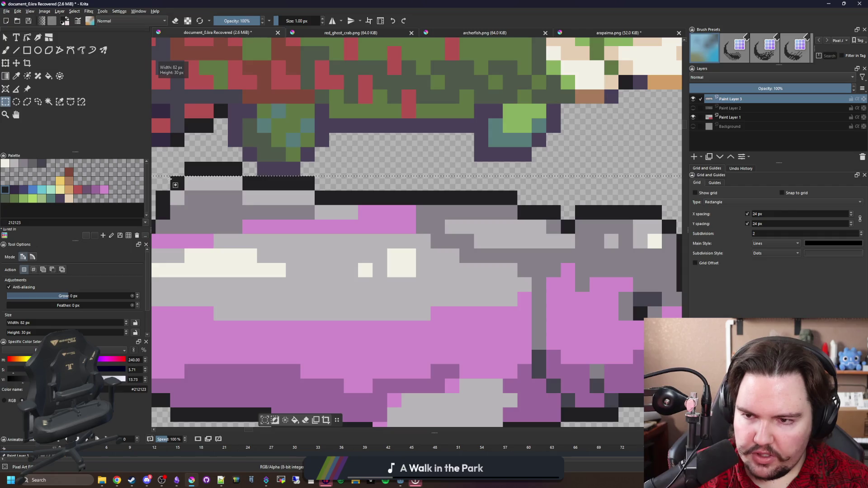
left_click_drag(170, 176, 245, 153)
- Move the selected dolphin down, clear of the red-and-green fish above
key("t")
key("minus")
key("minus")
key("minus")
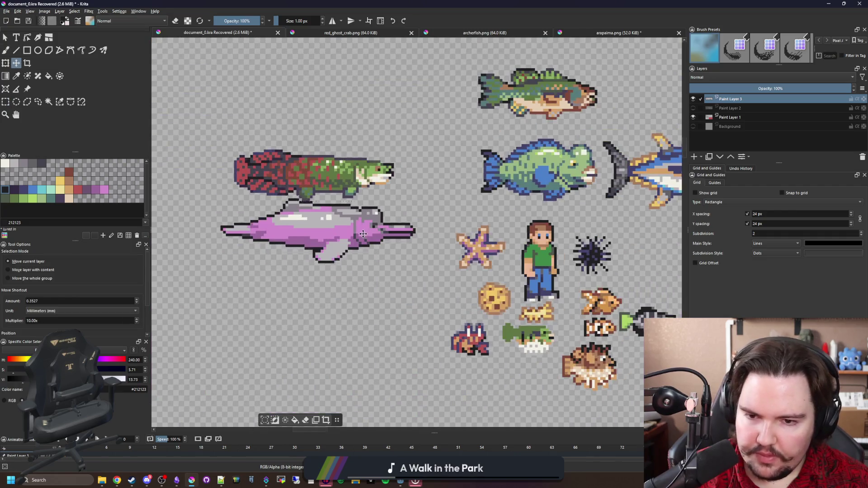
left_click_drag(364, 233, 368, 272)
scroll(368, 272, "down", 1)
scroll(328, 280, "up", 3)
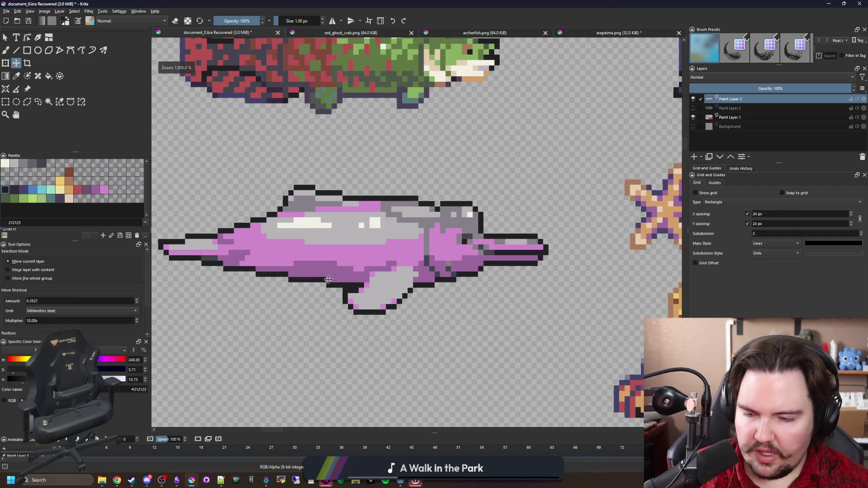
- Return to the brush and bring up the dolphin reference photo
key("b")
scroll(379, 254, "up", 1)
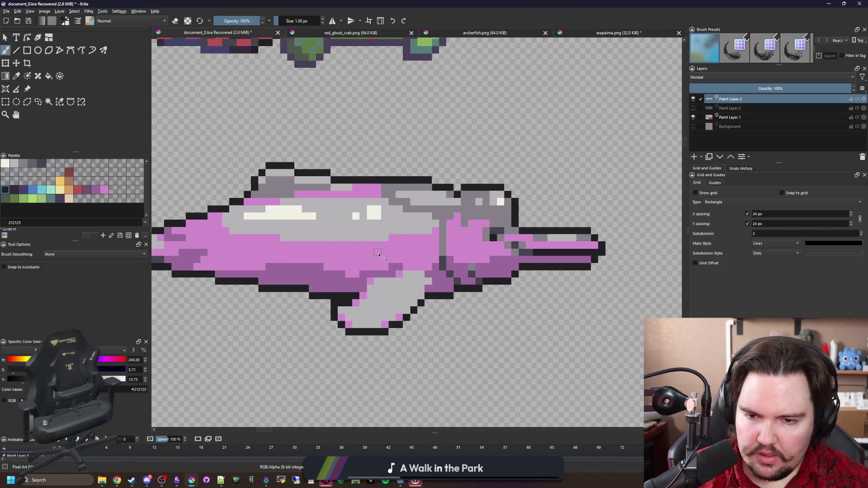
scroll(380, 255, "down", 2)
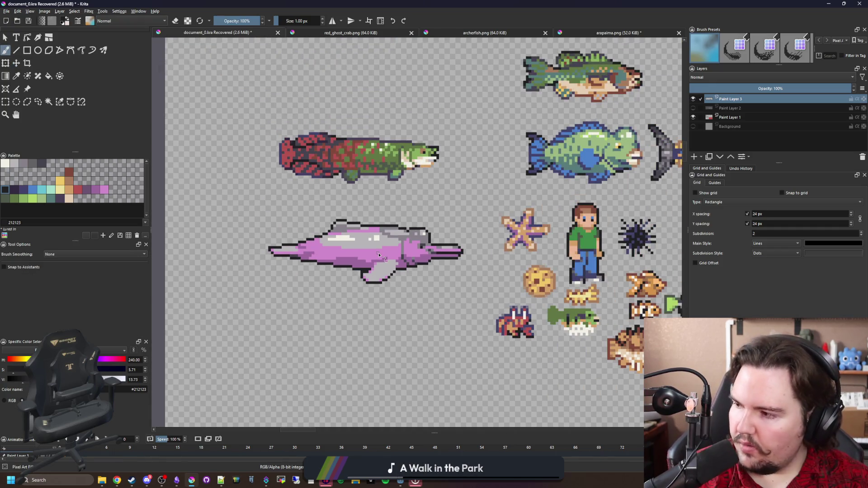
key("alt+Tab")
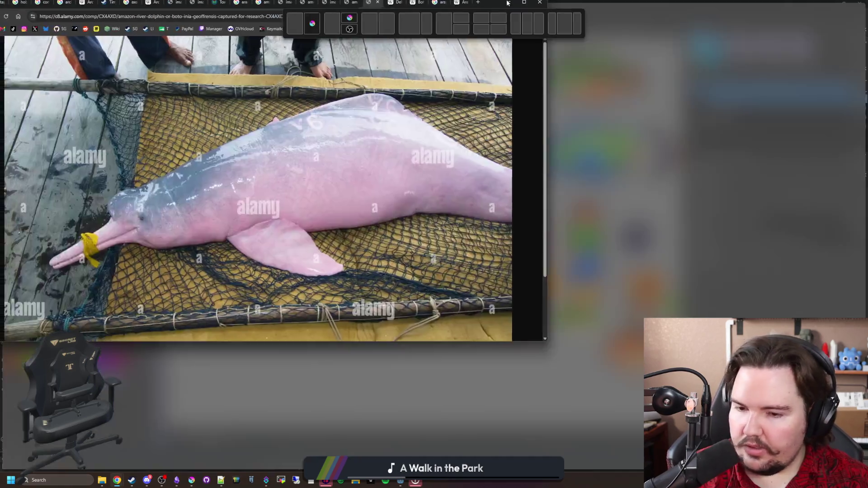
- Zoom in and out on the Amazon river dolphin reference photo
scroll(561, 301, "up", 4)
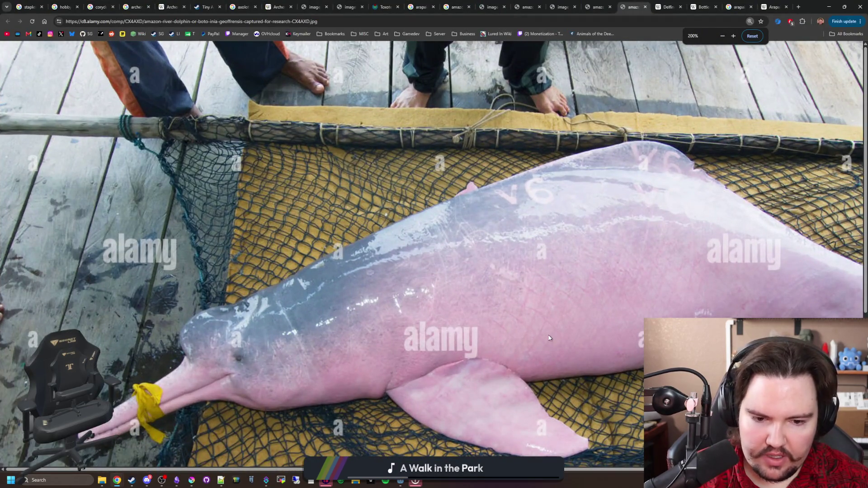
scroll(627, 256, "down", 1)
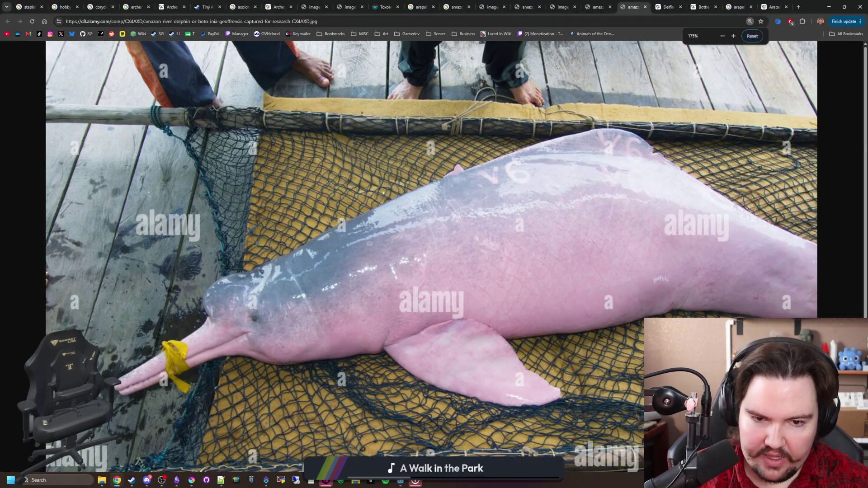
scroll(721, 83, "up", 1)
scroll(721, 82, "down", 1)
- Compare the reference tabs, including the female and calf colouring illustration, then minimize Chrome
left_click(670, 3)
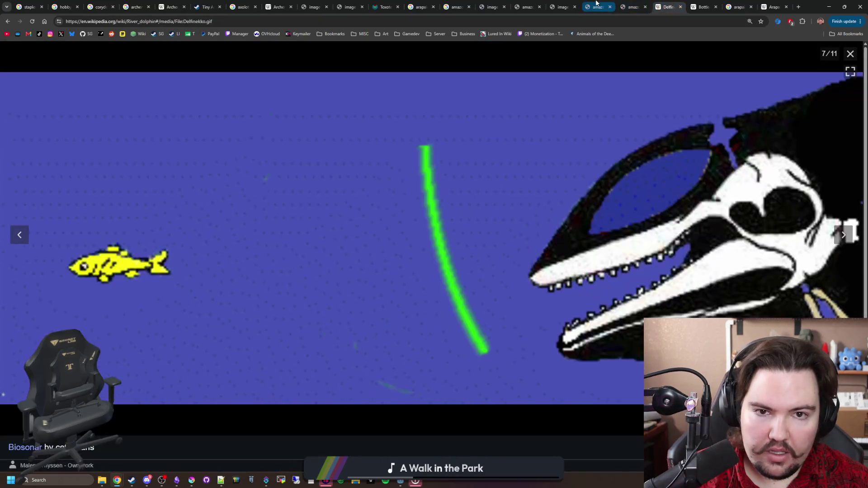
left_click(597, 3)
left_click(577, 3)
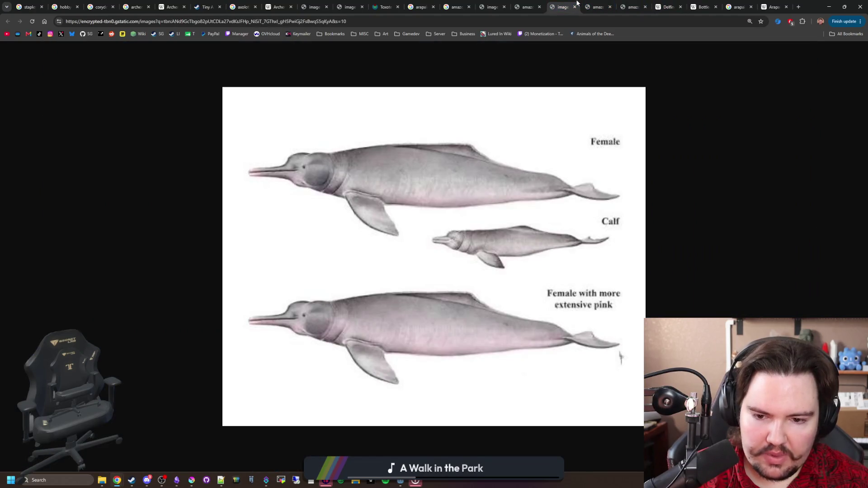
scroll(471, 231, "up", 1)
scroll(471, 232, "up", 1)
scroll(473, 251, "down", 1)
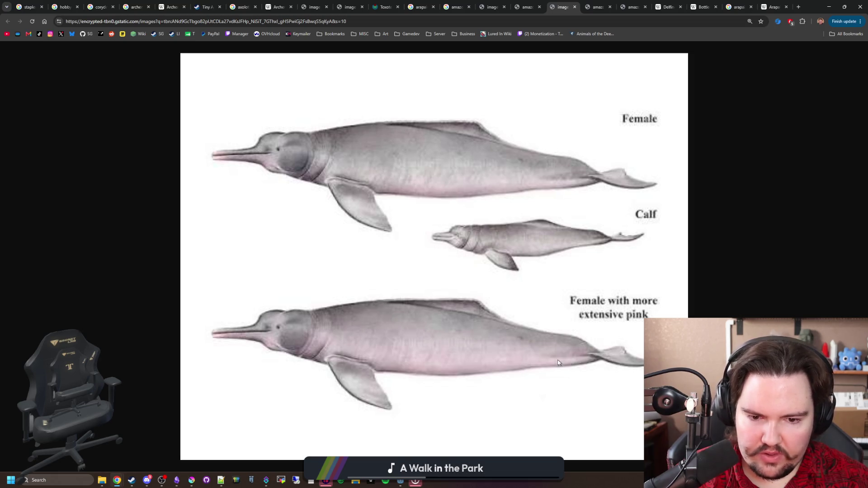
left_click(829, 6)
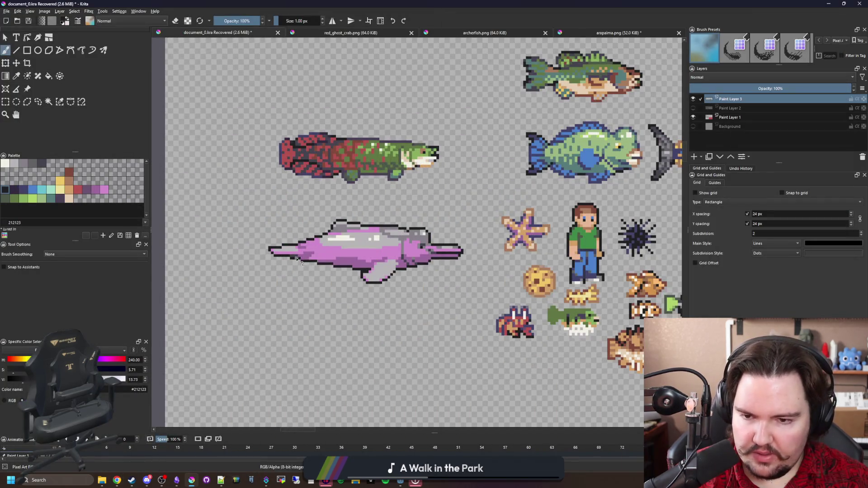
- Sample the dolphin's dark purple and paint a dark purple line along the fin
scroll(297, 260, "up", 3)
key("p")
scroll(294, 256, "up", 6)
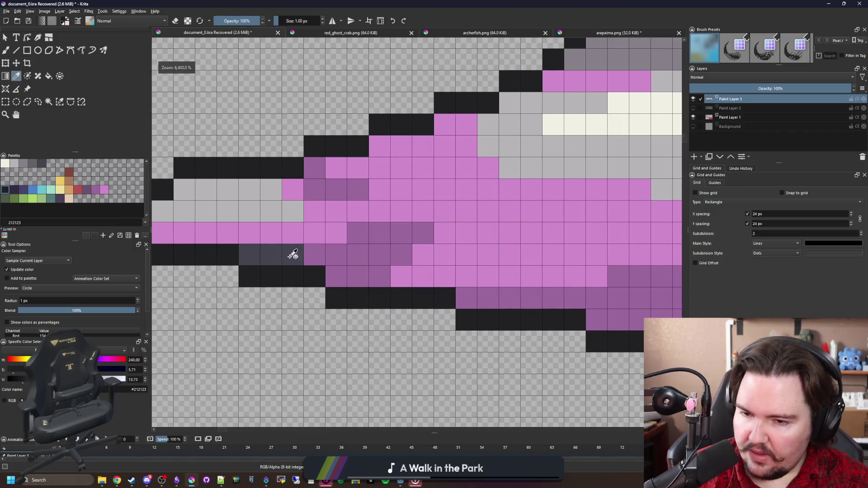
left_click(308, 254)
left_click_drag(381, 240, 267, 264)
key("b")
mouse_move(309, 236)
left_mouse_down()
mouse_move(439, 258)
mouse_move(411, 285)
mouse_move(333, 284)
mouse_move(349, 279)
left_mouse_up()
- Add a light pink pixel, a row of grey body pixels and two cream highlights
left_click(333, 224, "ctrl")
left_click(315, 239)
left_click(427, 199, "ctrl")
left_click(520, 148, "ctrl")
- Paint dark blue-grey pixels along the dolphin's belly and lower body
scroll(262, 277, "down", 8)
scroll(264, 277, "down", 4)
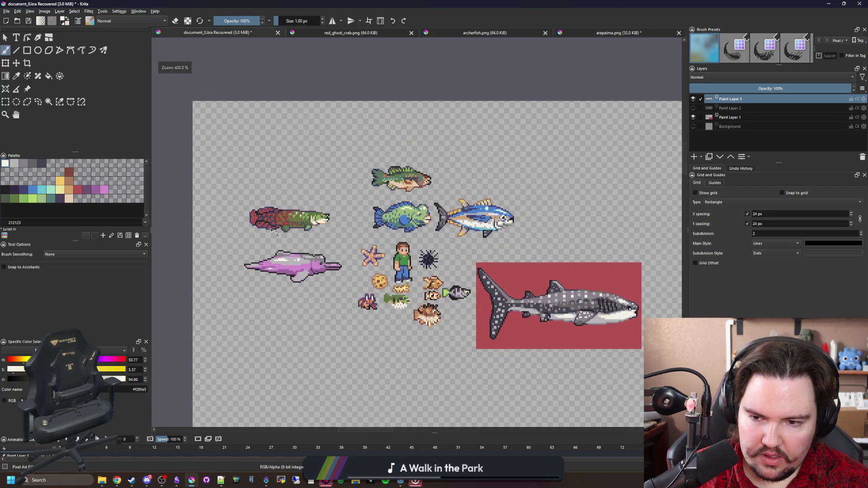
scroll(279, 229, "down", 1)
scroll(262, 271, "up", 10)
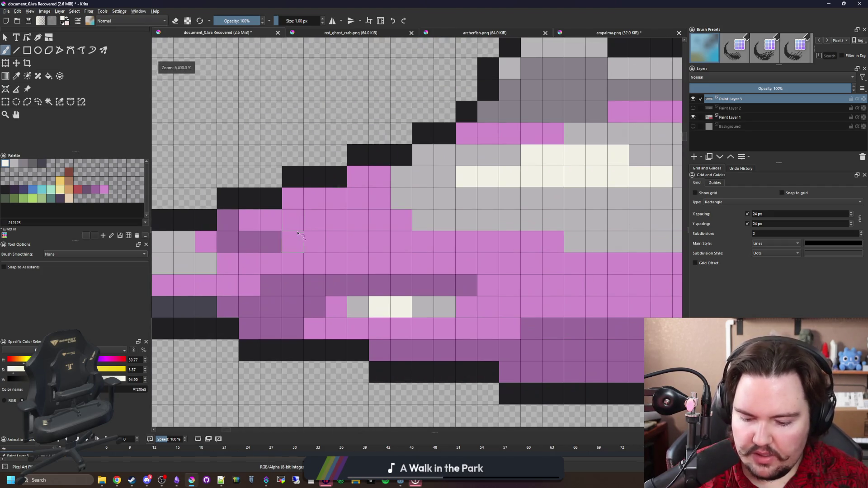
left_click(25, 191)
left_click(222, 315)
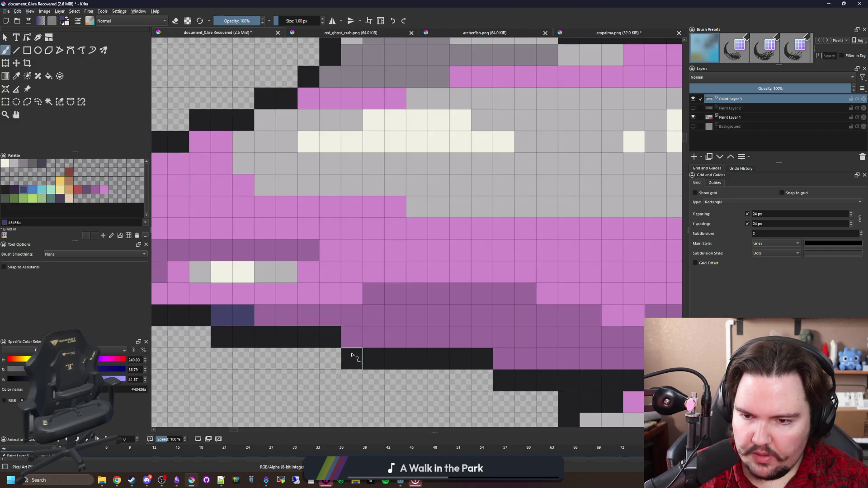
left_click_drag(374, 337, 353, 337)
scroll(354, 337, "down", 1)
left_click_drag(439, 343, 417, 342)
- Sample the dark purple again and pan over to the dolphin's head and top edge
scroll(342, 359, "down", 2)
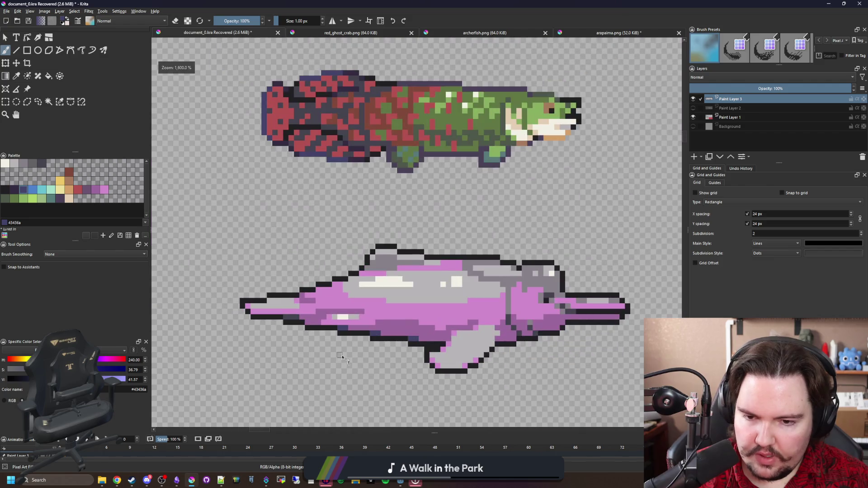
scroll(342, 359, "up", 1)
scroll(344, 346, "up", 3)
scroll(346, 344, "down", 3)
scroll(369, 291, "up", 2)
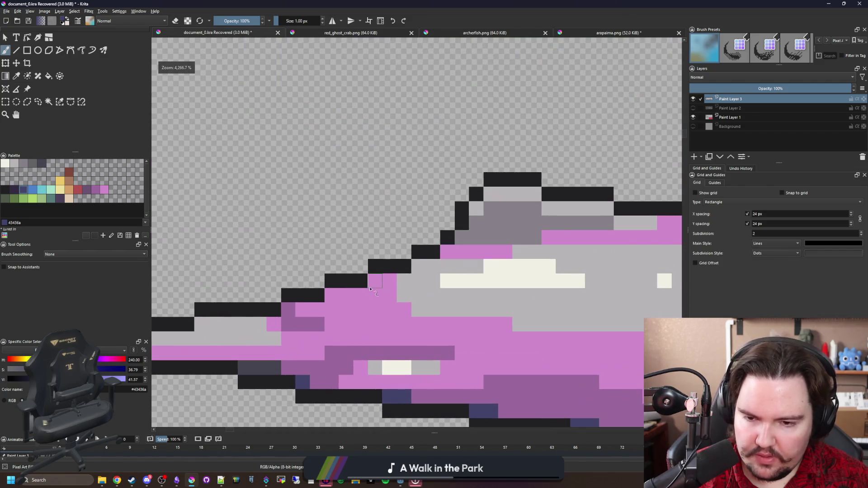
scroll(370, 289, "down", 1)
left_click(360, 374, "ctrl")
scroll(360, 283, "down", 2)
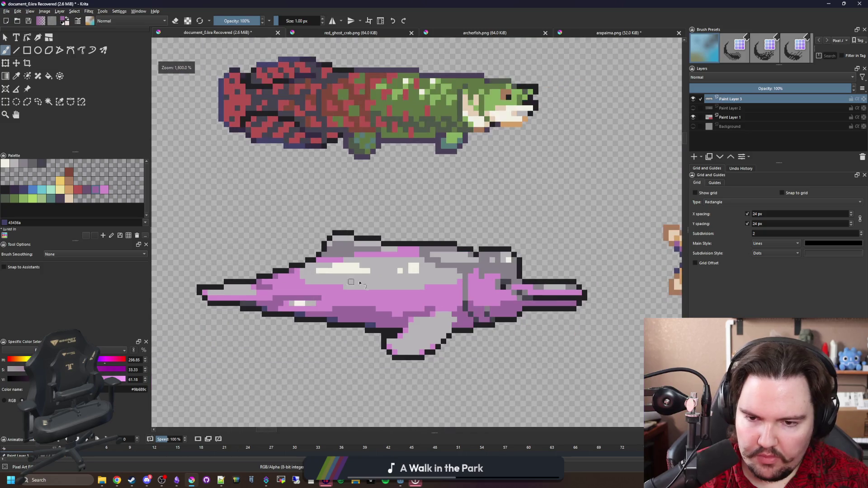
scroll(483, 303, "up", 2)
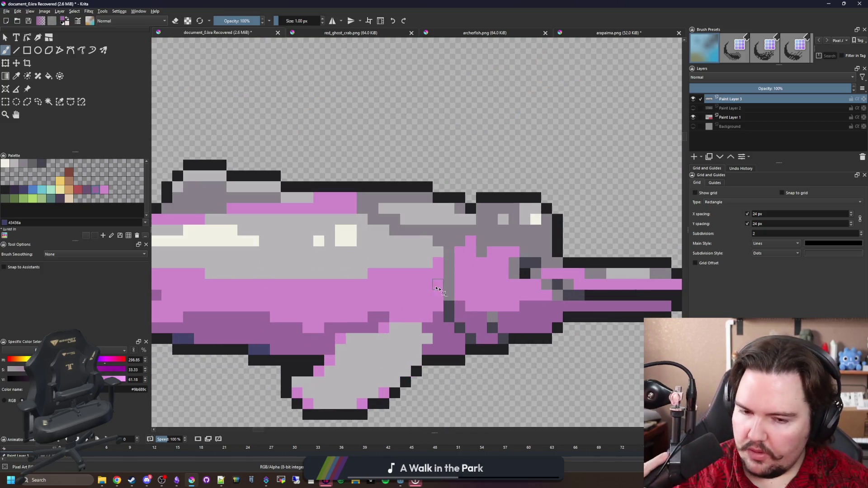
left_click_drag(471, 300, 393, 297)
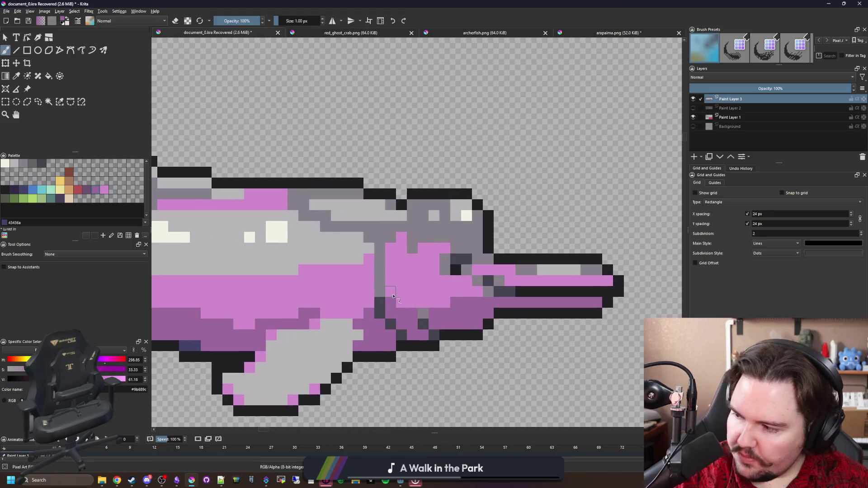
scroll(453, 306, "up", 1)
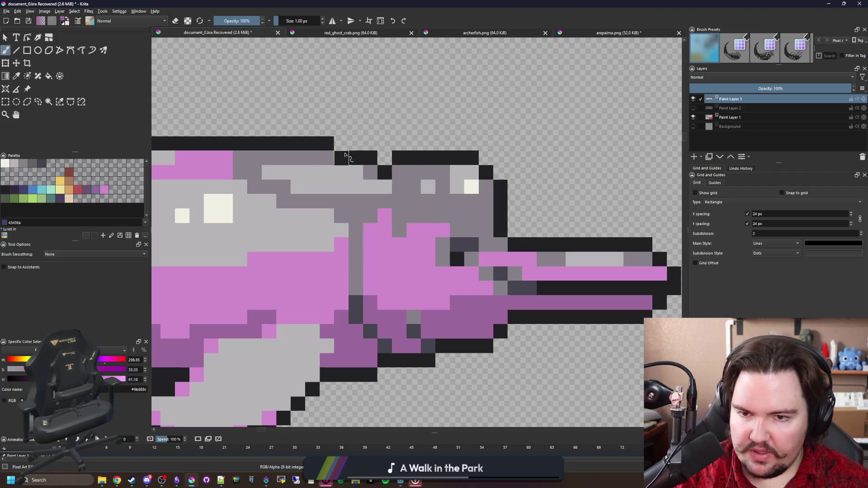
left_click_drag(341, 187, 410, 213)
scroll(459, 190, "up", 1)
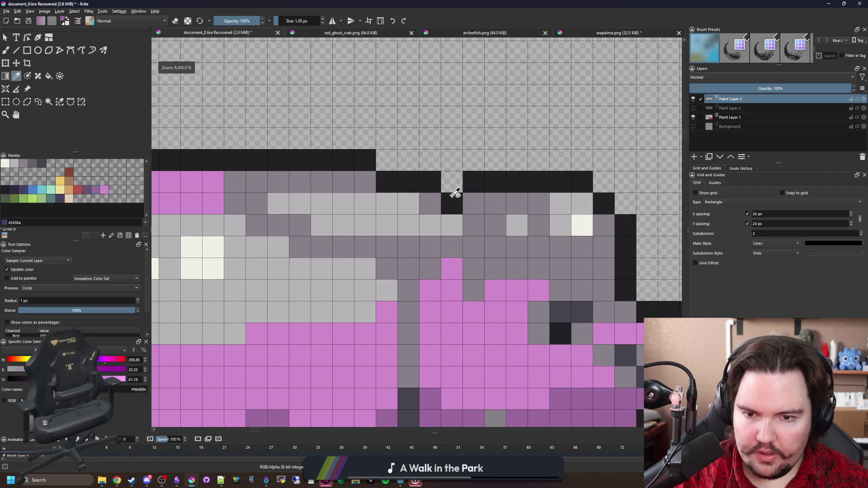
- Paint two near-black outline pixels and erase one pixel from the top outline
left_click(451, 199, "ctrl")
left_click(474, 203)
left_click(452, 181)
key("e")
left_click(481, 179)
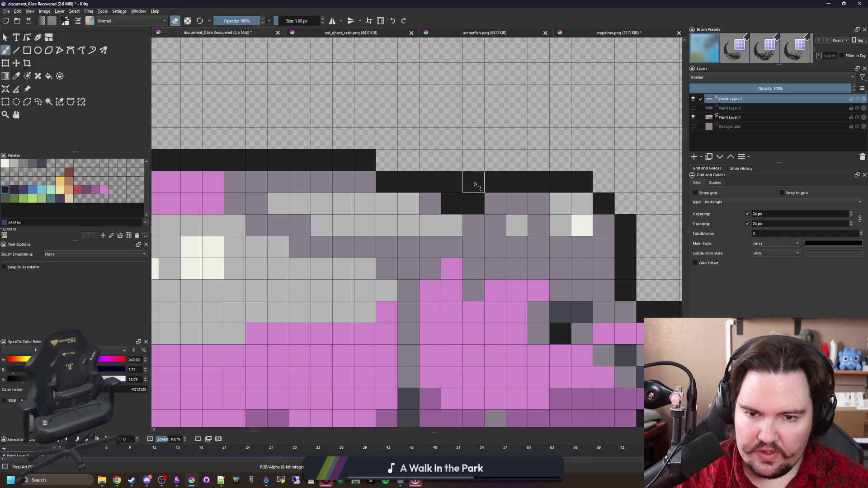
- Sample the mid grey and paint four head pixels grey
left_click(454, 200, "ctrl")
key("e")
left_click(452, 203)
key("e")
key("p")
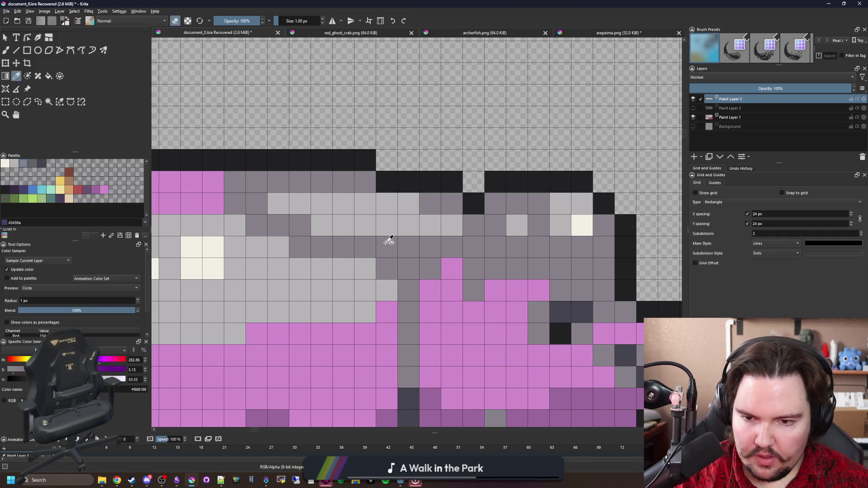
key("b")
left_click_drag(322, 203, 278, 206)
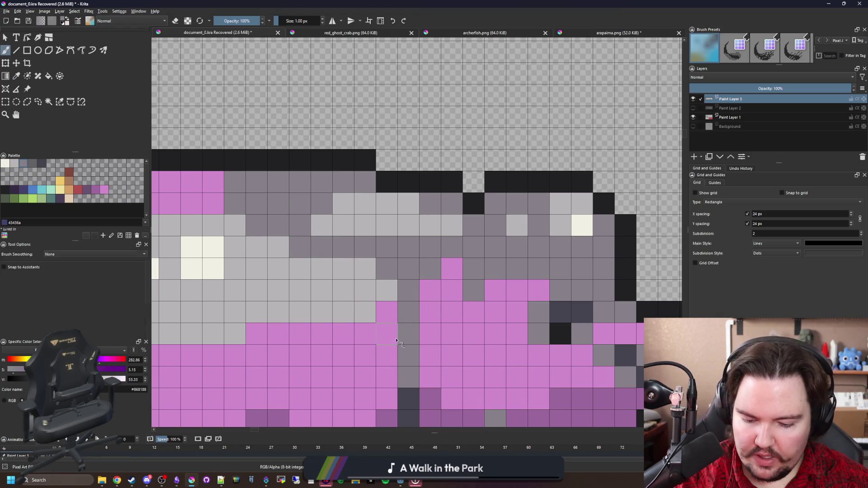
- Paint two head pixels dark grey, then repaint one back to mid grey
left_click(404, 392, "ctrl")
left_click(279, 203)
left_click(299, 182)
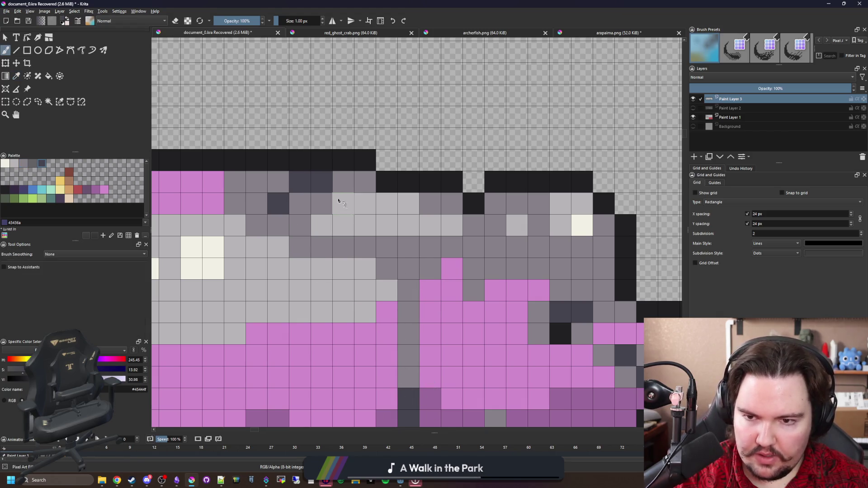
left_click(337, 187, "ctrl")
left_click(321, 182)
key("e")
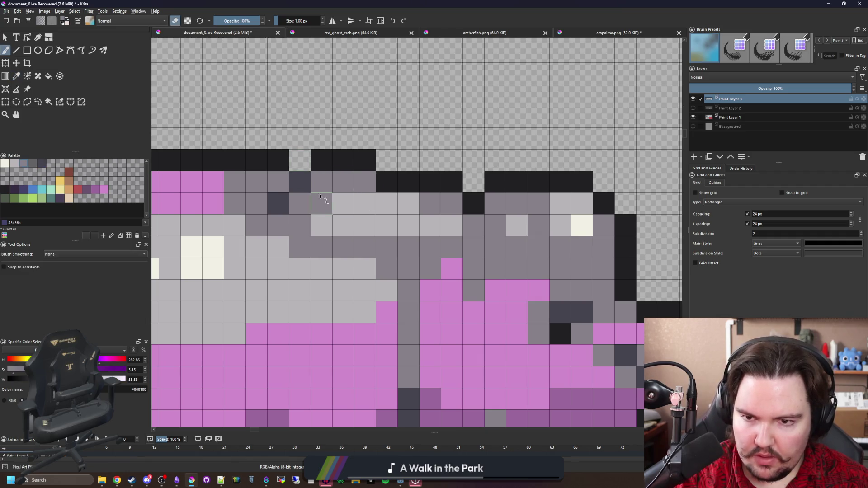
- Undo to restore the missing top-outline pixel and sample the dark grey from the back
scroll(320, 197, "down", 5)
scroll(342, 164, "up", 6)
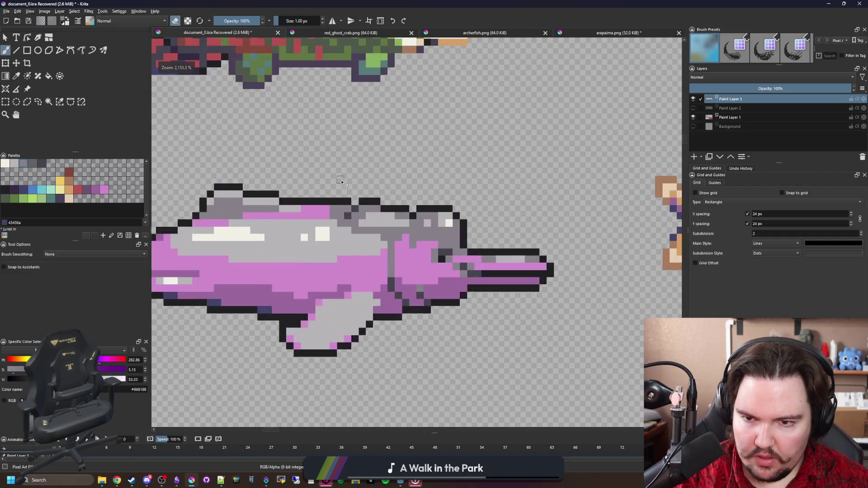
key("ctrl+z")
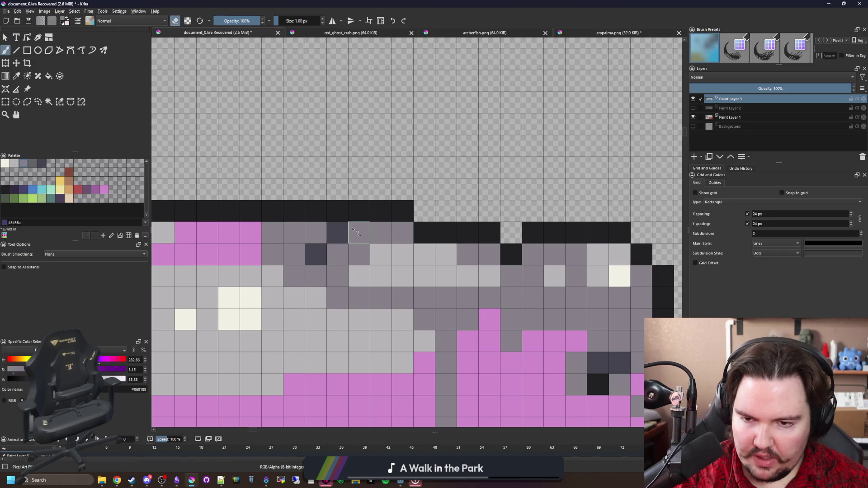
scroll(353, 229, "down", 4)
scroll(362, 235, "up", 5)
key("p")
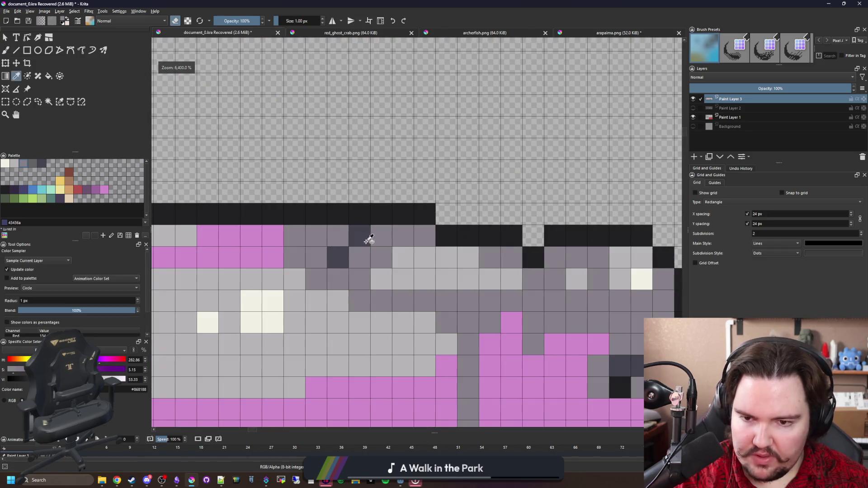
left_click(370, 240)
key("b")
- Erase a pixel from the top outline and a dark pixel from the back outline
scroll(367, 212, "down", 6)
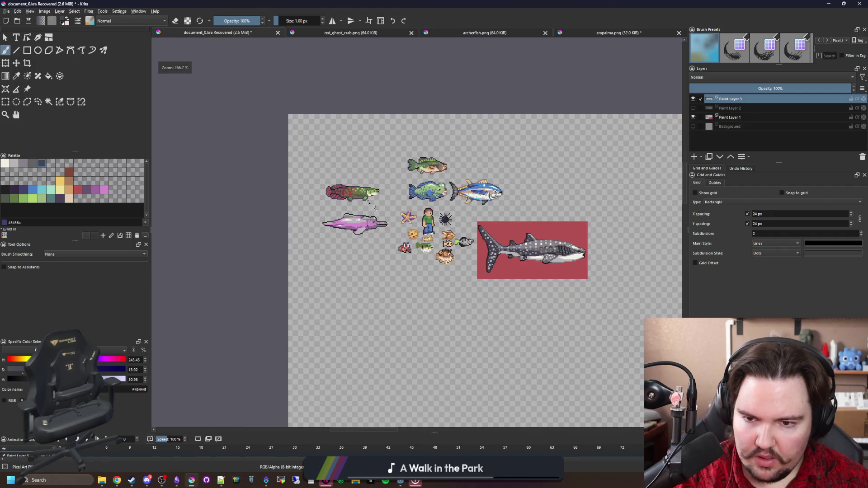
scroll(364, 215, "up", 7)
key("e")
left_click(324, 210)
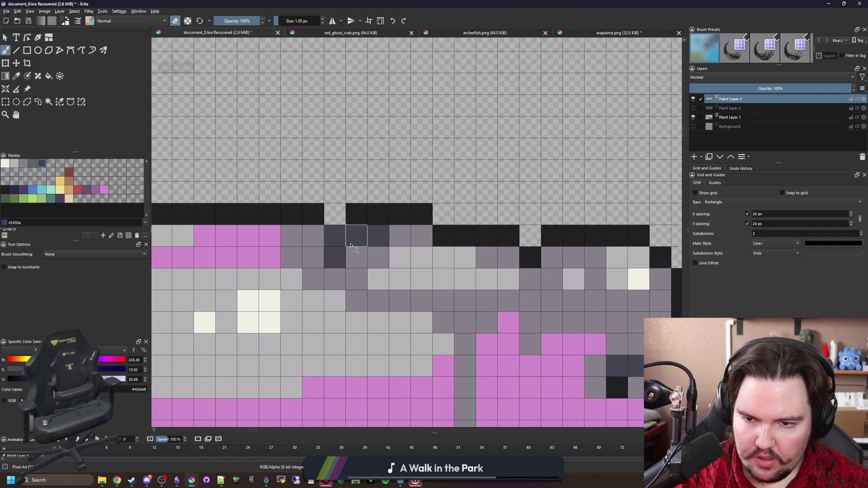
scroll(364, 234, "down", 4)
scroll(363, 234, "down", 1)
scroll(361, 238, "up", 4)
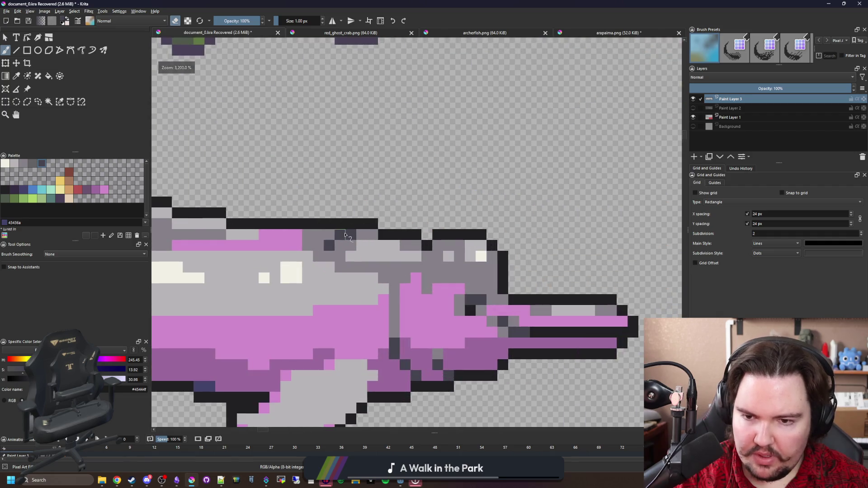
scroll(345, 235, "up", 1)
key("e")
scroll(342, 222, "down", 7)
key("e")
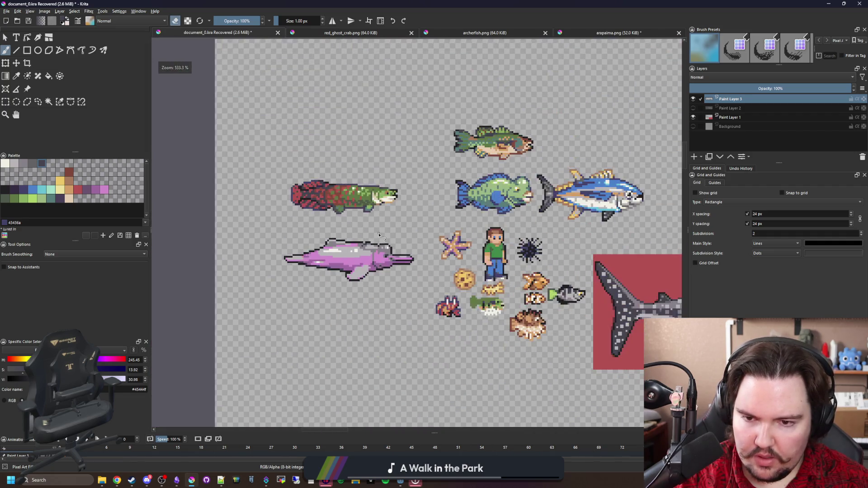
scroll(371, 237, "up", 7)
key("e")
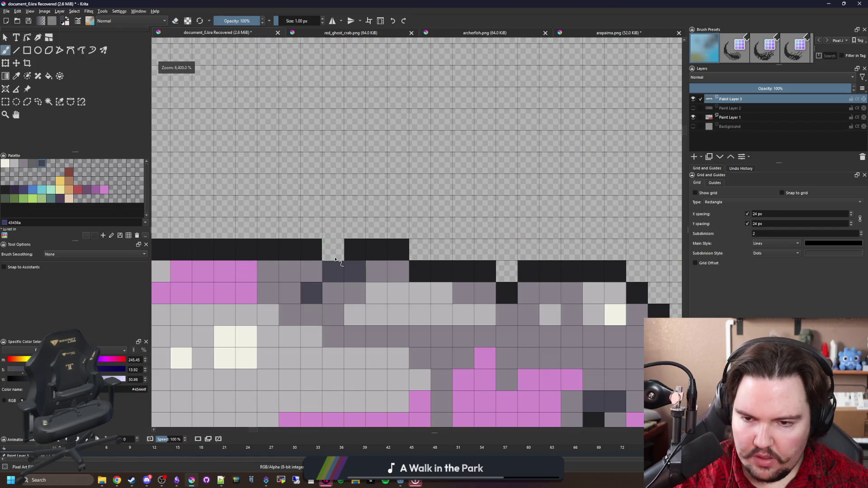
left_click(335, 260)
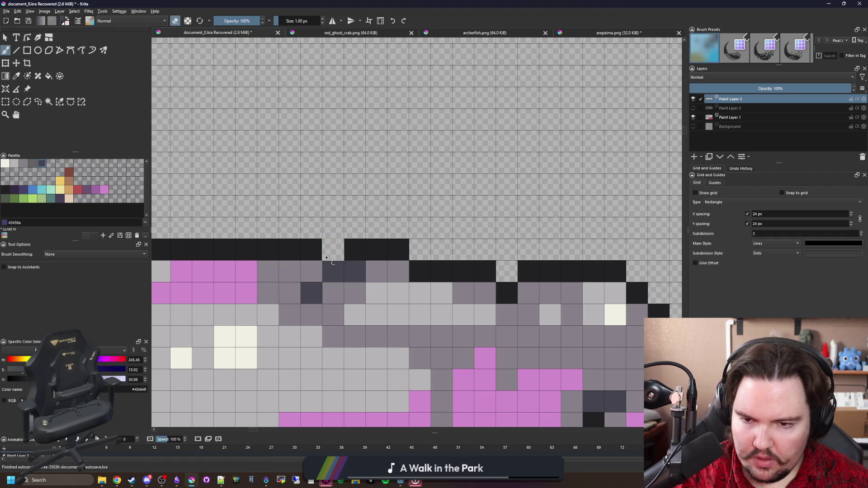
- Paint two #212123 outline pixels along the top of the dolphin's back
scroll(327, 258, "down", 7)
scroll(326, 258, "up", 3)
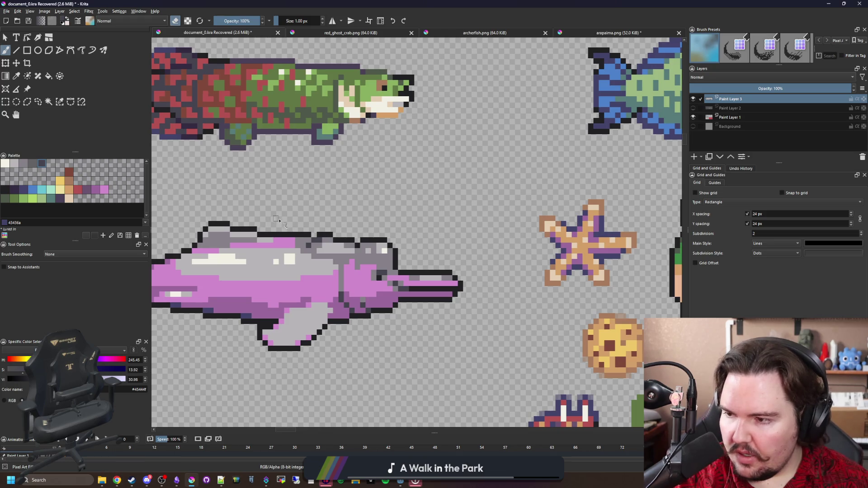
scroll(313, 268, "up", 3)
key("e")
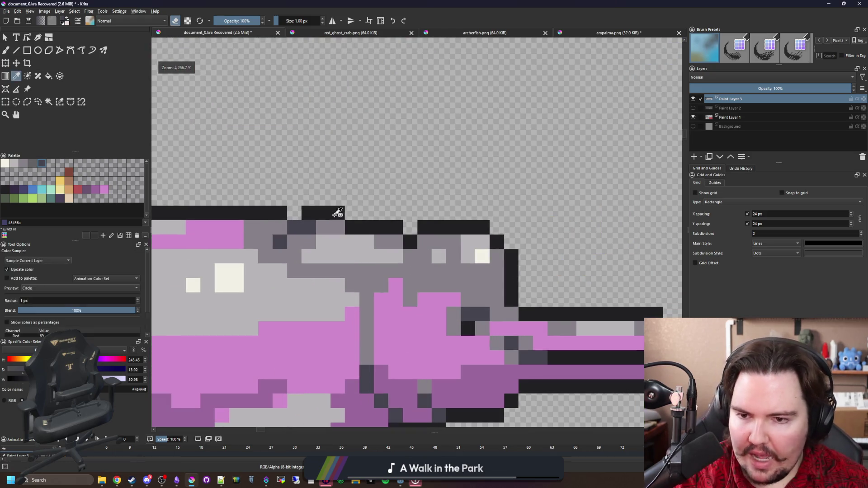
left_click(337, 212, "ctrl")
left_click(352, 213)
left_click(367, 213)
- Paint a run of cream #f2f0e5 highlight pixels across the back hump
left_click(359, 240, "ctrl")
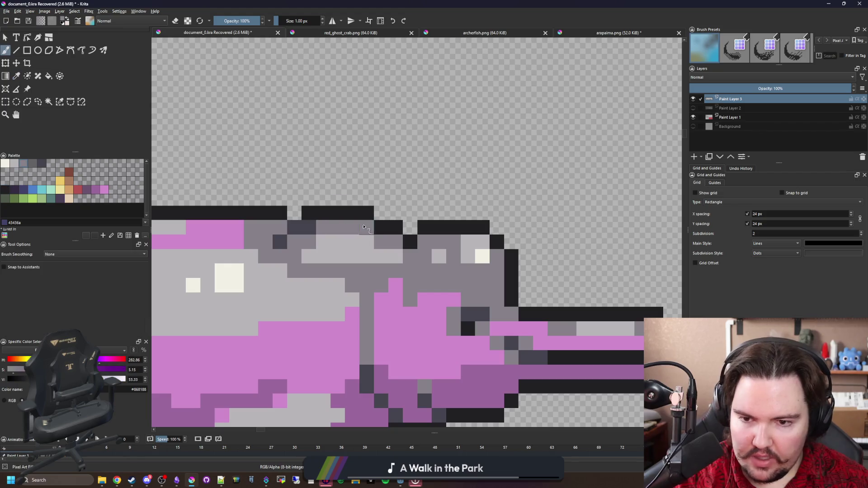
scroll(362, 244, "down", 2)
scroll(362, 244, "down", 3)
scroll(383, 246, "down", 1)
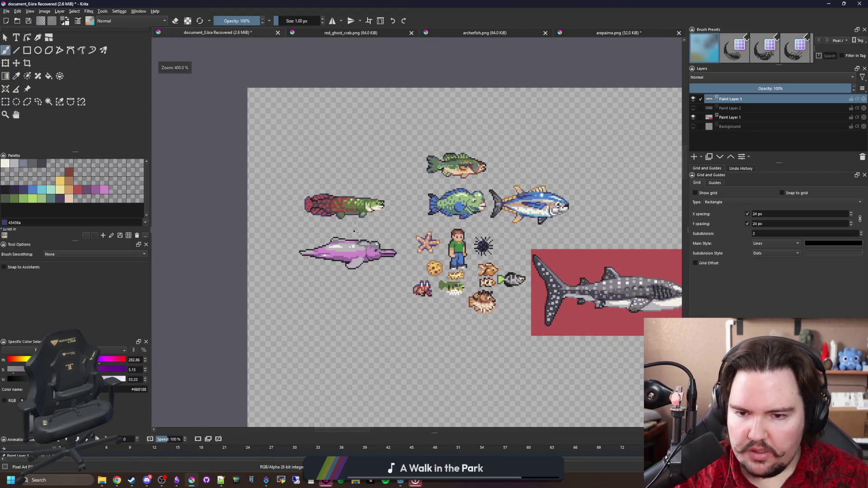
scroll(364, 240, "up", 3)
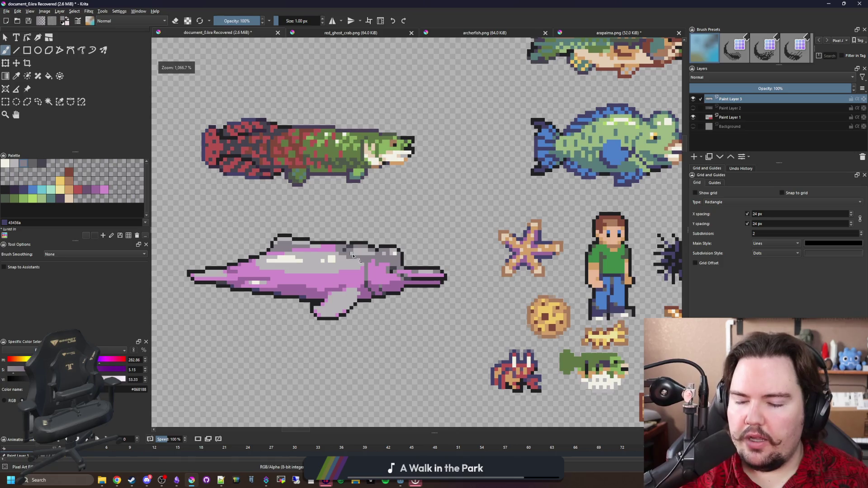
scroll(275, 250, "up", 4)
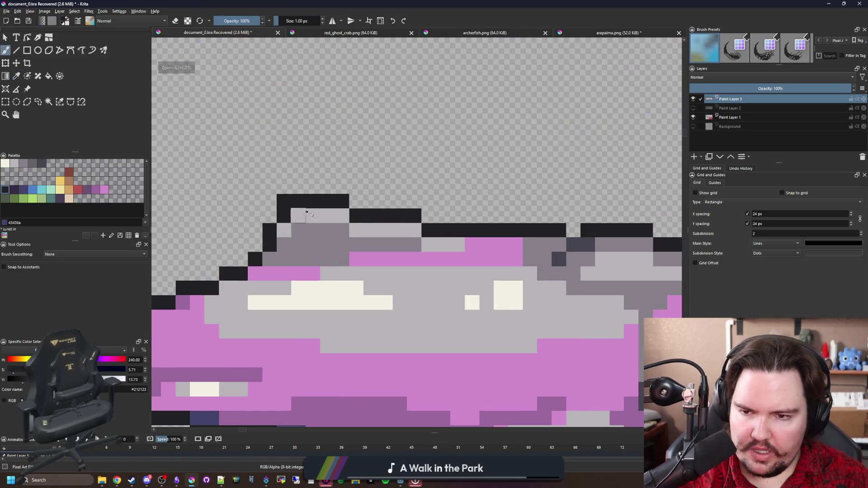
scroll(299, 213, "down", 4)
scroll(333, 246, "down", 2)
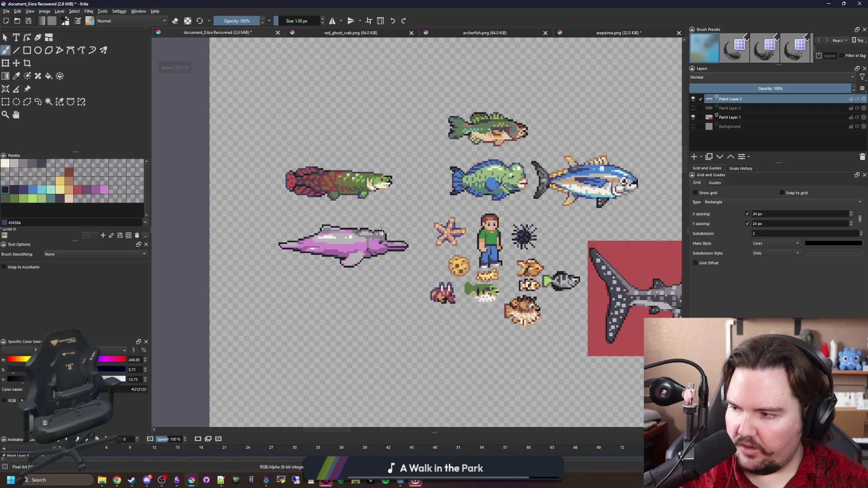
scroll(312, 219, "up", 5)
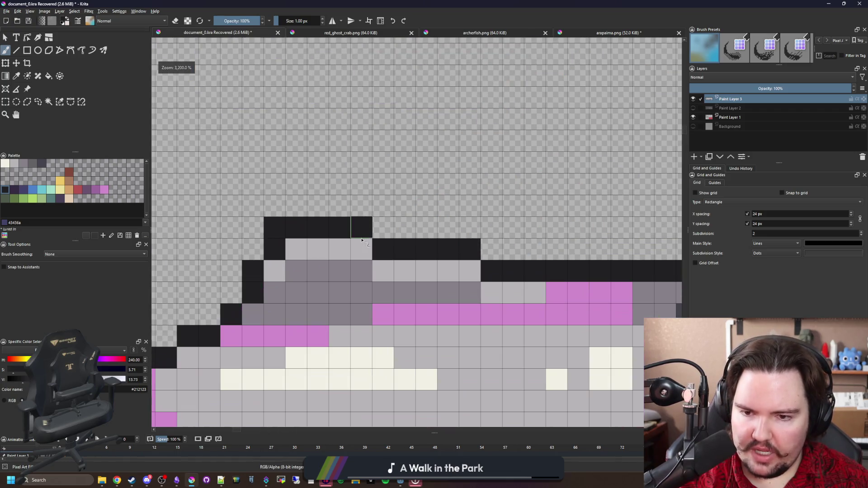
scroll(384, 247, "down", 1)
scroll(355, 271, "up", 1)
left_click(338, 352, "ctrl")
left_click_drag(376, 262, 314, 243)
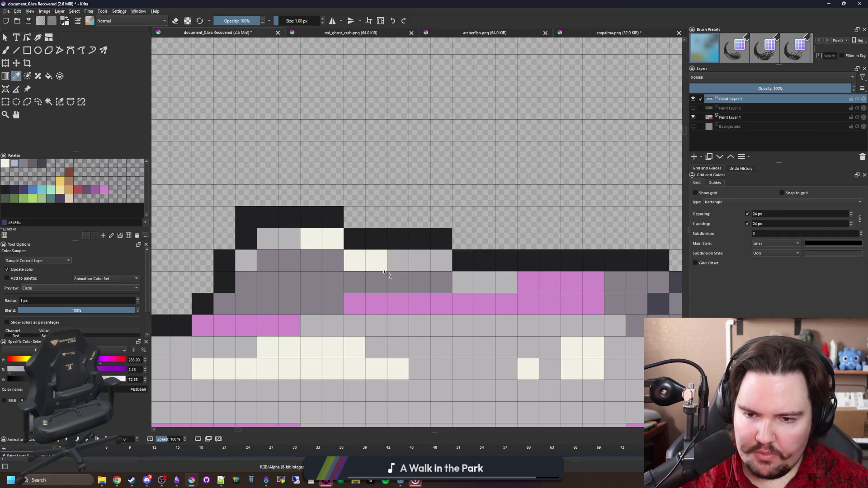
- Add light and medium grey shading beside the highlights and darken one hump outline pixel
left_click(398, 262, "ctrl")
left_click(340, 266)
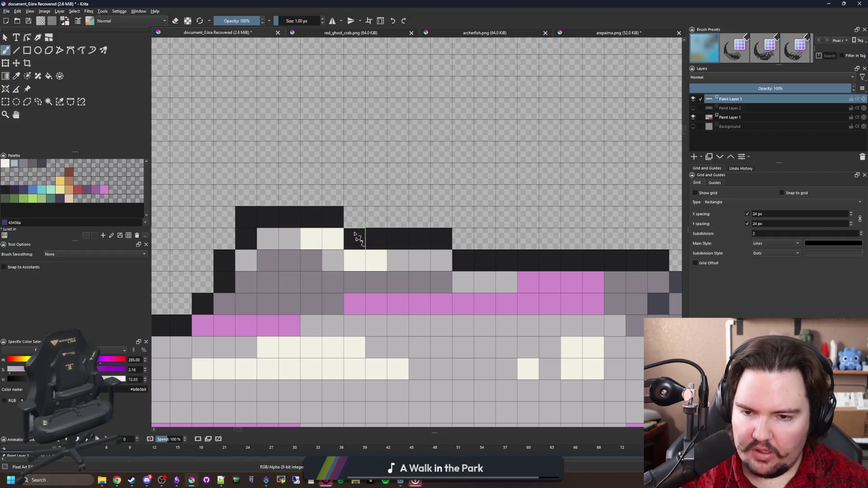
left_click(300, 284, "ctrl")
left_click(357, 240)
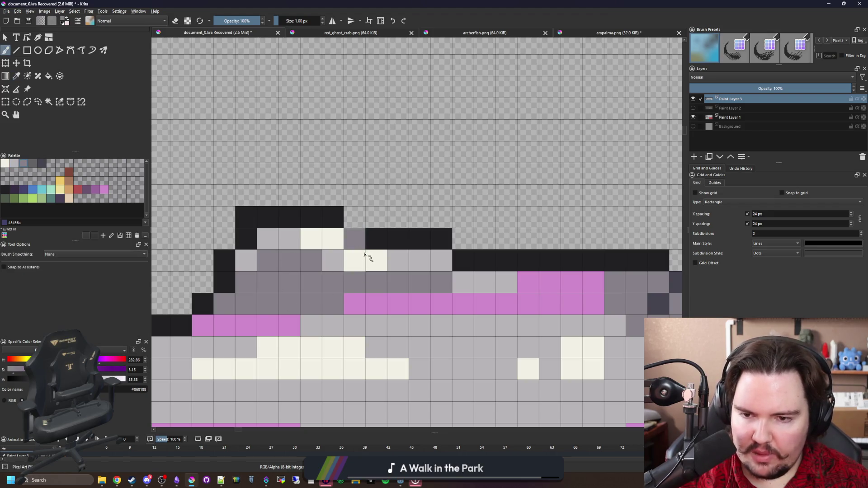
left_click(379, 243, "ctrl")
left_click(355, 217)
scroll(354, 217, "down", 3)
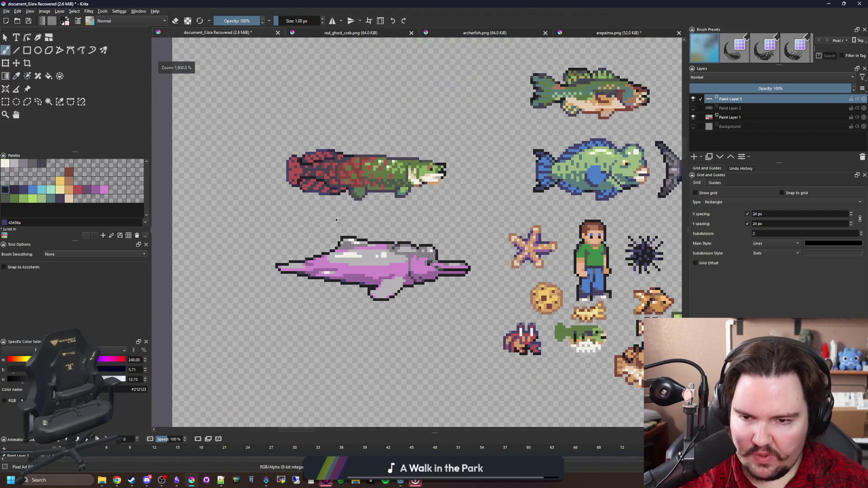
scroll(357, 238, "up", 3)
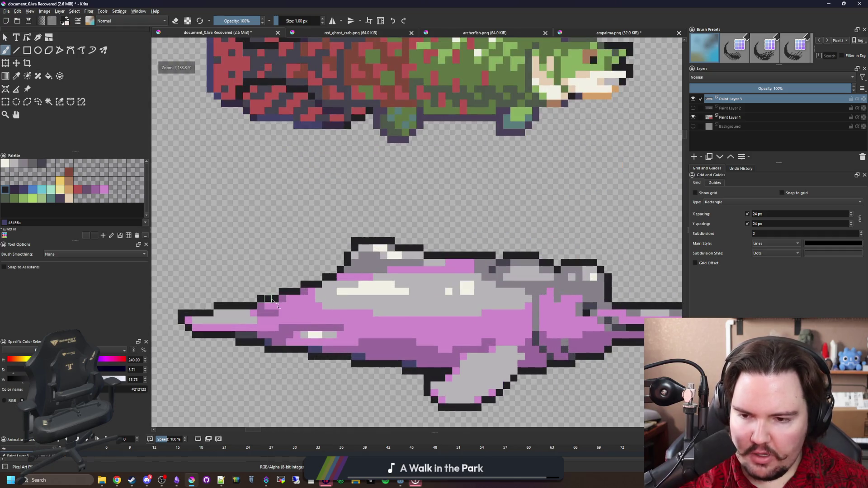
scroll(316, 313, "up", 3)
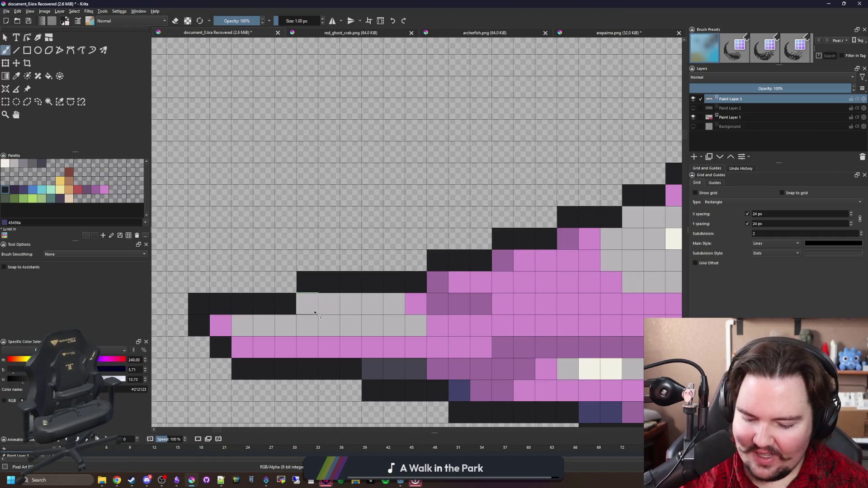
- Paint light grey pixels above the tail tip and outline them in near-black
left_click(318, 307, "ctrl")
mouse_move(320, 307)
left_mouse_down()
mouse_move(383, 280)
mouse_move(319, 294)
left_mouse_up()
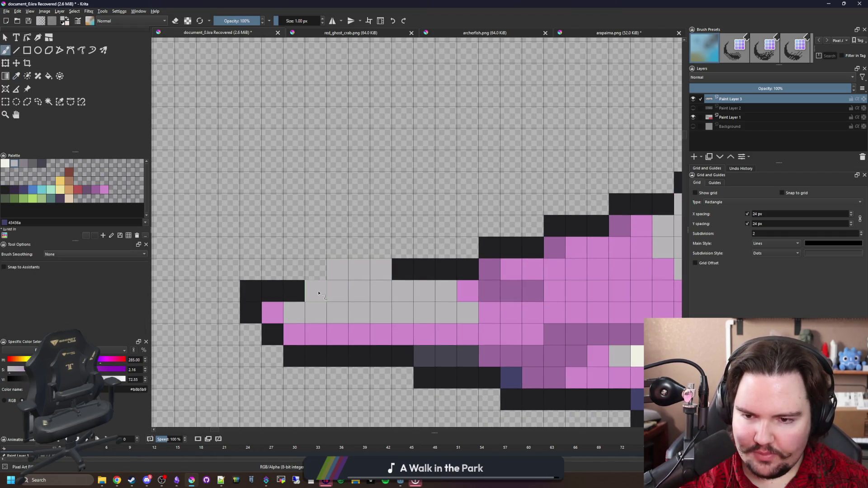
left_click_drag(327, 262, 345, 246)
left_click(291, 292, "ctrl")
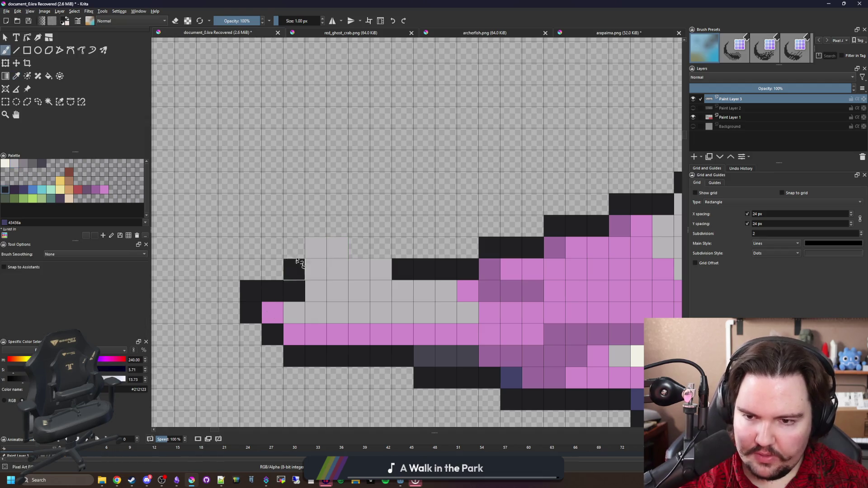
mouse_move(294, 270)
left_mouse_down()
mouse_move(329, 233)
mouse_move(382, 248)
left_mouse_up()
- Add a dark outline pixel at the tail end and fill the tail fluke light grey
scroll(316, 290, "down", 6)
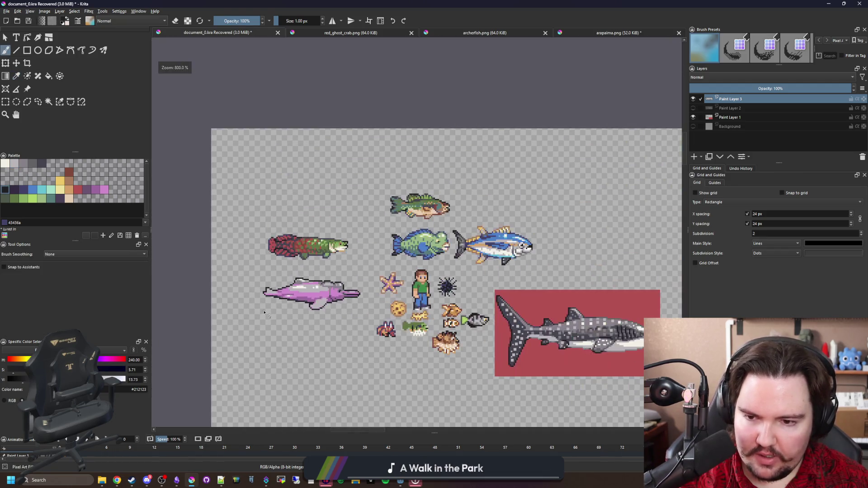
scroll(267, 304, "up", 6)
left_click(247, 309)
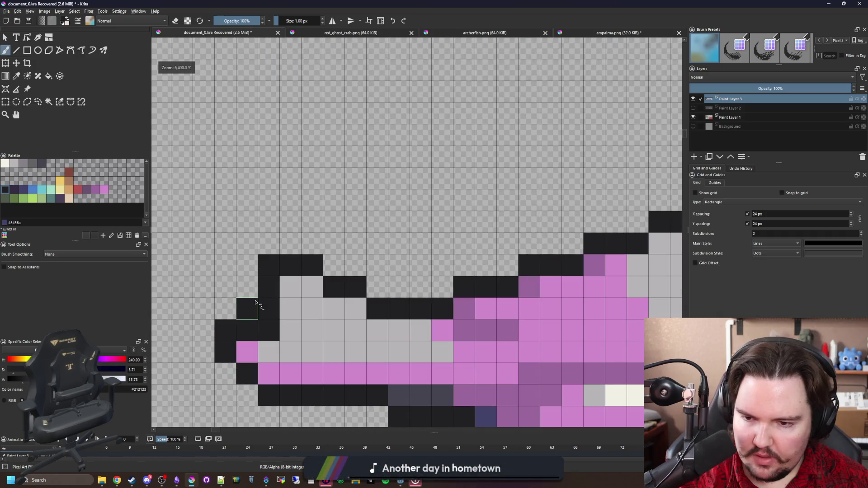
left_click(297, 302, "ctrl")
left_click_drag(272, 322, 248, 330)
- Shade the tail tip with medium grey sampled from the dolphin
scroll(267, 323, "down", 5)
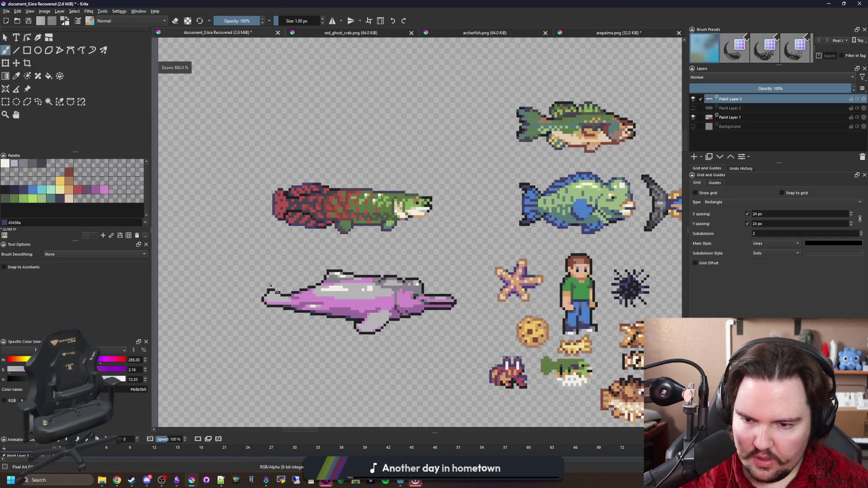
scroll(275, 305, "down", 3)
scroll(303, 307, "up", 5)
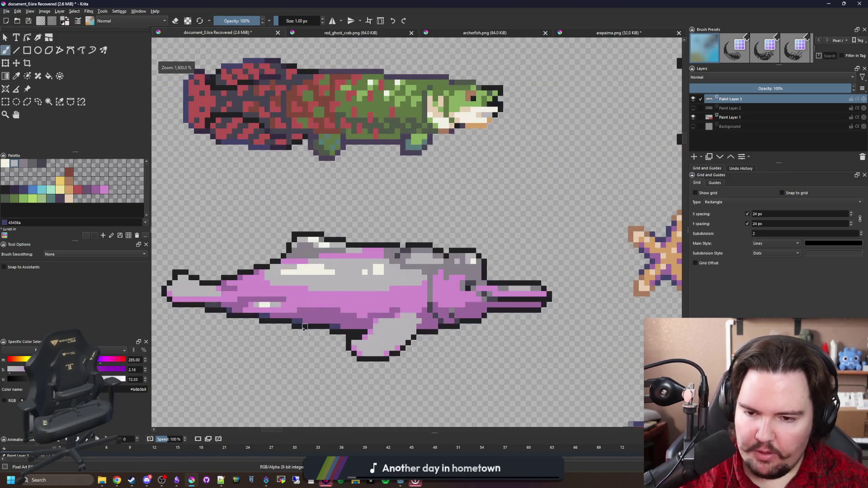
left_click_drag(246, 314, 321, 309)
scroll(285, 297, "up", 3)
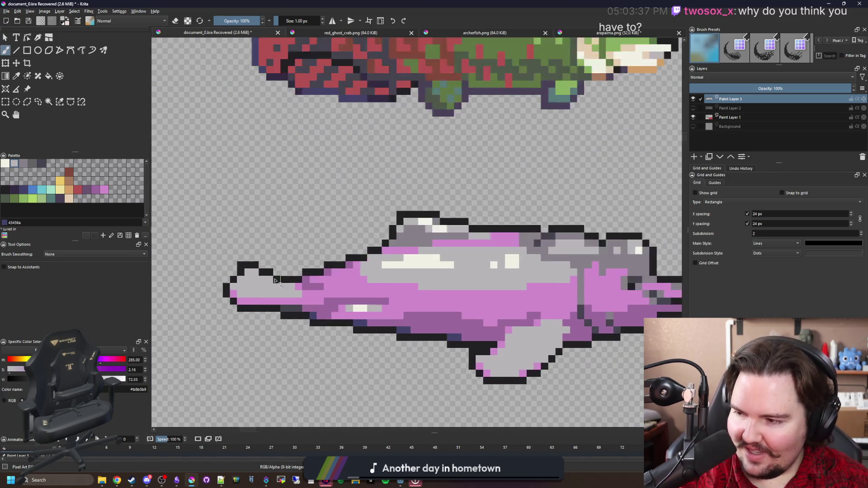
scroll(393, 282, "up", 2)
key("p")
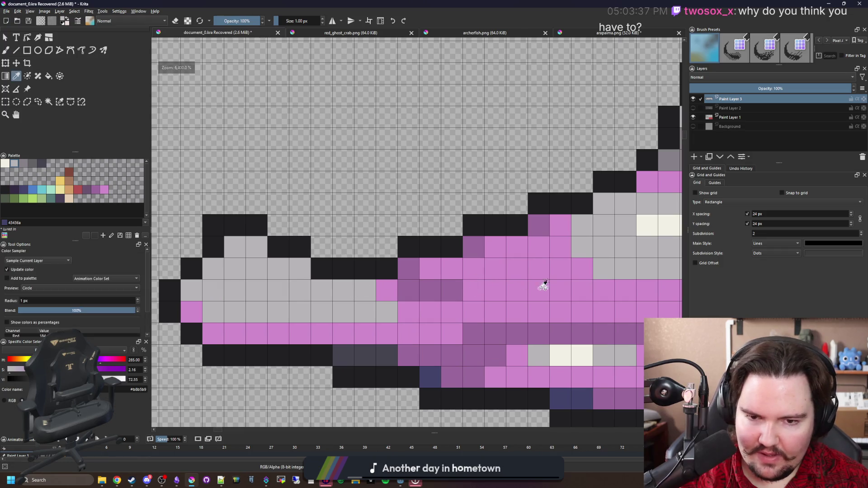
scroll(465, 283, "down", 4)
left_click(466, 283)
scroll(412, 290, "up", 4)
key("b")
left_click(412, 290)
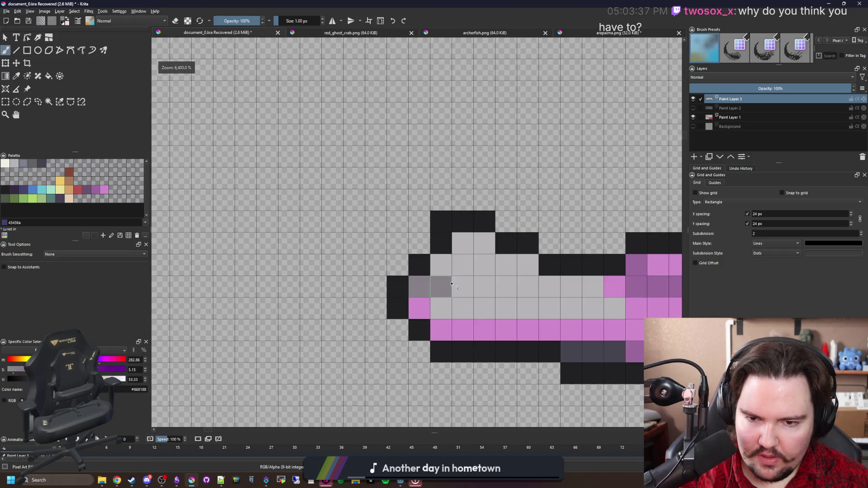
left_click_drag(441, 264, 463, 287)
- Recolour the remaining pink tail cells light grey
mouse_move(425, 308)
left_mouse_down()
mouse_move(322, 297)
mouse_move(382, 318)
left_mouse_up()
left_click(334, 296, "ctrl")
scroll(367, 330, "down", 5)
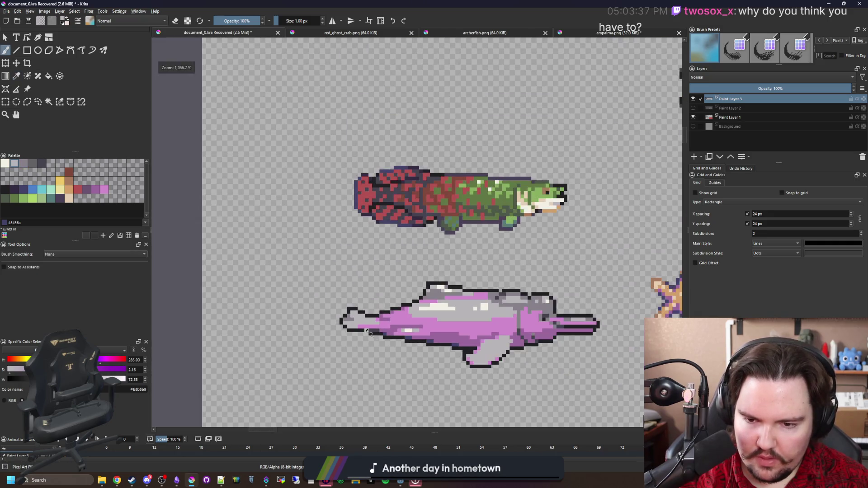
scroll(272, 268, "up", 5)
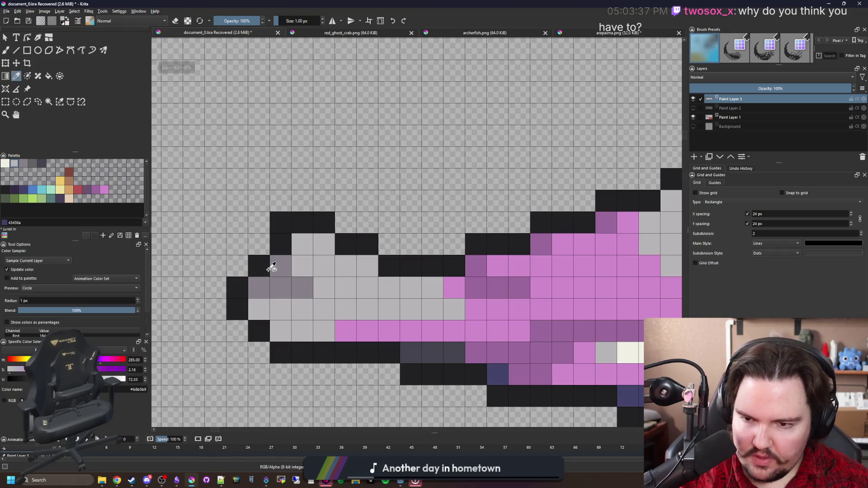
- Darken two cells under the snout with the near-black outline colour
left_click(266, 267, "ctrl")
left_click_drag(257, 291, 274, 270)
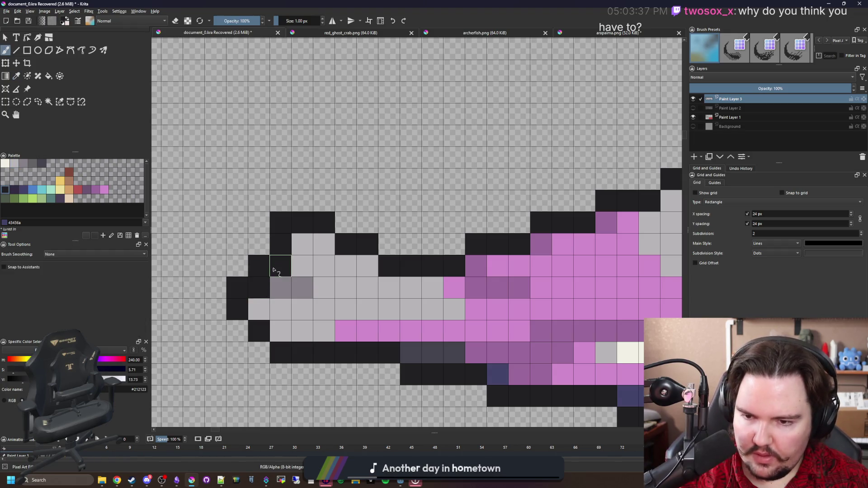
scroll(256, 267, "down", 8)
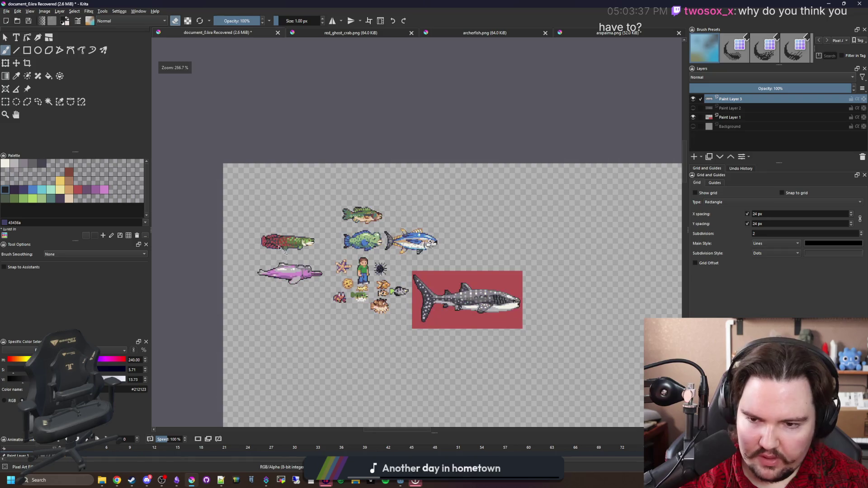
scroll(261, 279, "up", 8)
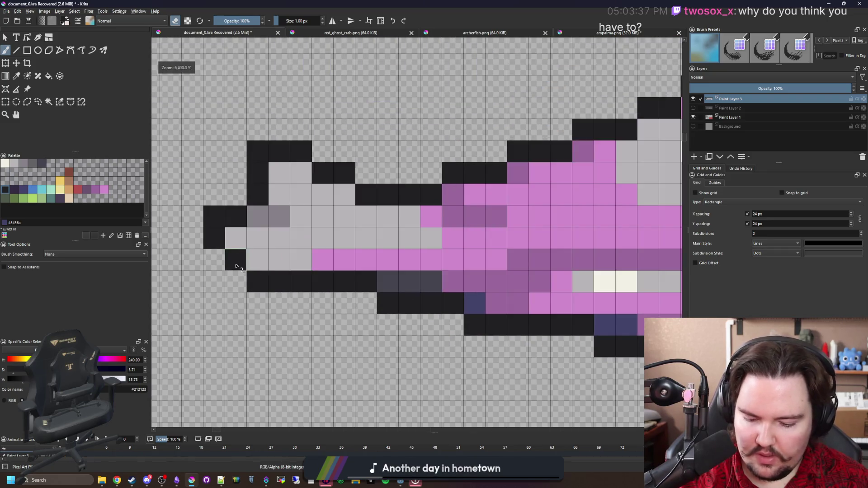
scroll(236, 265, "down", 2)
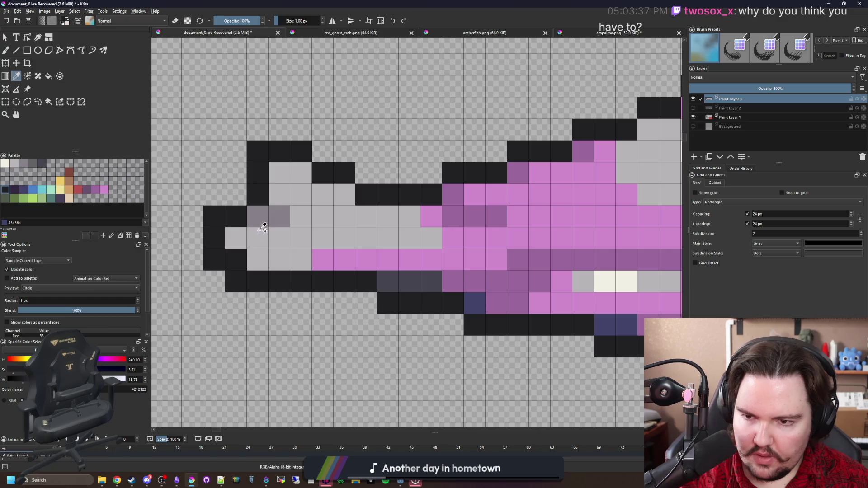
scroll(347, 276, "down", 3)
- Paint a row of medium-purple cells along the dolphin's side
scroll(347, 276, "up", 3)
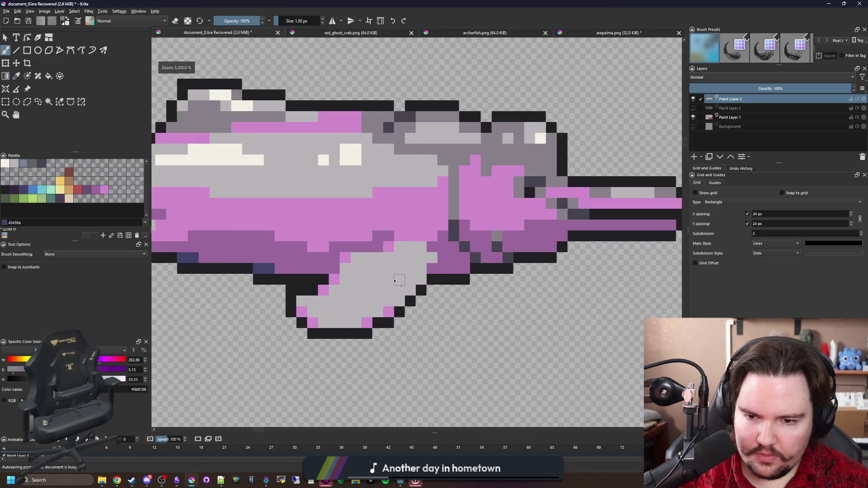
key("p")
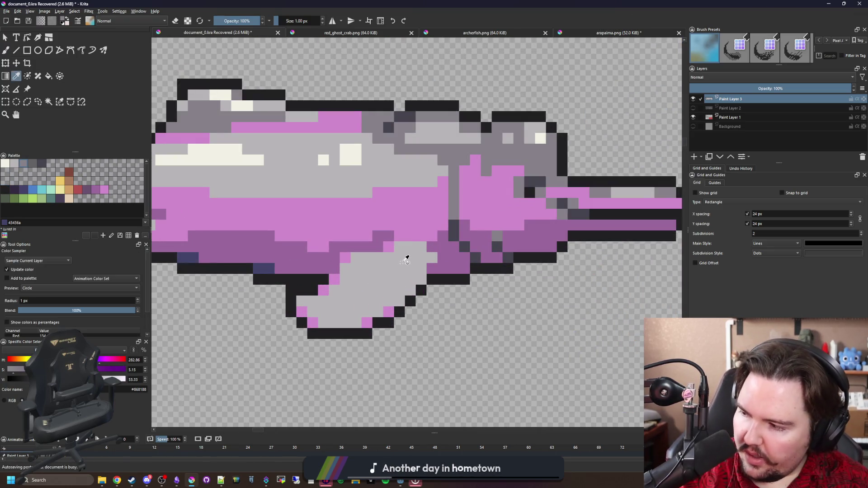
scroll(413, 225, "up", 2)
left_click(373, 239)
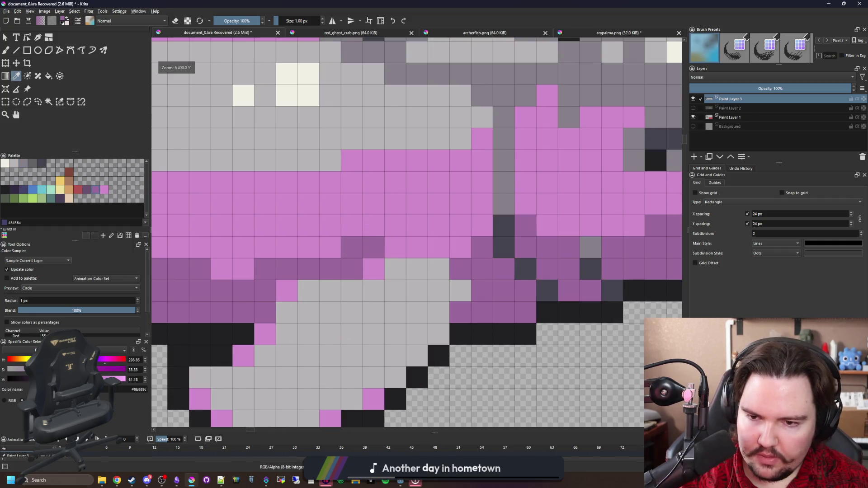
key("b")
left_click_drag(362, 225, 281, 226)
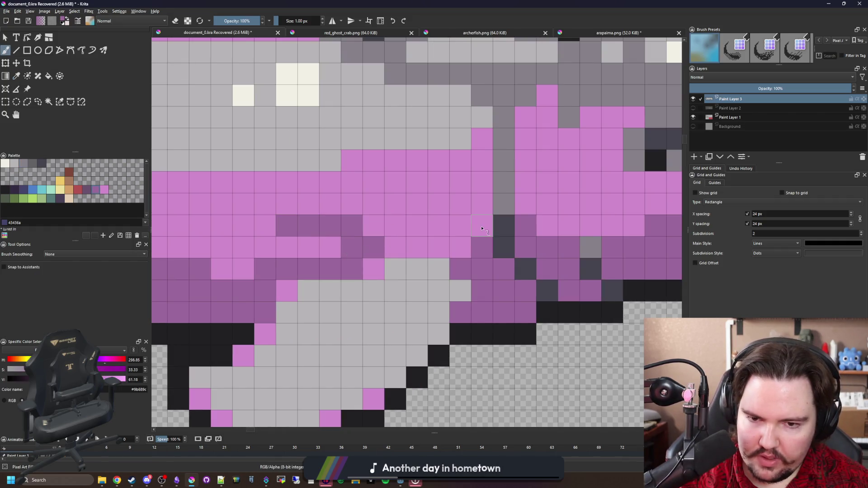
left_click_drag(482, 228, 412, 226)
- Turn several grey body cells, including a 2x2 block, light pink
scroll(359, 279, "down", 10)
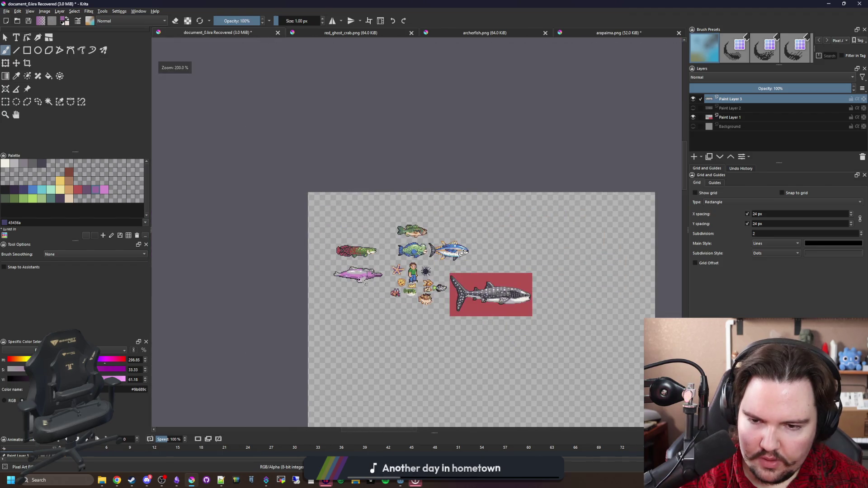
scroll(358, 280, "up", 5)
scroll(361, 282, "up", 3)
scroll(367, 290, "down", 3)
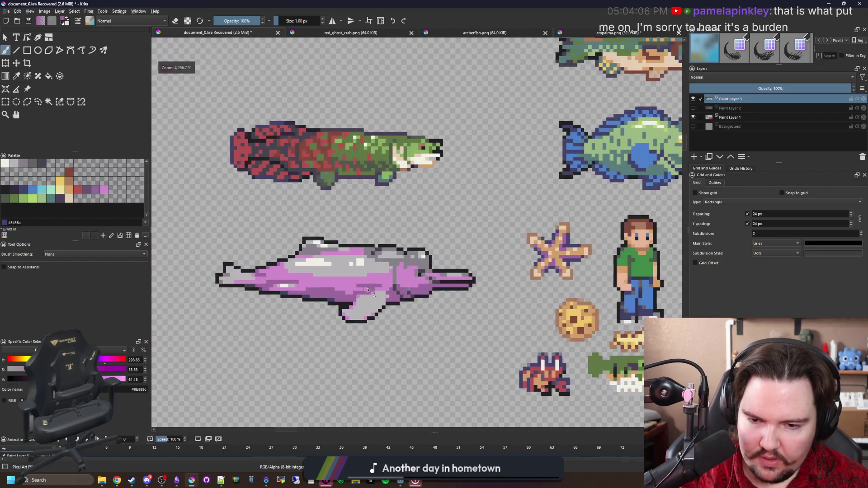
scroll(368, 290, "down", 10)
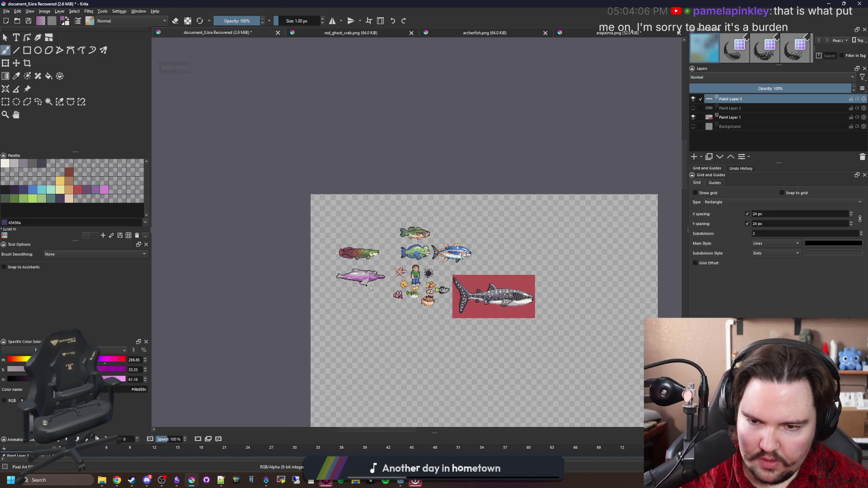
scroll(366, 285, "up", 4)
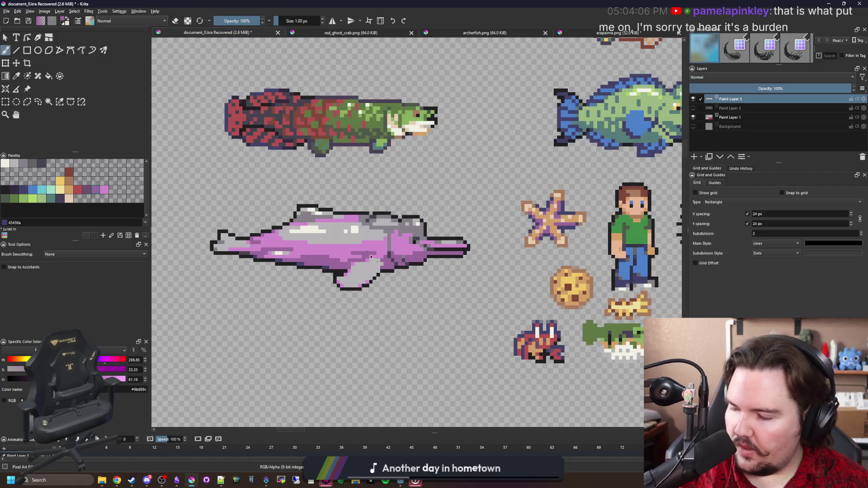
scroll(371, 258, "up", 2)
scroll(357, 276, "up", 3)
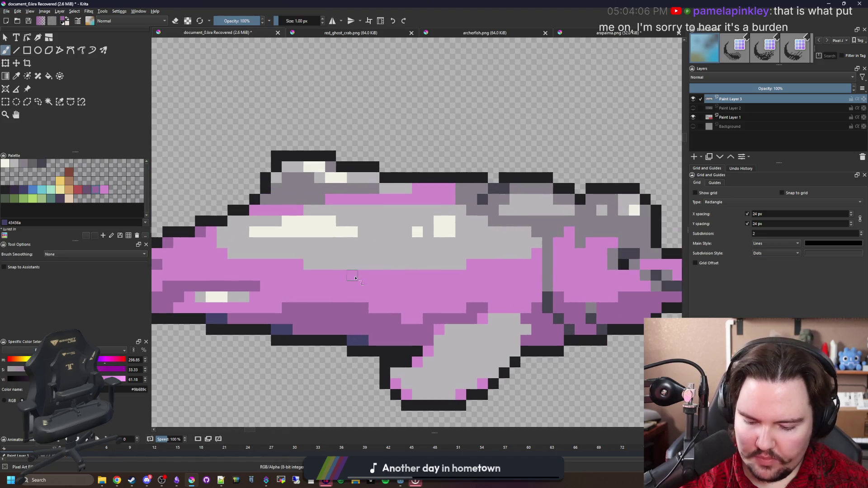
left_click(394, 277, "ctrl")
scroll(393, 278, "up", 2)
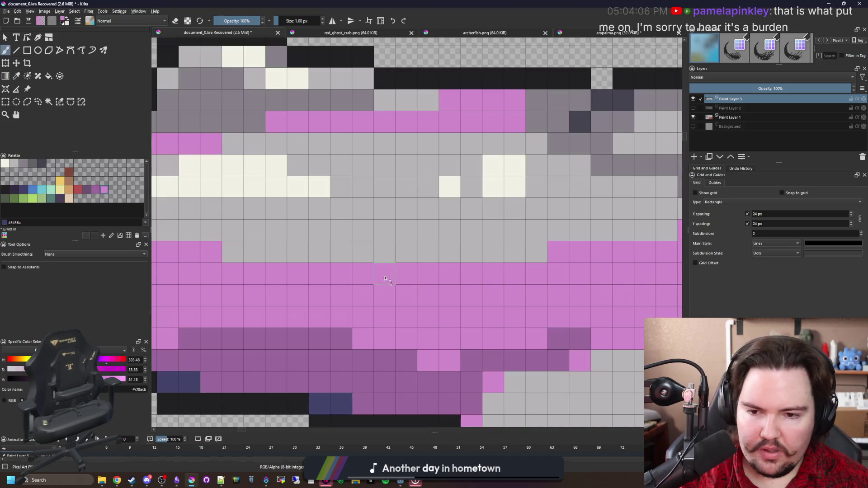
left_click(361, 254)
mouse_move(407, 253)
left_mouse_down()
mouse_move(427, 244)
mouse_move(428, 228)
left_mouse_up()
left_click(297, 252)
- Turn the grey cell above the pink block and two more cells pink
mouse_move(465, 273)
left_mouse_down()
mouse_move(450, 275)
mouse_move(447, 370)
left_mouse_up()
left_click(388, 241)
mouse_move(271, 254)
left_mouse_down()
mouse_move(261, 217)
mouse_move(325, 226)
mouse_move(382, 205)
left_mouse_up()
mouse_move(196, 291)
left_mouse_down()
mouse_move(301, 261)
mouse_move(272, 240)
mouse_move(238, 253)
left_mouse_up()
scroll(348, 233, "down", 7)
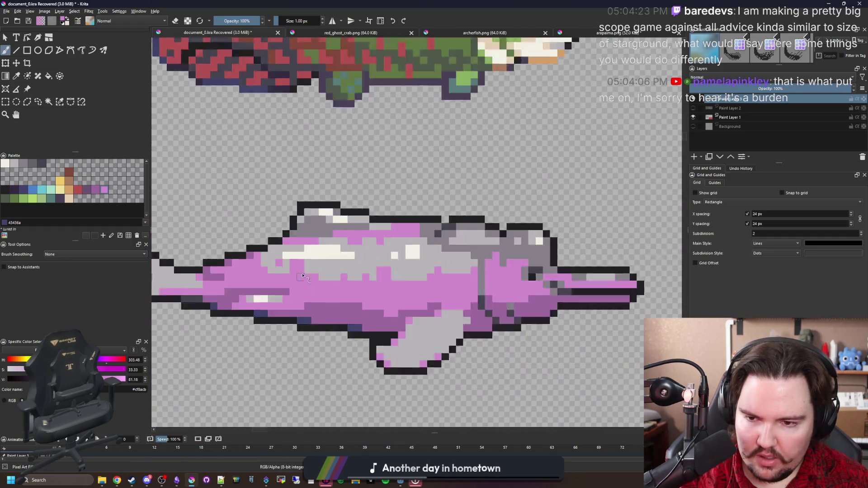
scroll(347, 233, "down", 2)
scroll(407, 249, "up", 15)
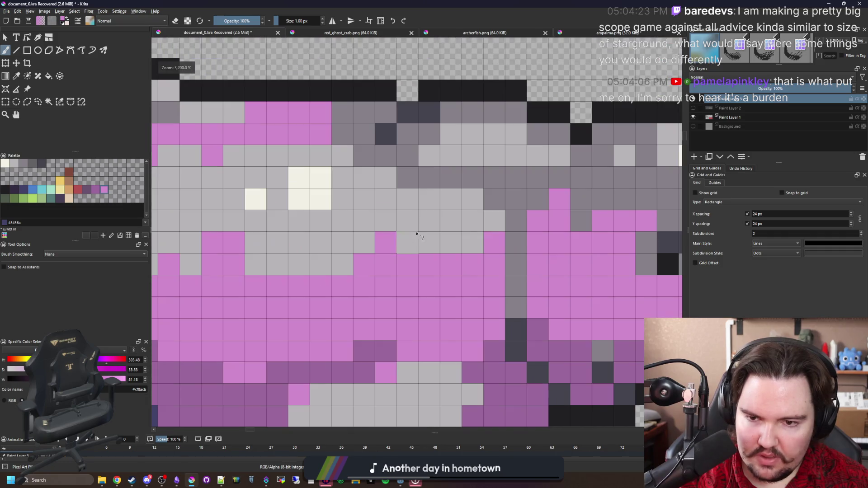
scroll(412, 251, "down", 12)
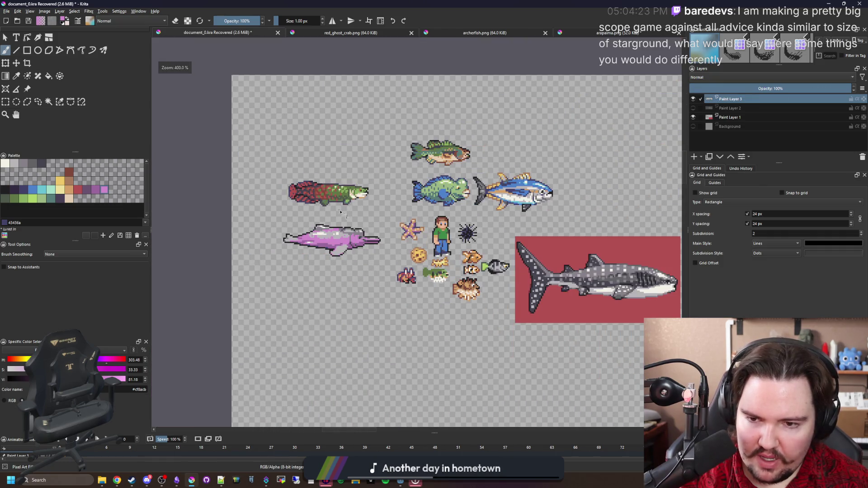
scroll(338, 248, "up", 4)
scroll(340, 247, "up", 5)
- Paint two body cells with the sampled grey
key("b")
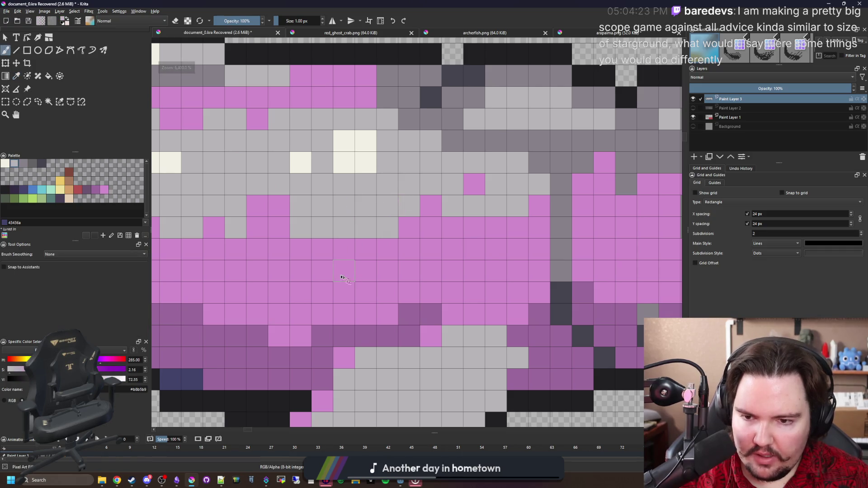
left_click_drag(343, 276, 322, 274)
scroll(413, 264, "left", 5)
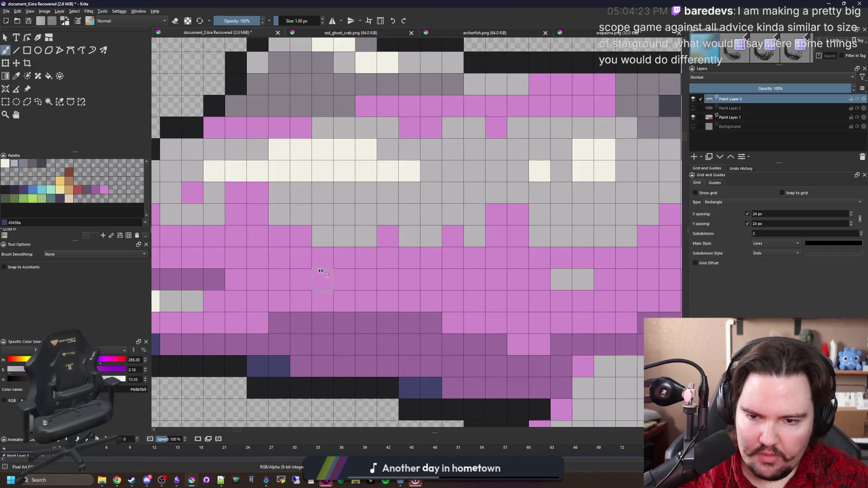
scroll(254, 260, "down", 10)
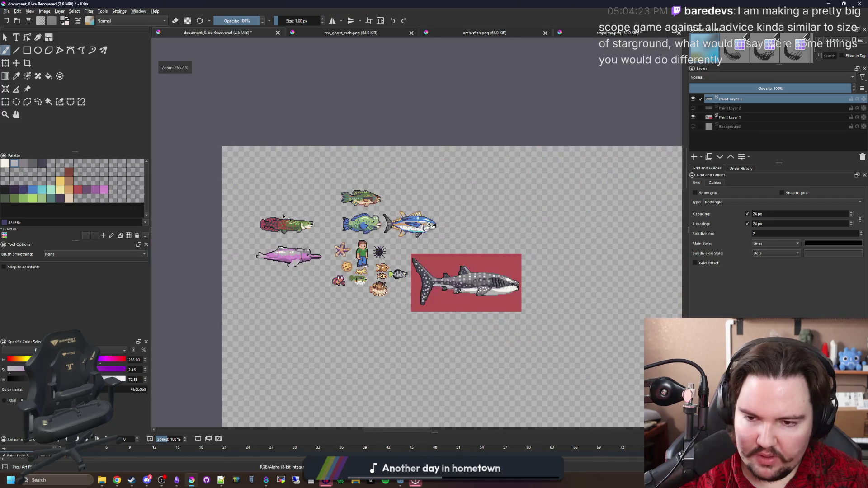
scroll(273, 265, "up", 8)
scroll(349, 285, "down", 5)
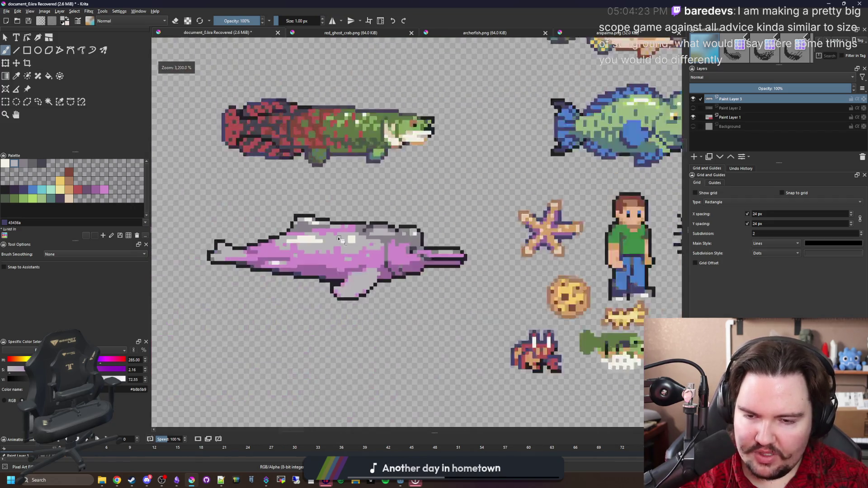
scroll(348, 284, "up", 4)
scroll(416, 200, "down", 2)
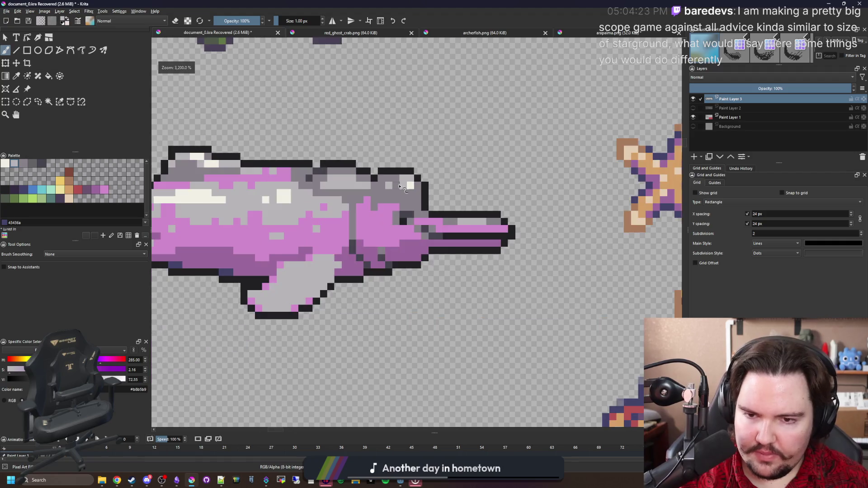
scroll(416, 200, "up", 2)
- Lighten the medium-grey pixels on the upper body to light grey
mouse_move(414, 186)
left_mouse_down()
mouse_move(371, 179)
mouse_move(357, 142)
mouse_move(337, 181)
mouse_move(414, 173)
mouse_move(425, 190)
mouse_move(362, 199)
mouse_move(317, 181)
mouse_move(375, 189)
left_mouse_up()
scroll(375, 190, "down", 2)
scroll(376, 192, "down", 7)
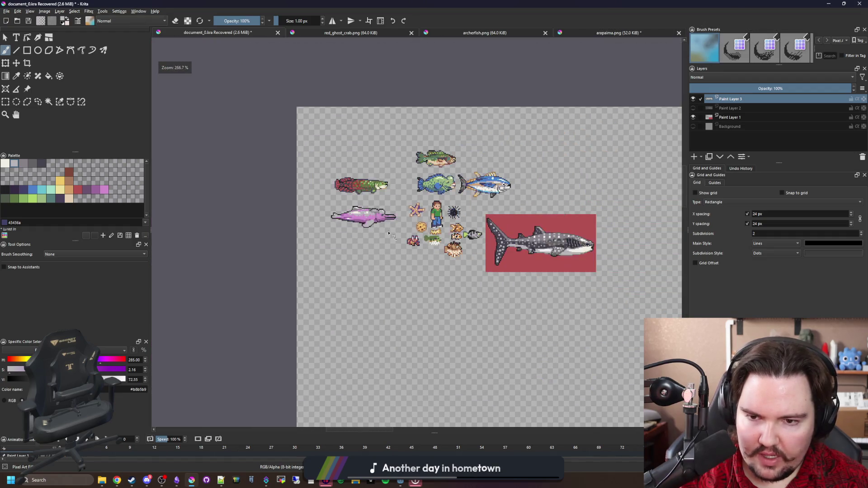
scroll(382, 210, "up", 4)
scroll(370, 209, "up", 2)
- Select a rectangle around the dolphin sprite and change the fill tool's area setting
key("f")
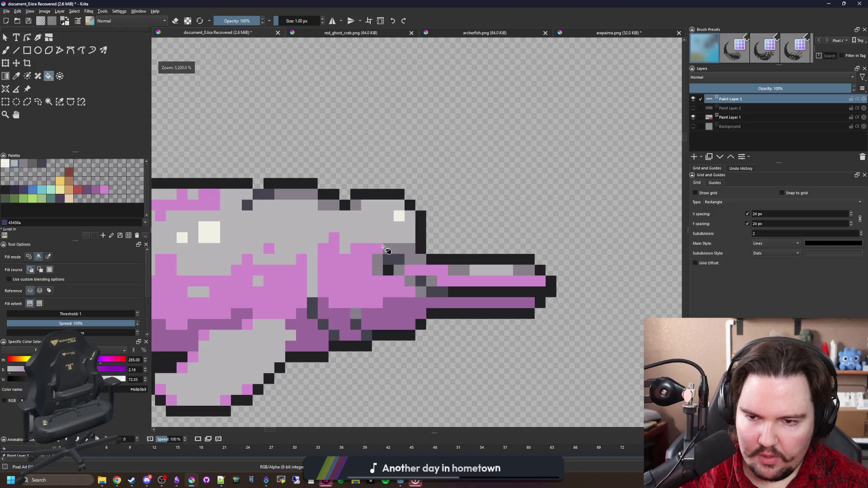
scroll(362, 235, "down", 6)
scroll(357, 244, "up", 6)
left_click(6, 103)
scroll(333, 278, "down", 2)
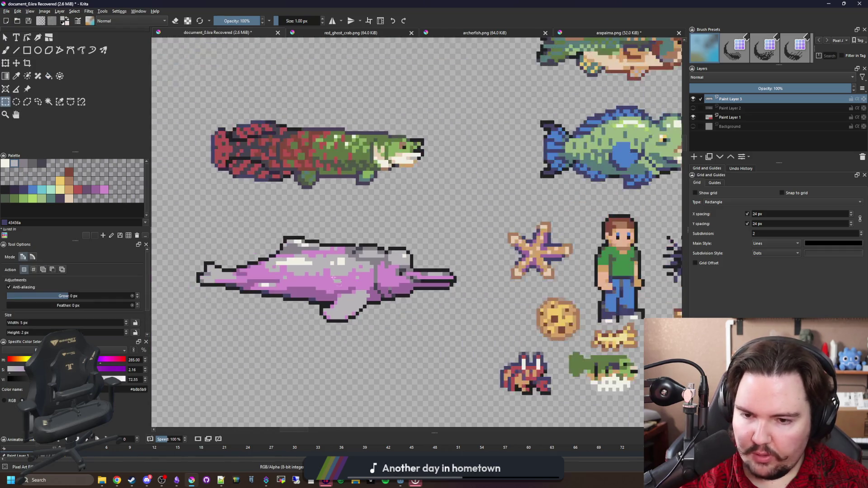
left_click_drag(198, 333, 466, 213)
scroll(335, 271, "up", 3)
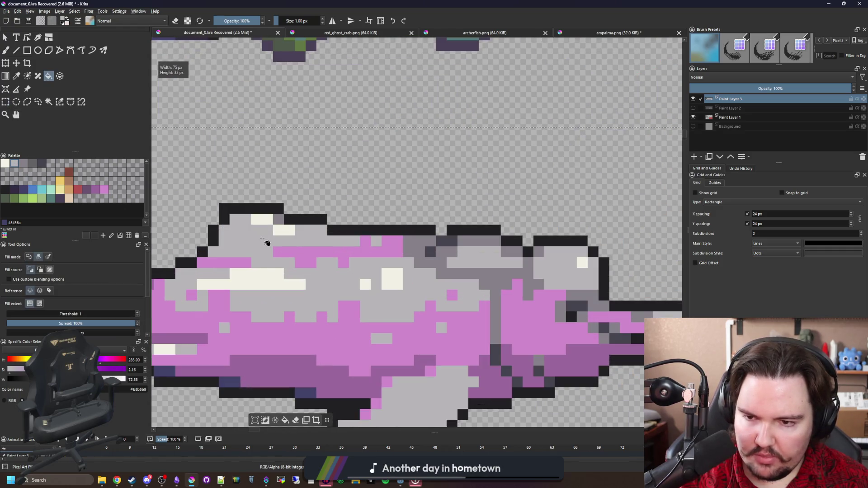
scroll(335, 272, "down", 1)
key("f")
left_click(48, 256)
- Paint off-white highlight pixels below the head's existing highlight
scroll(341, 197, "down", 8)
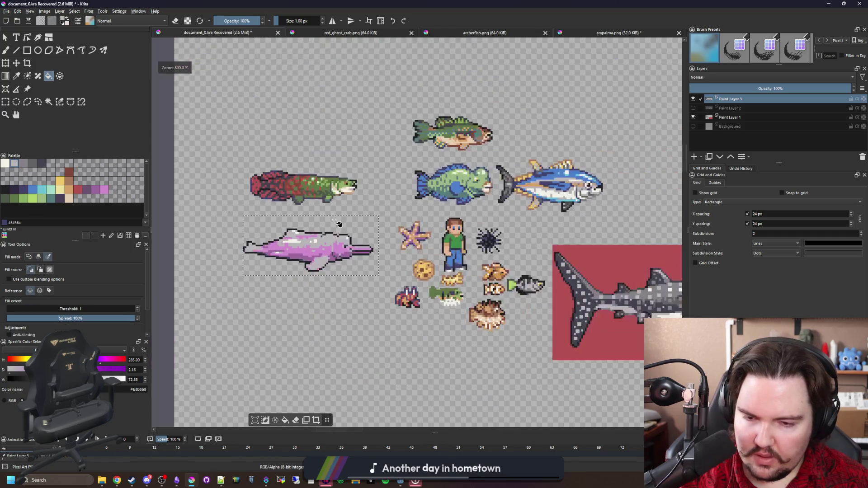
scroll(308, 247, "up", 2)
scroll(306, 243, "up", 2)
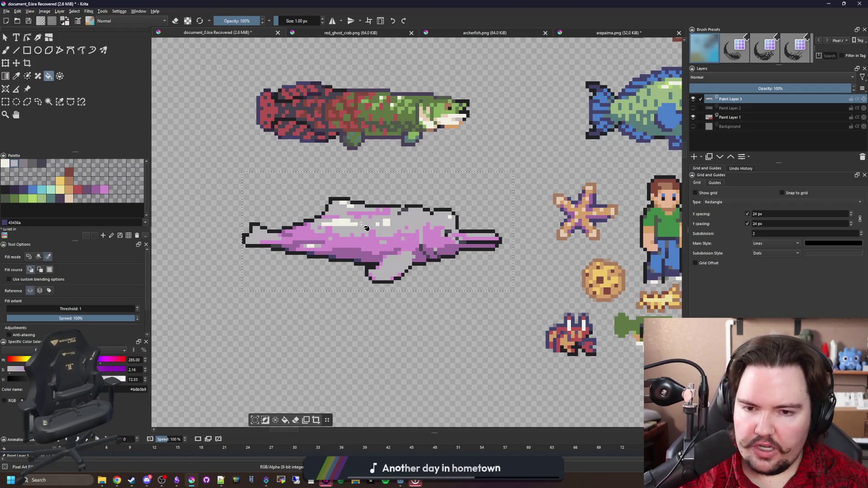
scroll(380, 249, "down", 3)
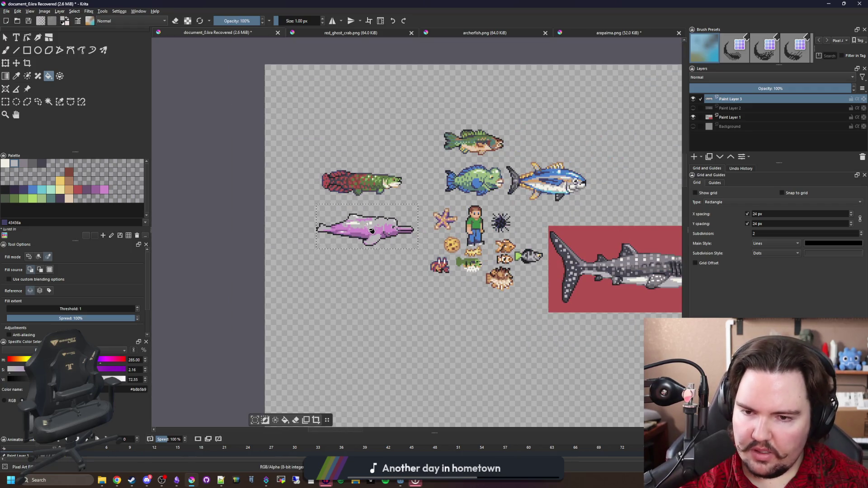
scroll(371, 231, "up", 2)
scroll(402, 252, "down", 3)
scroll(401, 265, "up", 2)
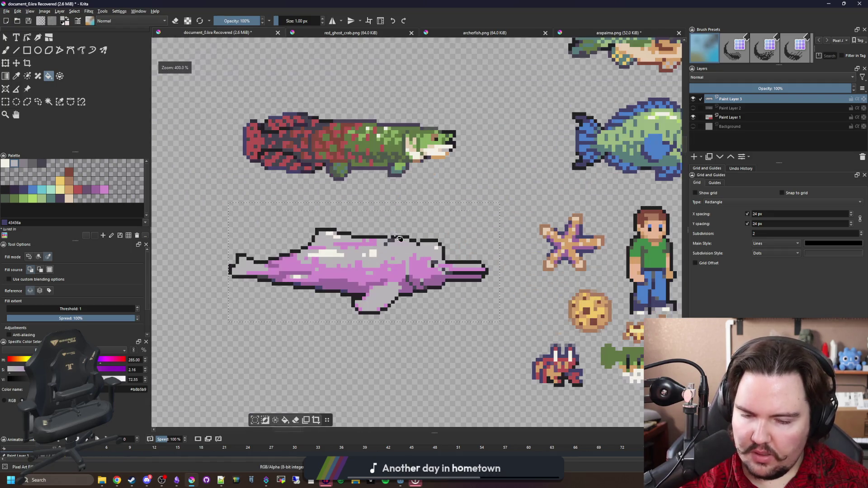
scroll(441, 265, "up", 2)
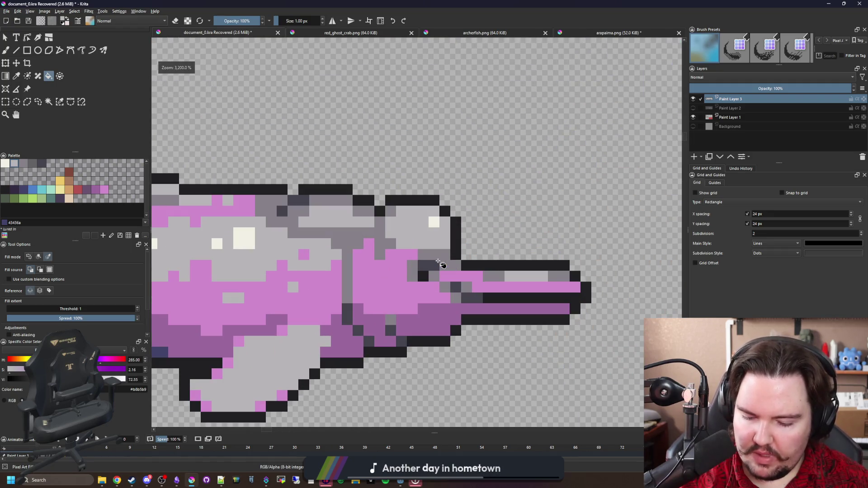
scroll(438, 265, "up", 3)
left_click(458, 201, "ctrl")
key("b")
left_click_drag(450, 208, 373, 249)
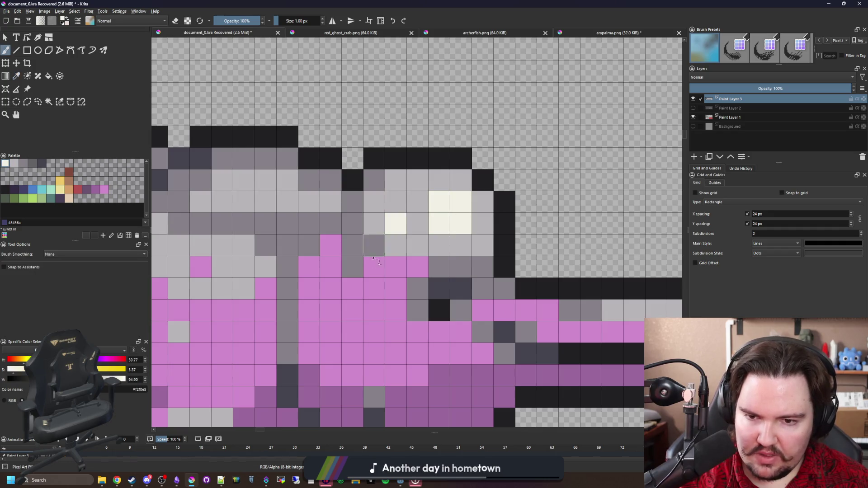
- Paint the two cream head pixels with light grey sampled from the head
scroll(368, 262, "down", 8)
scroll(375, 249, "up", 6)
left_click_drag(347, 288, 325, 288)
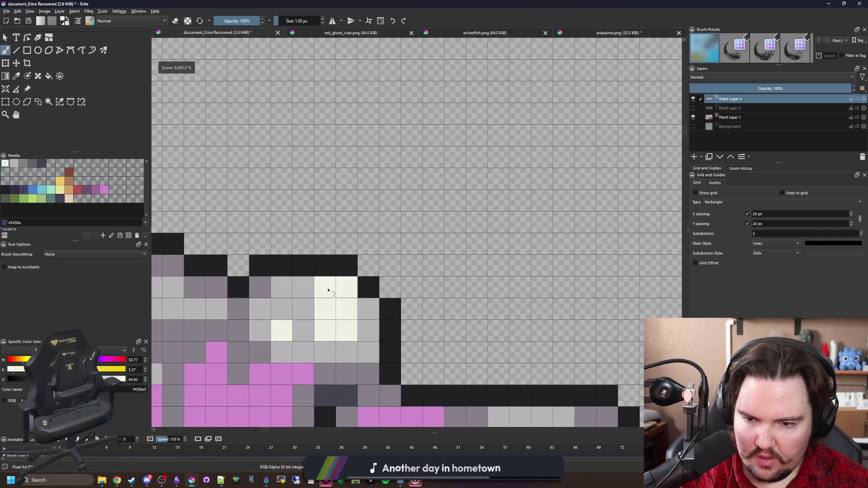
left_click(358, 332, "ctrl")
left_click_drag(358, 332, 322, 331)
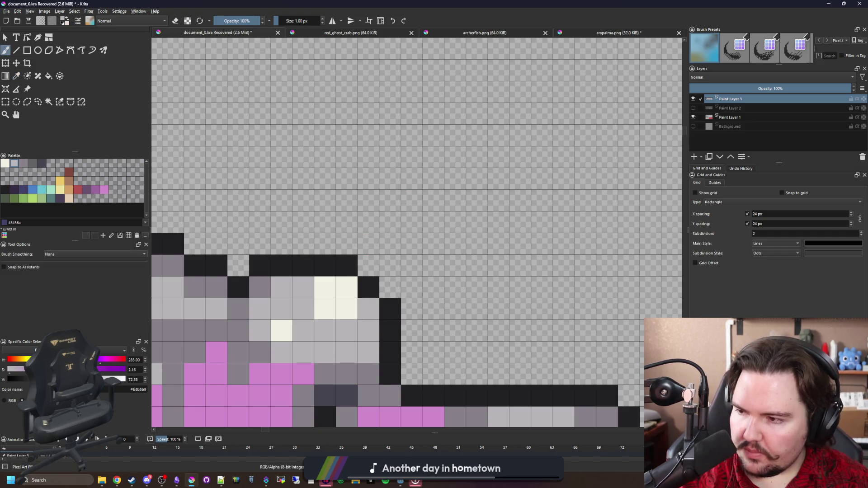
left_click_drag(247, 188, 318, 161)
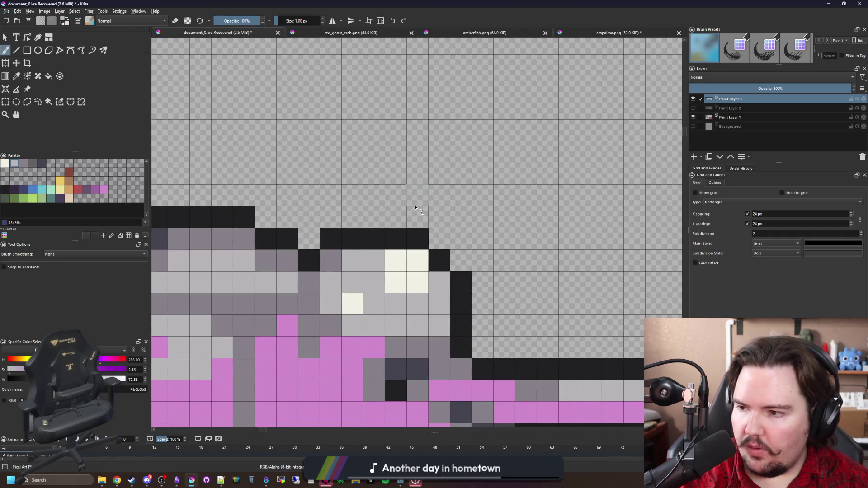
scroll(411, 202, "down", 2)
scroll(406, 198, "down", 1)
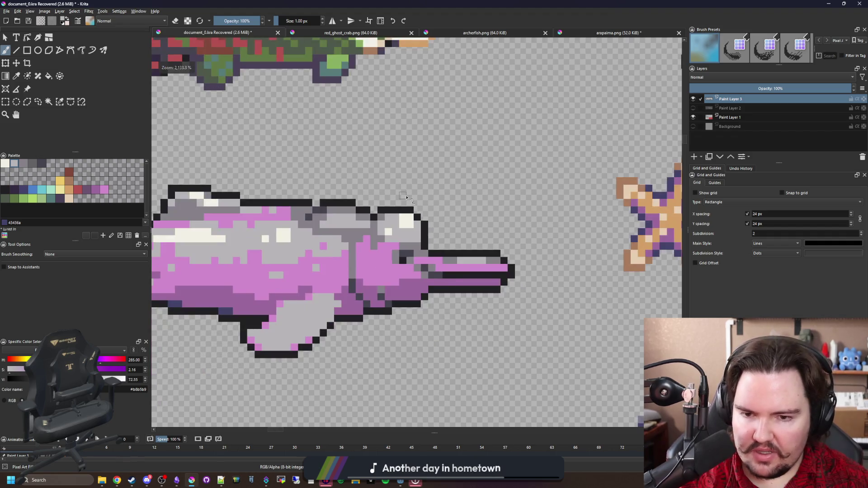
key("p")
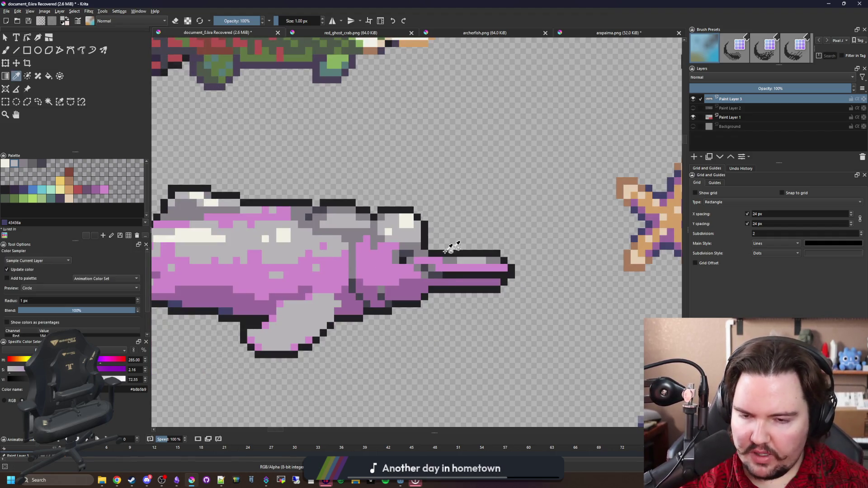
scroll(368, 199, "up", 2)
- Sample the dark navy colour from the dolphin's belly
key("b")
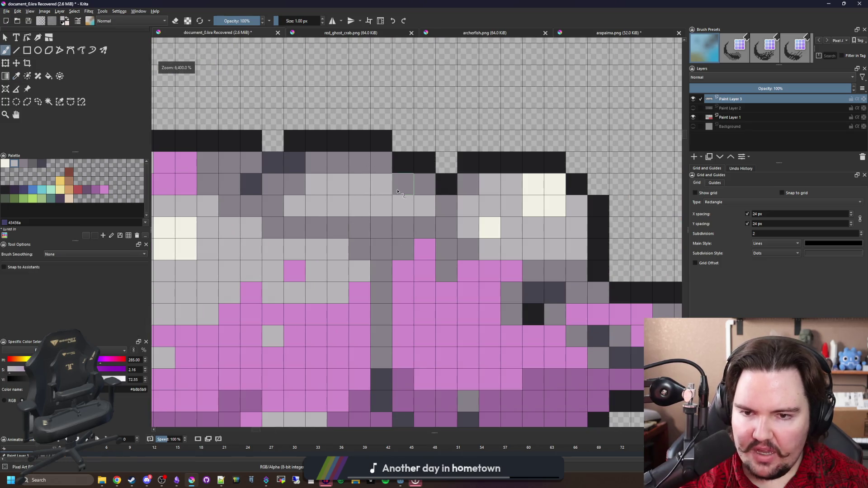
scroll(380, 206, "down", 3)
scroll(303, 193, "up", 5)
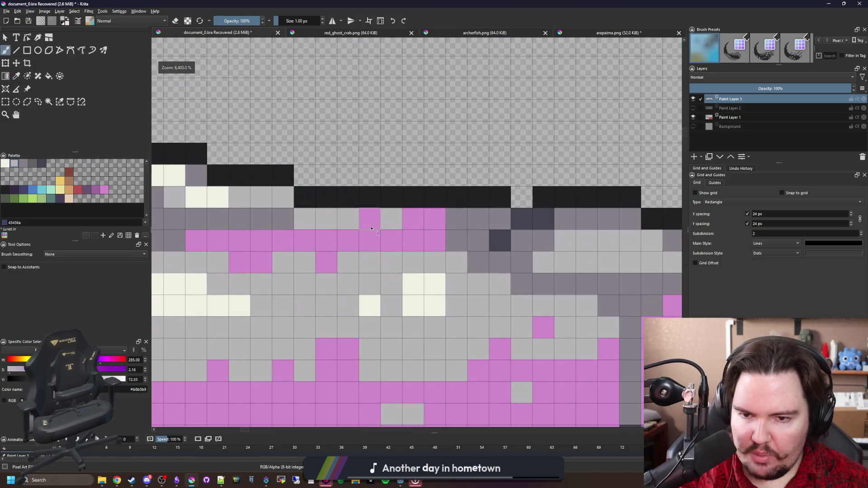
scroll(371, 228, "down", 4)
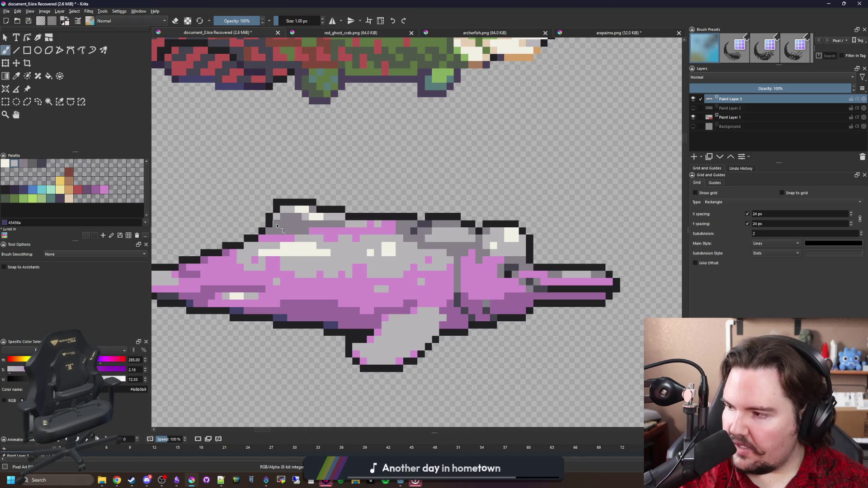
left_click_drag(277, 226, 330, 240)
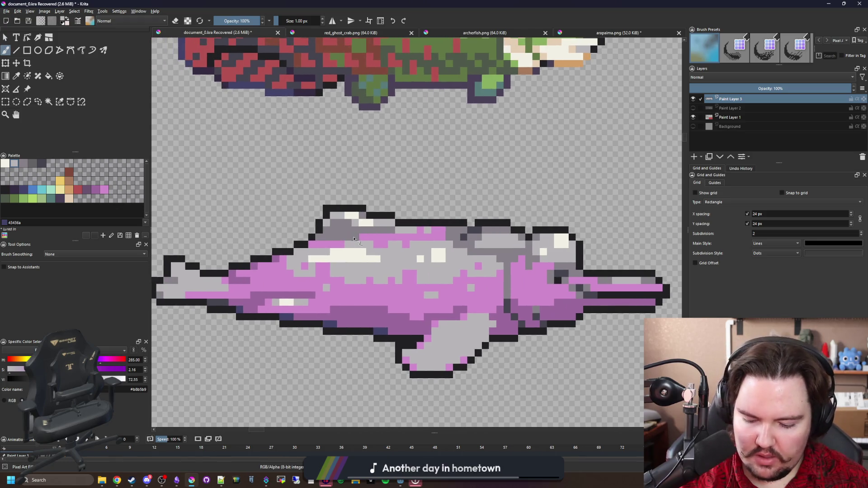
key("p")
left_click(381, 330)
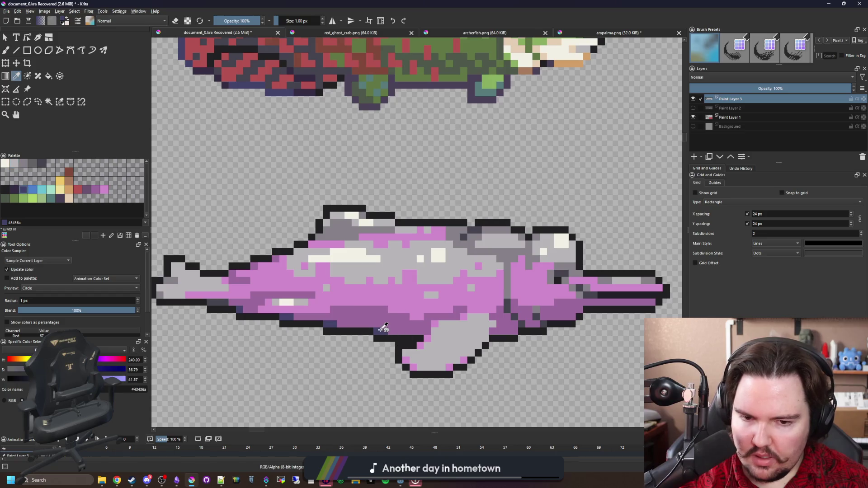
key("b")
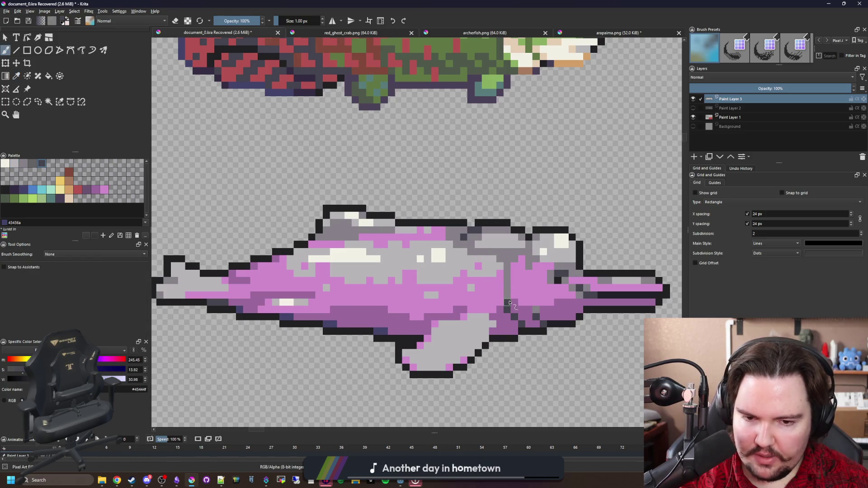
- Paint a row of dark navy cells along the dolphin's upper back
scroll(509, 303, "up", 3)
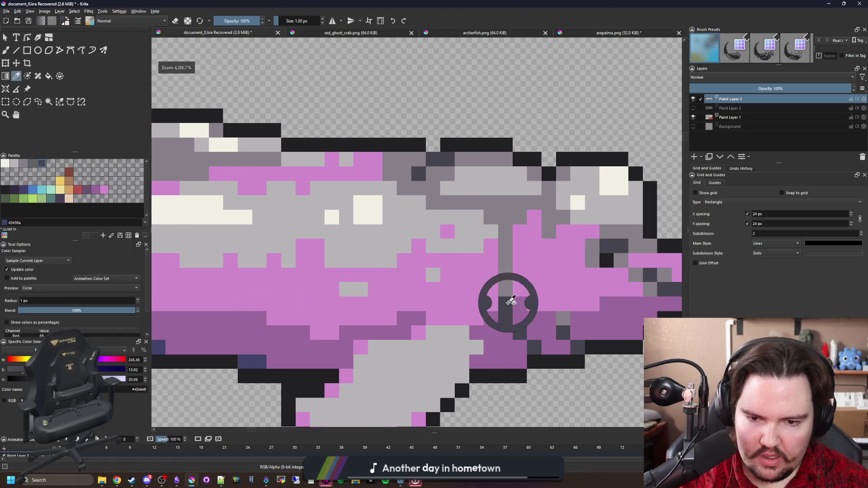
scroll(442, 258, "up", 2)
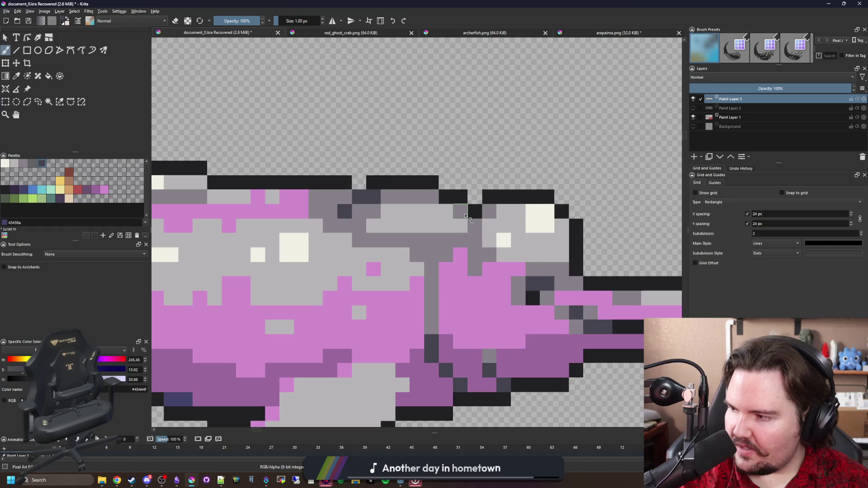
scroll(466, 216, "down", 3)
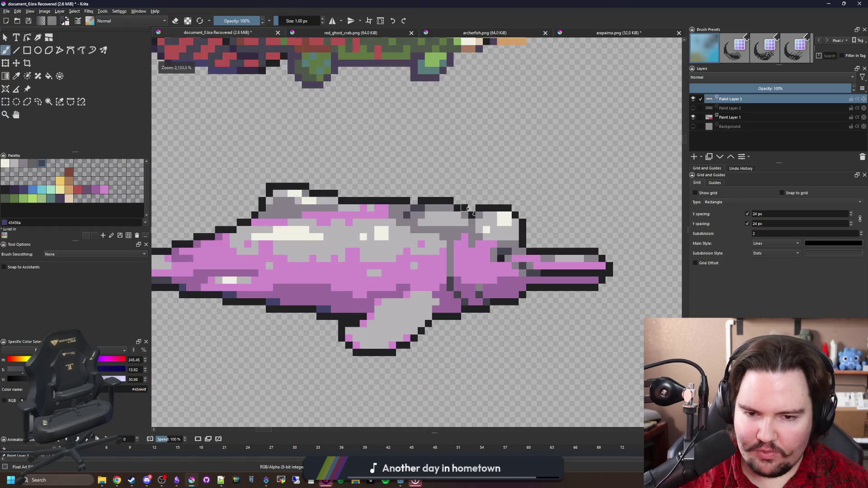
scroll(311, 203, "up", 3)
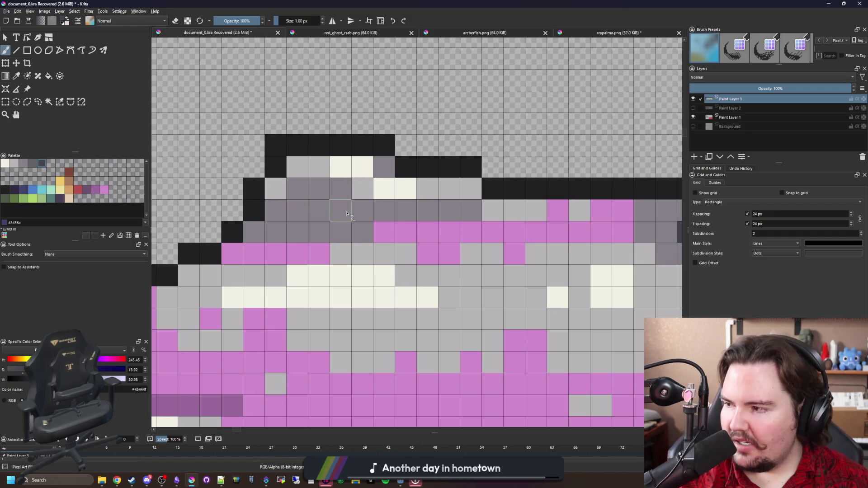
left_click_drag(347, 214, 310, 221)
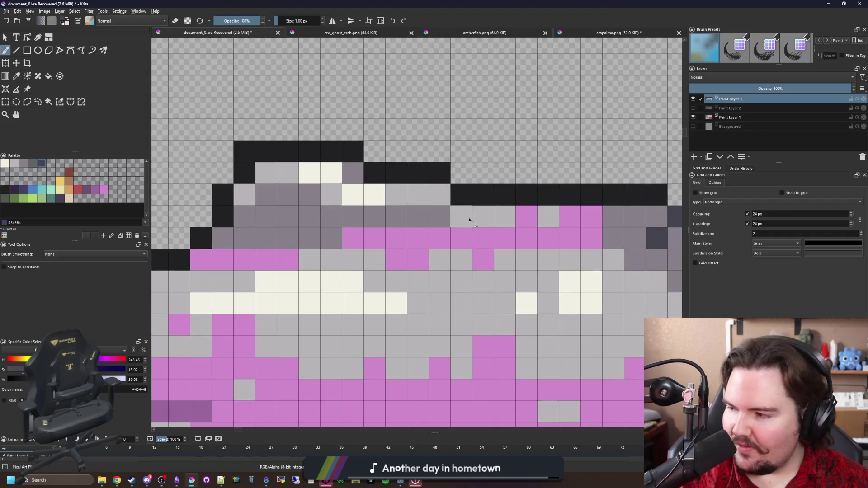
left_click_drag(469, 220, 391, 217)
mouse_move(490, 231)
left_mouse_down()
mouse_move(392, 255)
mouse_move(411, 241)
mouse_move(466, 240)
left_mouse_up()
- Recolour neighbouring back cells pink, light grey and darker grey
left_click(392, 256, "ctrl")
left_click(497, 283, "ctrl")
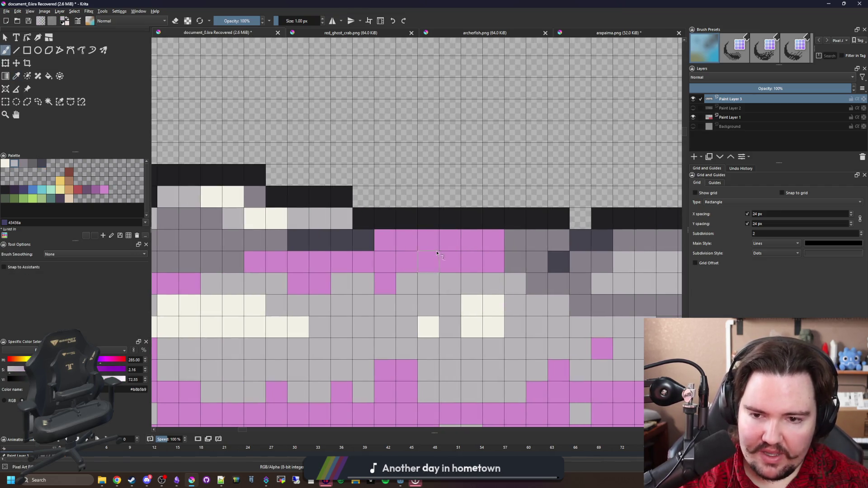
left_click(392, 244)
left_click(535, 254, "ctrl")
left_click_drag(429, 240, 384, 240)
scroll(389, 265, "down", 4)
scroll(390, 266, "down", 7)
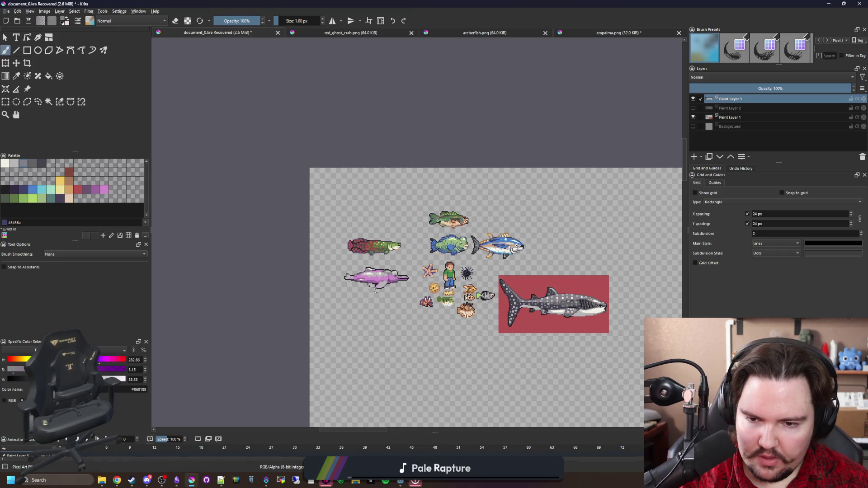
- Sample the dark outline colour and paint a column of dark cells under the jaw
scroll(374, 288, "up", 9)
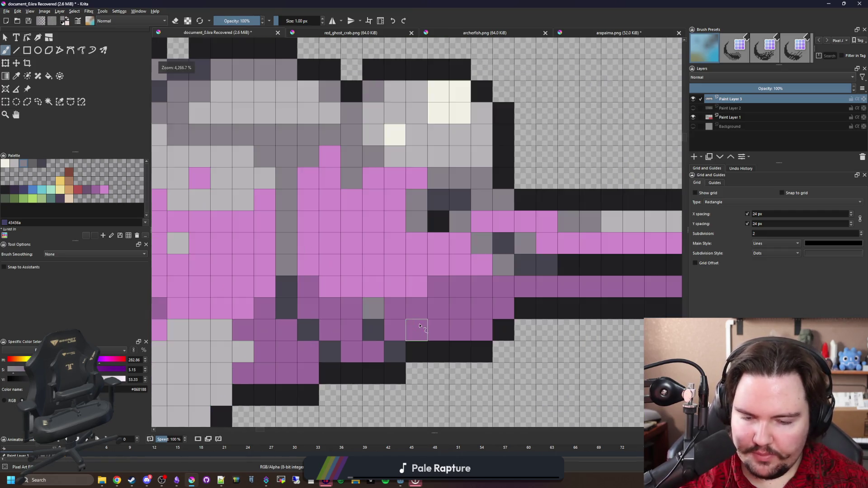
left_click(373, 330, "ctrl")
left_click_drag(374, 330, 373, 286)
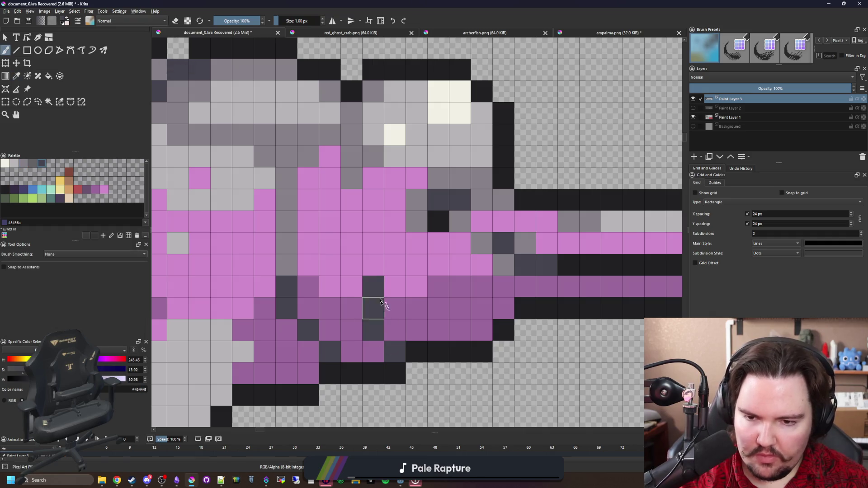
scroll(351, 313, "down", 6)
scroll(351, 313, "up", 6)
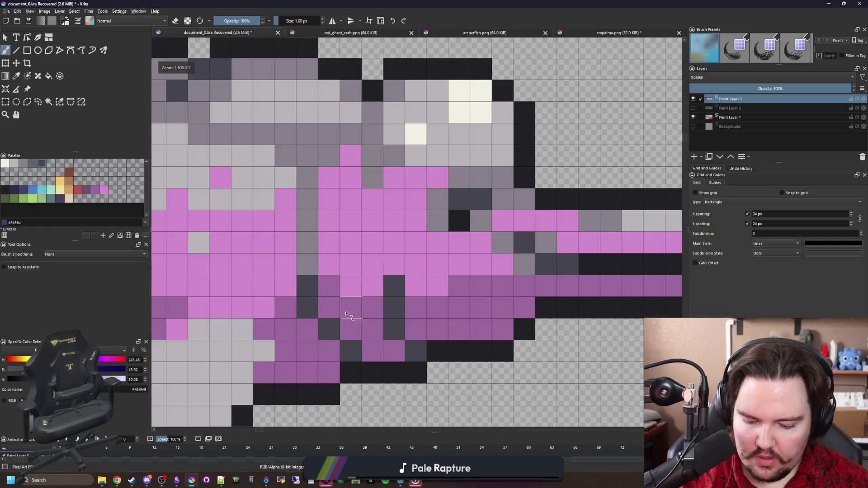
- Sample the medium grey, then re-sample the dark colour and paint another dark jaw cell
left_click(391, 287, "ctrl")
scroll(348, 281, "down", 4)
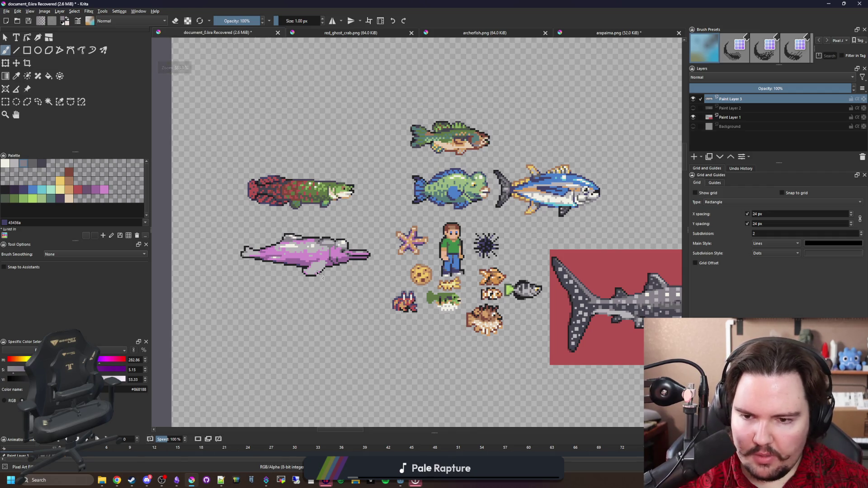
scroll(319, 275, "up", 6)
scroll(372, 317, "down", 2)
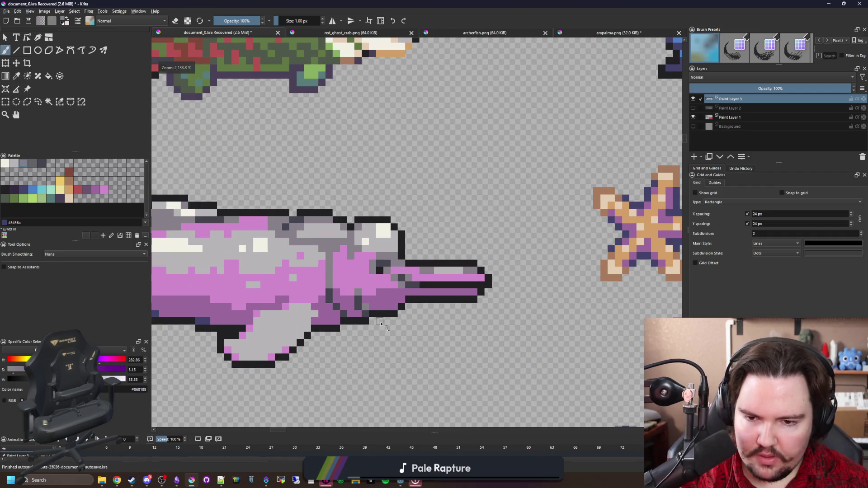
scroll(386, 303, "down", 3)
scroll(381, 305, "up", 5)
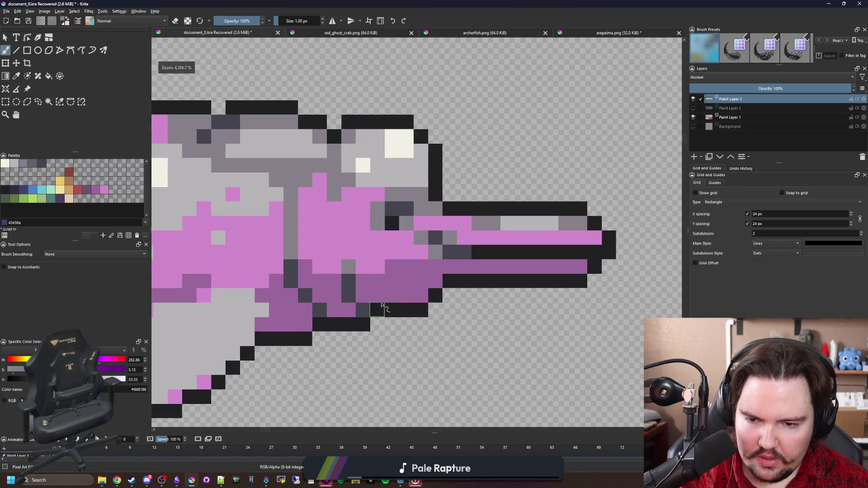
scroll(385, 290, "up", 1)
left_click(331, 299, "ctrl")
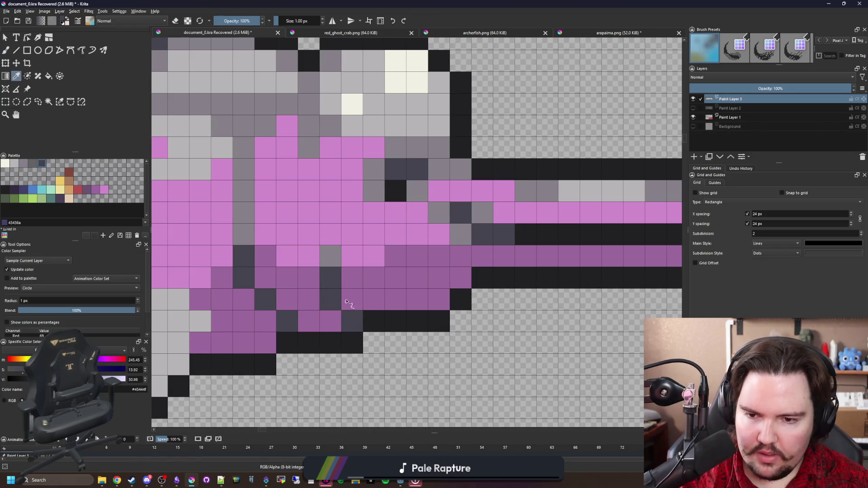
left_click(351, 299)
- Repaint the two dark cells under the jaw with mauve sampled from the belly
left_click(373, 299, "ctrl")
left_click(352, 299)
left_click(331, 299)
scroll(375, 271, "down", 4)
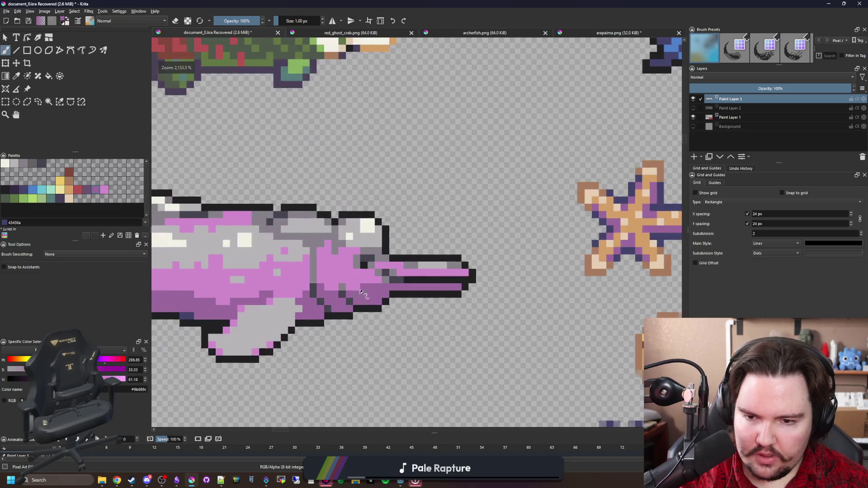
scroll(378, 264, "down", 3)
scroll(377, 277, "up", 6)
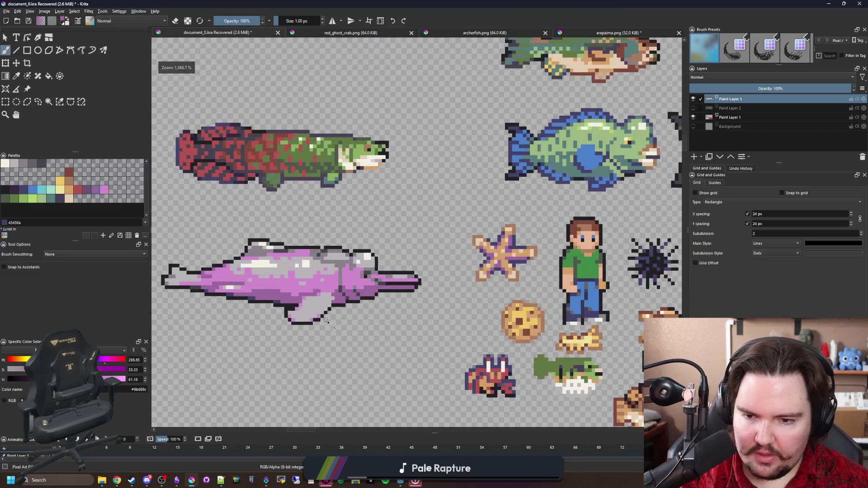
scroll(377, 278, "down", 2)
scroll(136, 190, "up", 1)
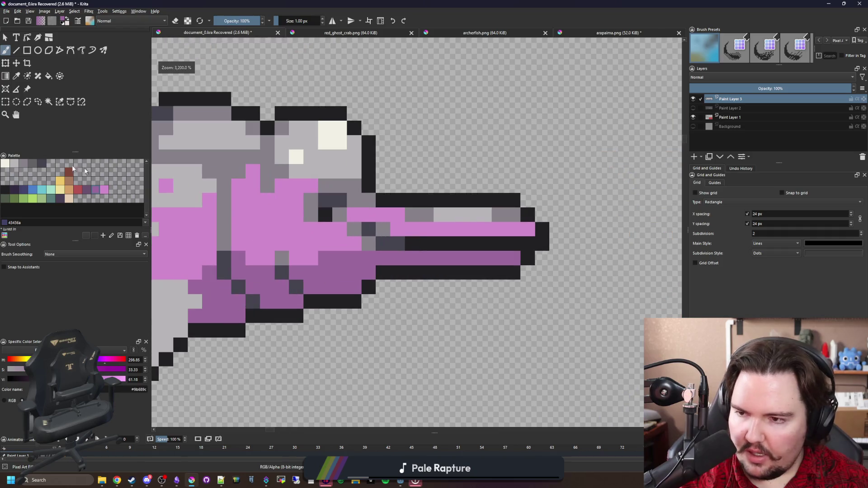
scroll(324, 202, "down", 4)
left_click(6, 102)
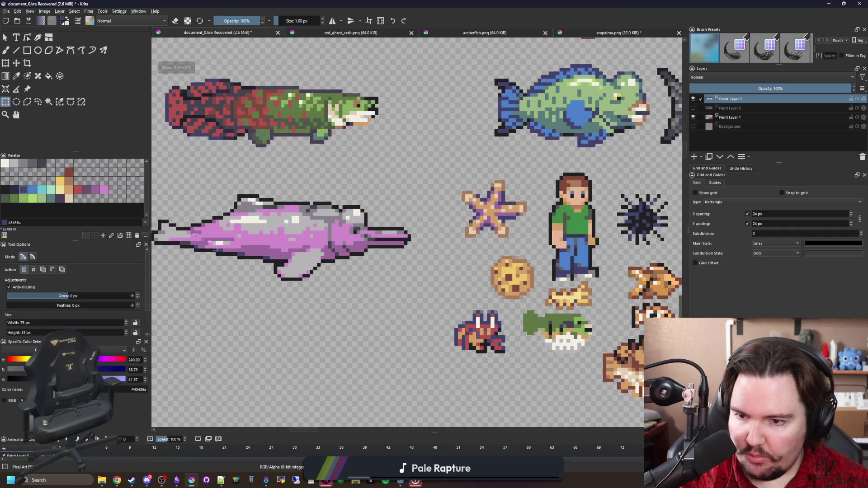
- Select the area around the dolphin and flood-fill its navy outline black
left_click_drag(200, 311, 486, 201)
scroll(375, 269, "up", 2)
key("f")
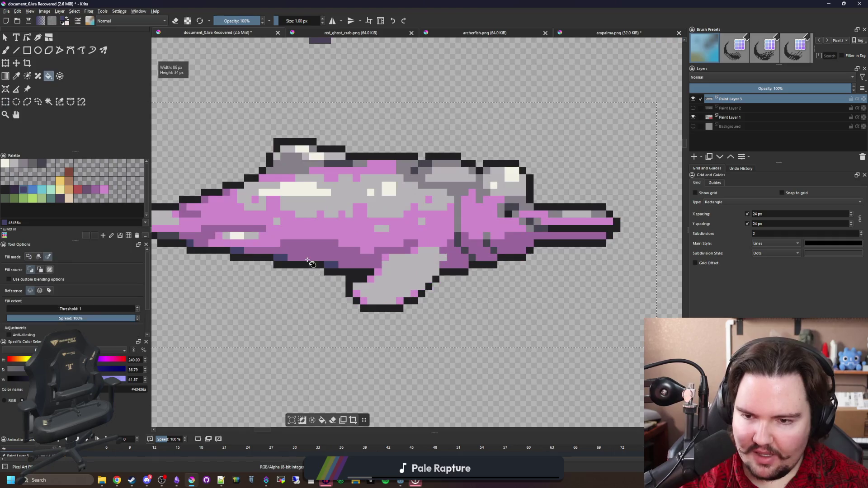
left_click(303, 268)
- Recolour a navy belly pixel and some grey belly pixels muted purple #6a536e
scroll(292, 263, "up", 1)
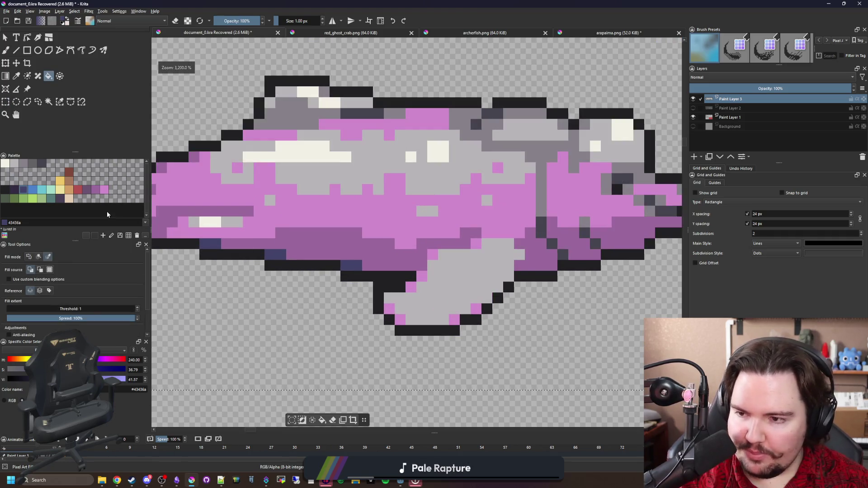
left_click(91, 194)
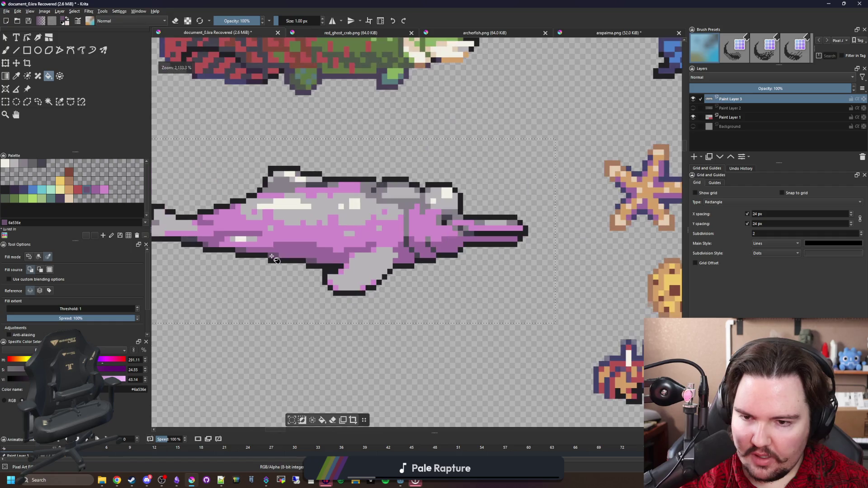
scroll(273, 252, "down", 2)
left_click(311, 261)
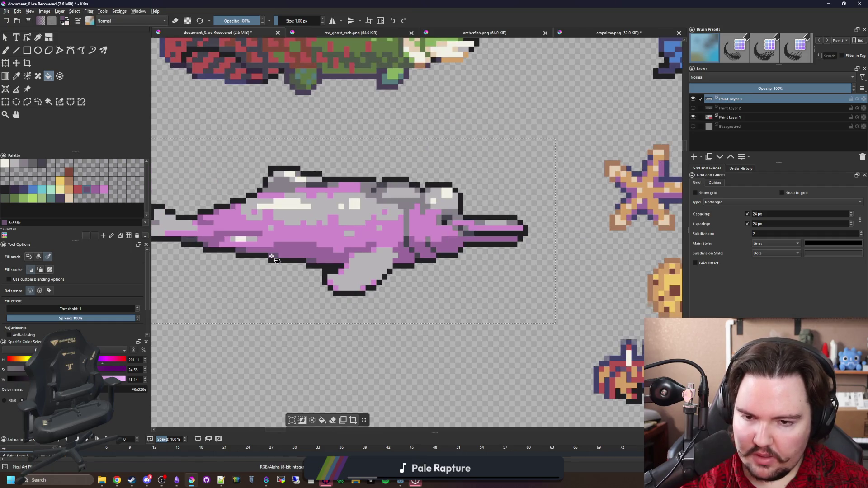
scroll(414, 250, "up", 1)
left_click(413, 250)
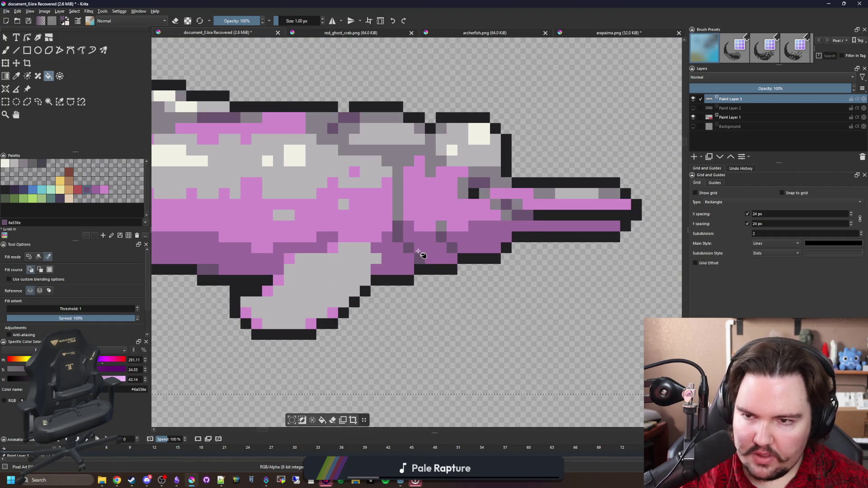
scroll(411, 253, "down", 2)
scroll(374, 250, "up", 1)
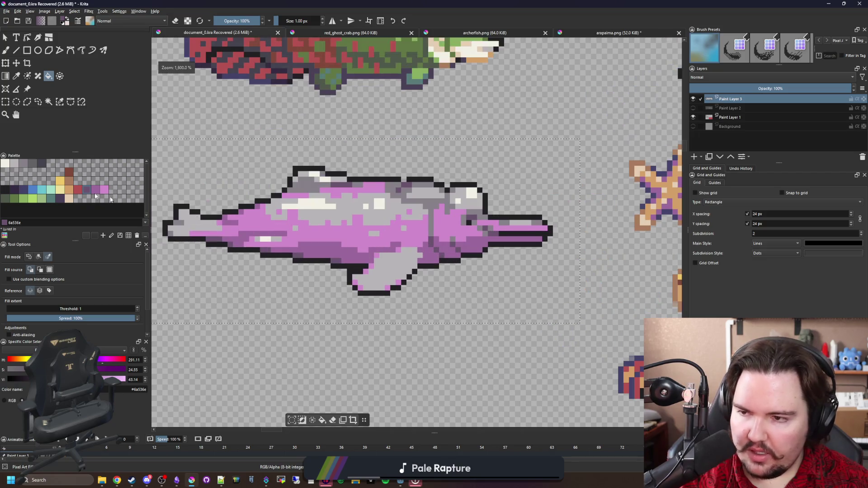
- Bucket-fill the dolphin's outline navy, then dark purple-black #352b42
left_click(25, 193)
scroll(272, 258, "up", 1)
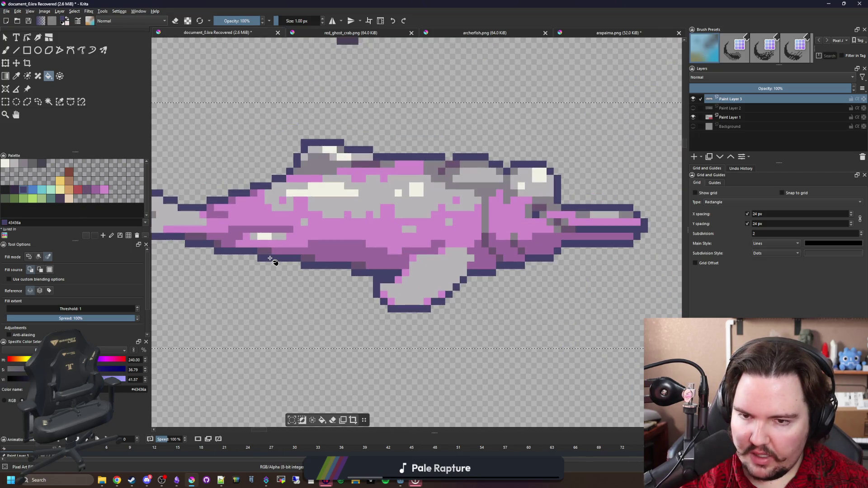
left_click(270, 258)
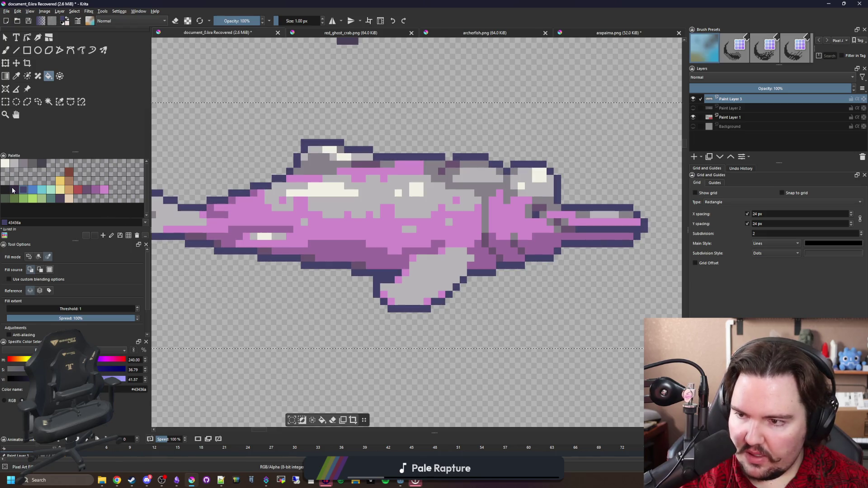
left_click(291, 254, "ctrl")
left_click(291, 255)
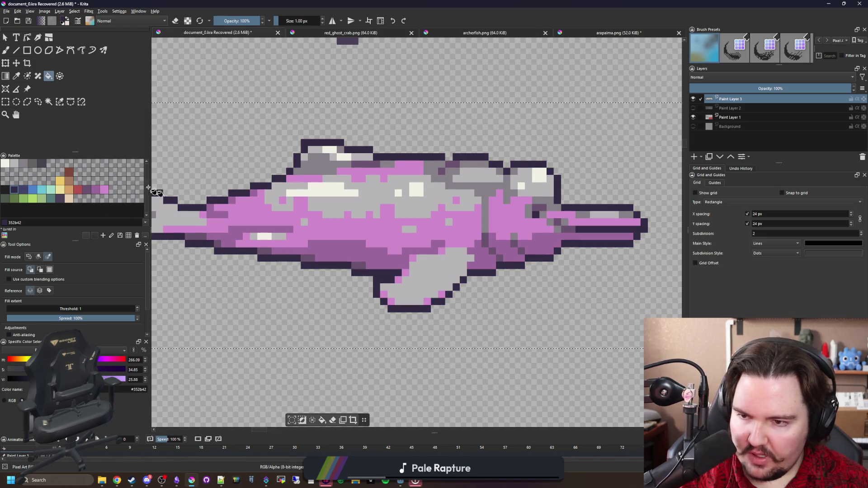
left_click(23, 190)
key("b")
scroll(481, 273, "up", 4)
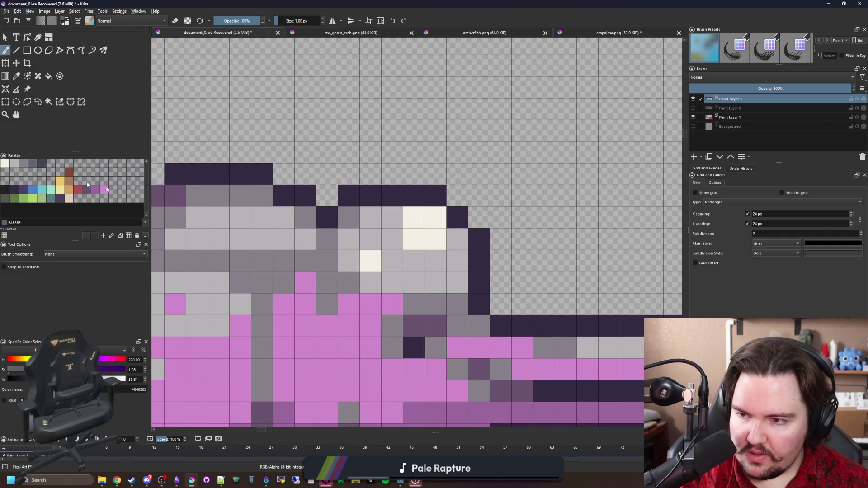
- Paint dark outline pixels on the dolphin's back grey #646365, undoing one stray stroke
left_click_drag(475, 267, 477, 240)
left_click(456, 221)
mouse_move(414, 195)
left_mouse_down()
mouse_move(393, 192)
mouse_move(403, 180)
mouse_move(436, 194)
mouse_move(423, 207)
left_mouse_up()
scroll(499, 194, "left", 3)
left_click(499, 193)
scroll(320, 189, "left", 3)
key("ctrl+z")
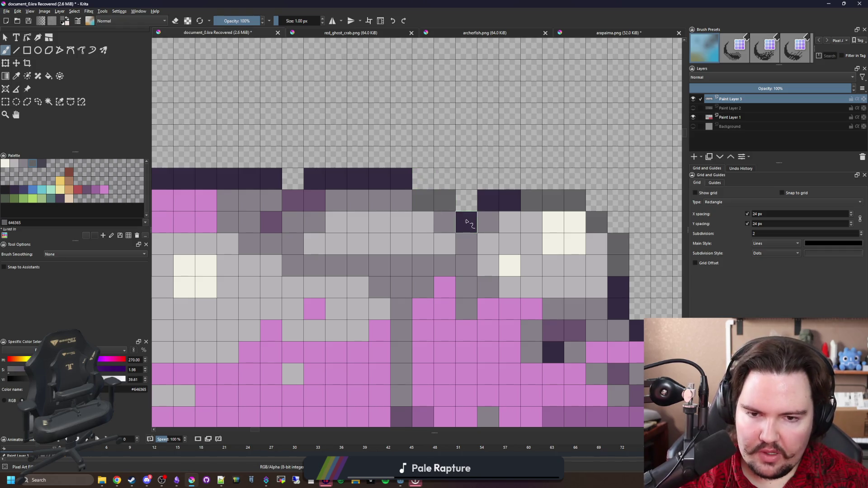
- Grey out more of the top outline row across the back, redoing a misplaced stroke
left_click(467, 221)
left_click_drag(486, 201, 511, 201)
left_click_drag(405, 186, 290, 178)
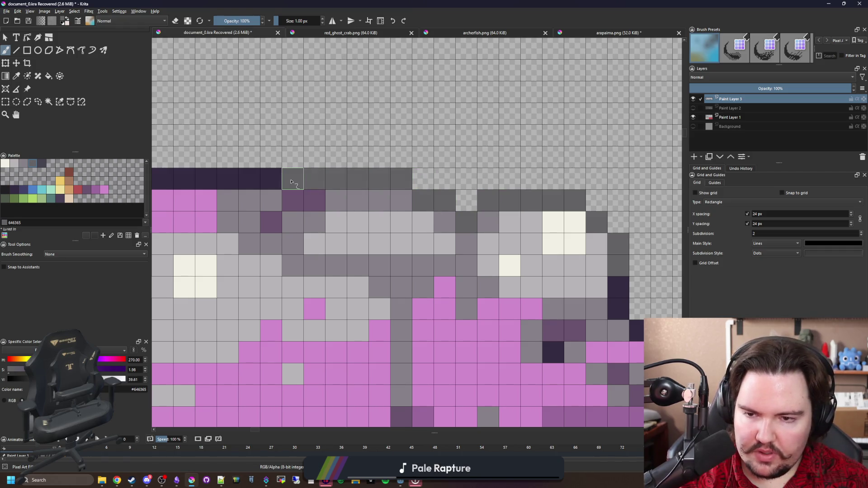
key("ctrl+z")
left_click_drag(403, 178, 358, 179)
scroll(471, 222, "left", 5)
left_click_drag(456, 199, 337, 199)
scroll(407, 204, "left", 5)
mouse_move(474, 208)
left_mouse_down()
mouse_move(436, 208)
mouse_move(380, 186)
mouse_move(313, 190)
mouse_move(275, 227)
mouse_move(256, 270)
left_mouse_up()
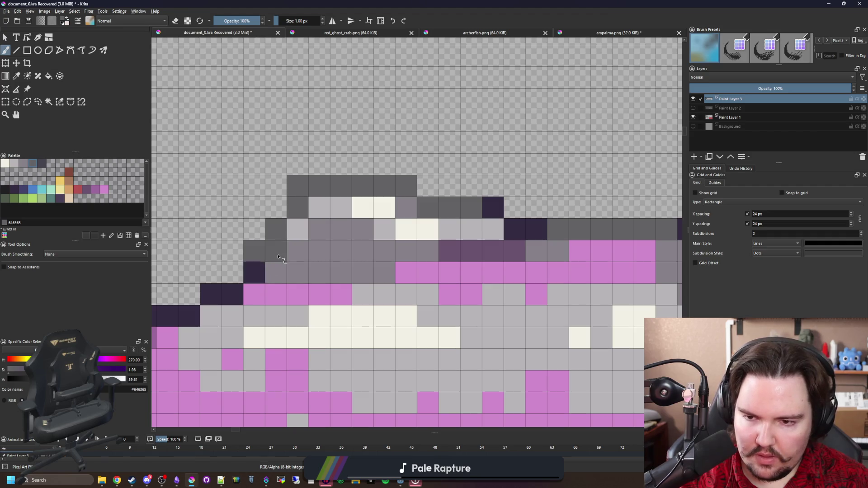
- Turn the snout tip outline pixel grey after undoing an attempt on its top row
scroll(267, 278, "down", 1)
scroll(317, 219, "down", 5)
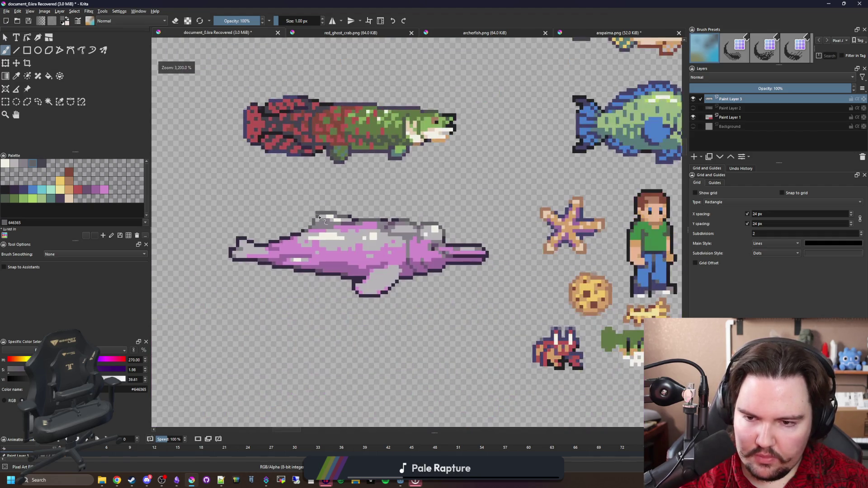
scroll(489, 256, "up", 4)
mouse_move(315, 203)
left_mouse_down()
mouse_move(447, 203)
mouse_move(318, 206)
left_mouse_up()
key("ctrl+z")
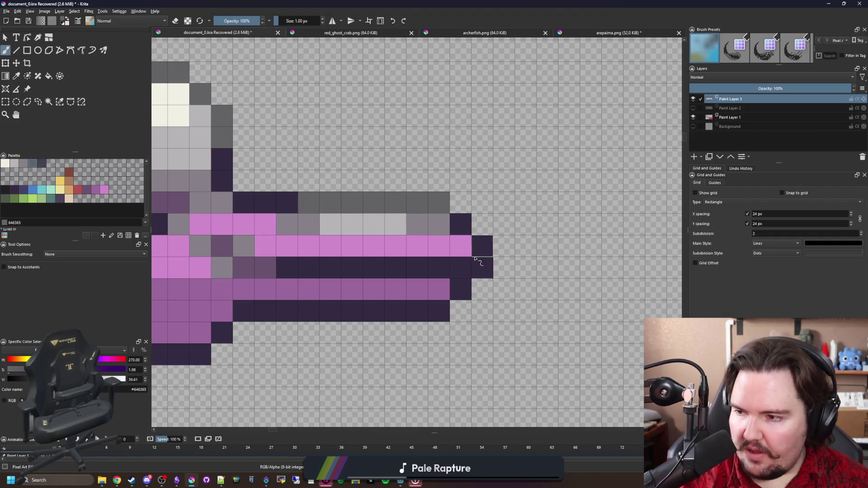
left_click(468, 232)
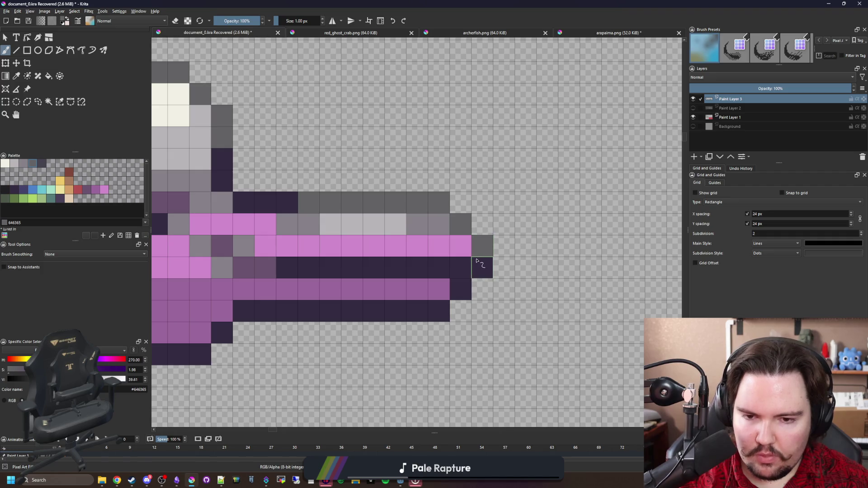
scroll(480, 262, "down", 4)
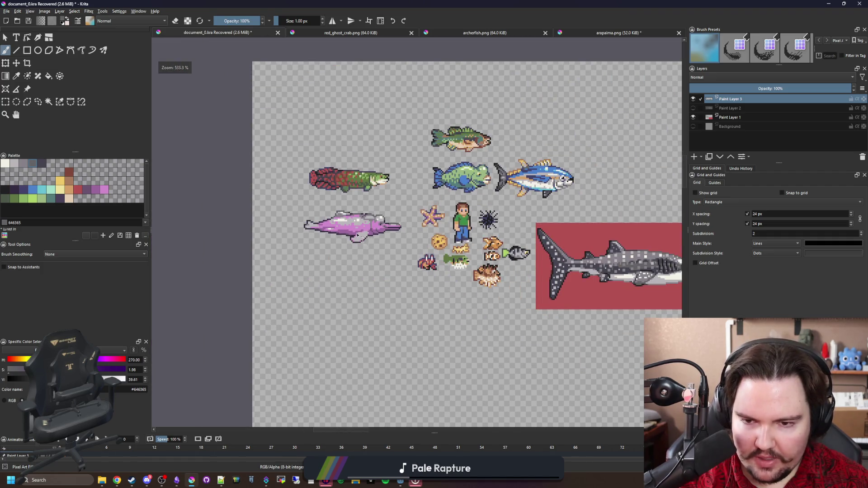
scroll(358, 236, "up", 4)
- Grey the fin's outline: its bottom row, diagonal cells and lower-left cells
left_click_drag(308, 282, 396, 282)
left_click(415, 261)
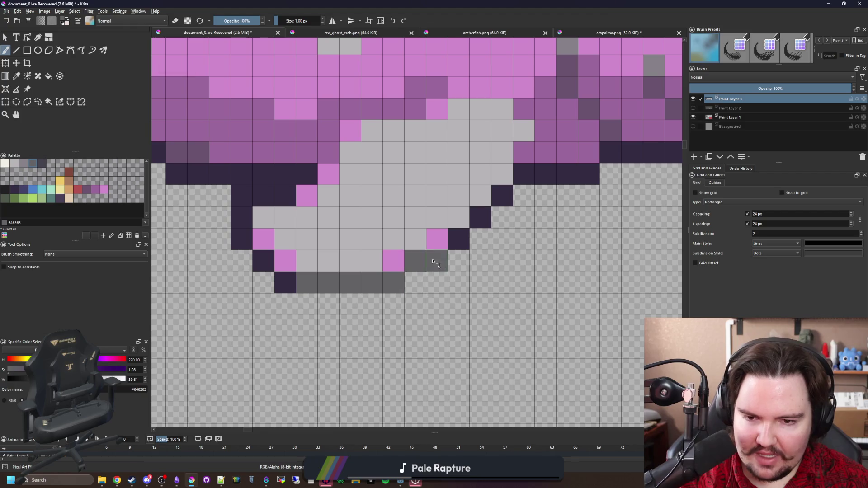
left_click(434, 263)
left_click(458, 239)
left_click(481, 217)
left_click(502, 195)
left_click(285, 282)
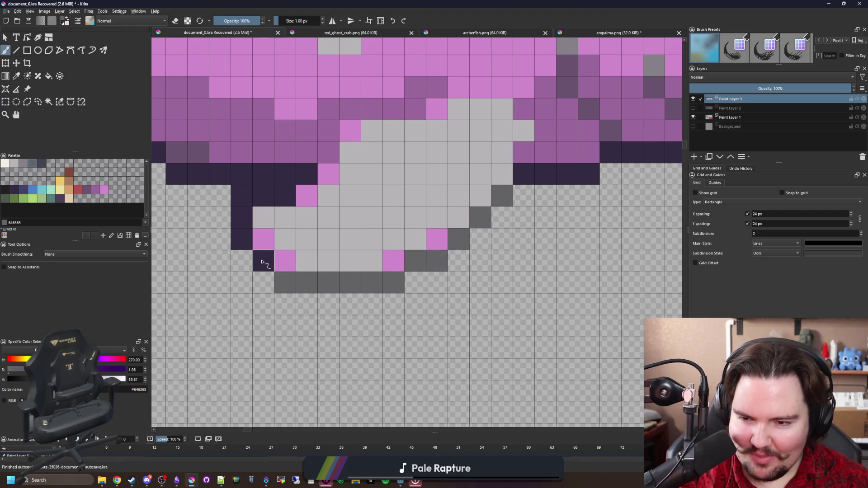
mouse_move(263, 261)
left_mouse_down()
mouse_move(242, 217)
mouse_move(285, 196)
left_mouse_up()
- Grey out two navy outline cells on the snout
scroll(328, 260, "down", 4)
scroll(350, 217, "up", 4)
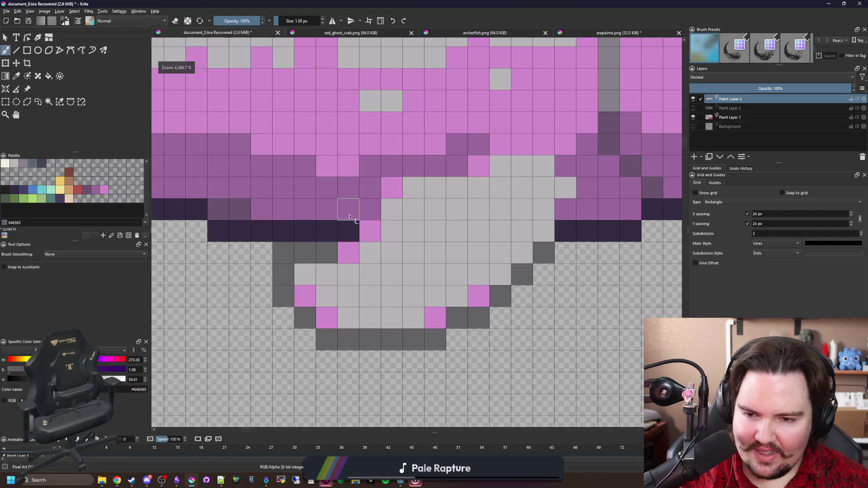
scroll(355, 271, "down", 5)
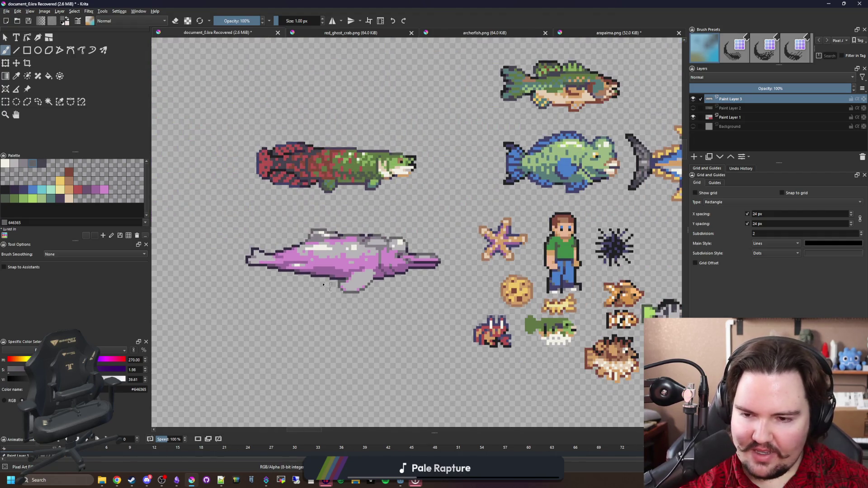
scroll(343, 285, "up", 5)
mouse_move(400, 226)
left_mouse_down()
mouse_move(282, 183)
mouse_move(269, 226)
mouse_move(232, 261)
mouse_move(239, 301)
mouse_move(309, 317)
left_mouse_up()
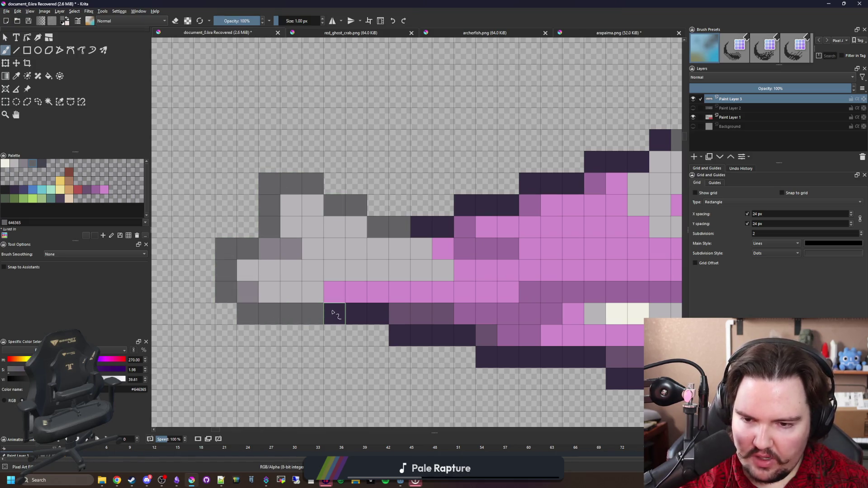
- Sample a lighter grey from the snout, then pick dark purple #352b42 from the sprite
left_click(246, 287, "ctrl")
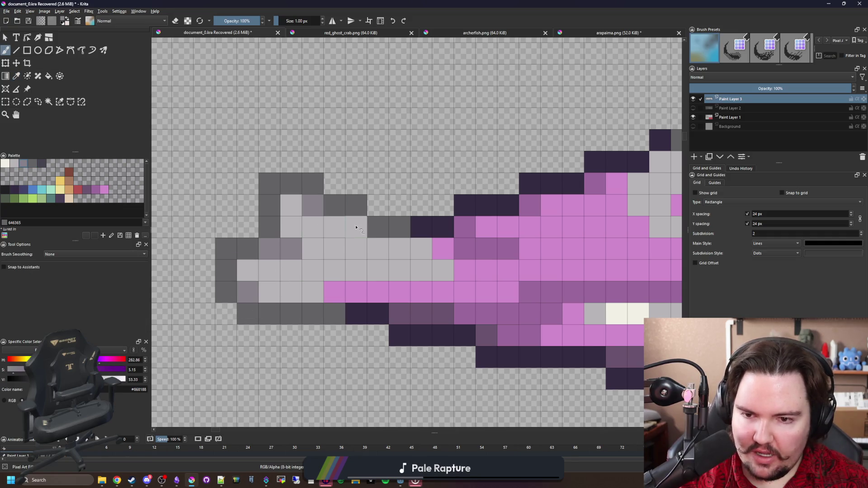
scroll(308, 289, "down", 3)
scroll(306, 286, "down", 3)
scroll(333, 292, "up", 8)
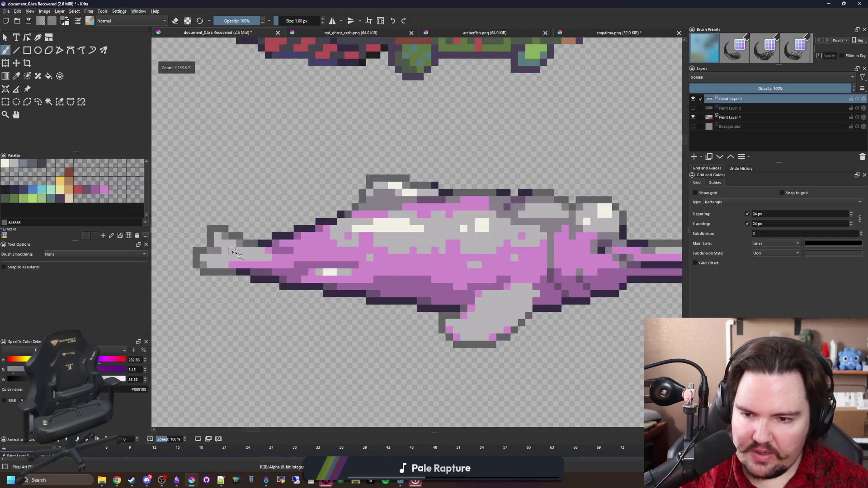
scroll(240, 259, "down", 2)
scroll(240, 259, "down", 6)
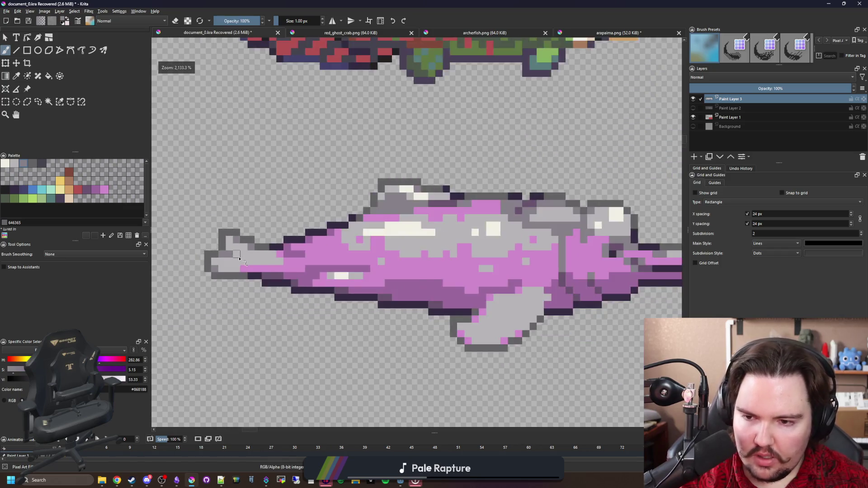
scroll(317, 290, "up", 2)
scroll(318, 290, "up", 2)
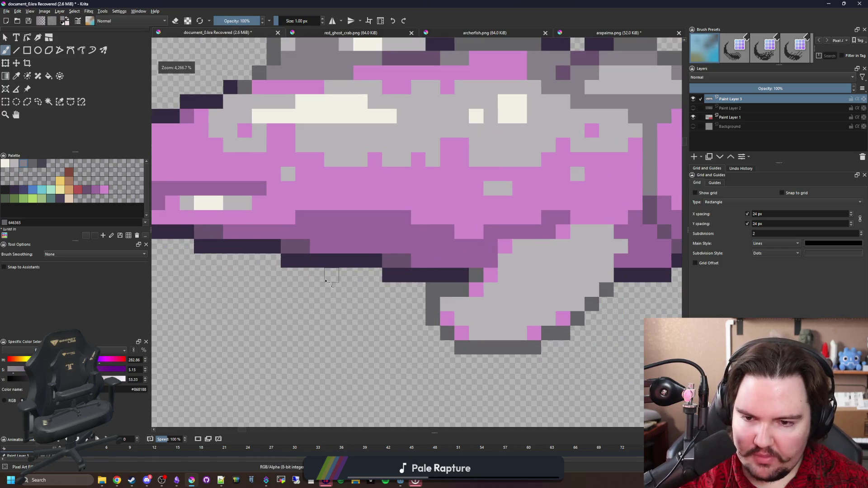
left_click(364, 261, "ctrl")
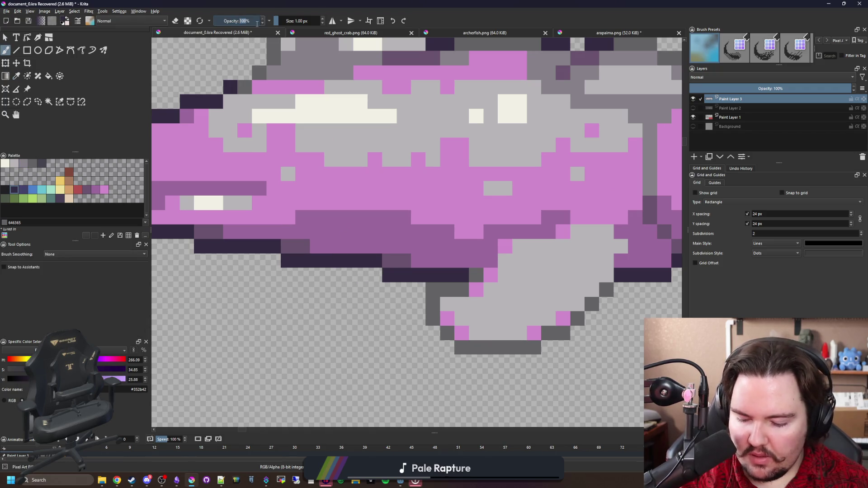
- Fill an empty cell on the back outline with the dark colour
type("5")
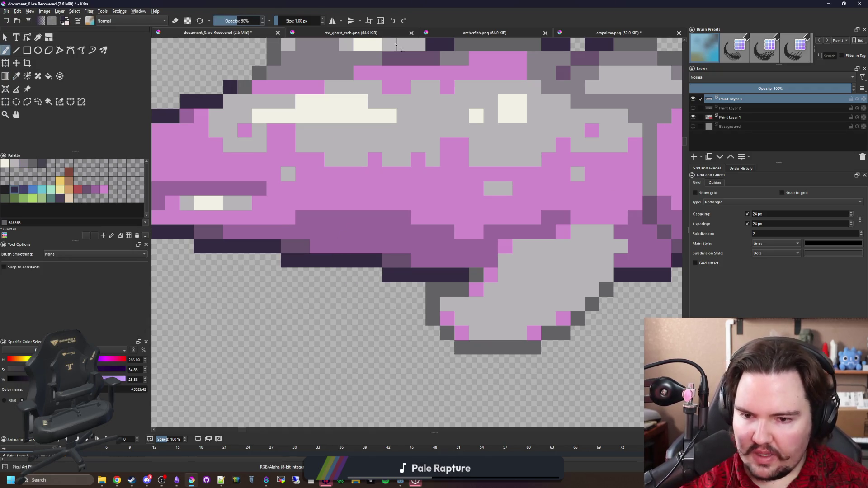
left_click_drag(365, 307, 467, 327)
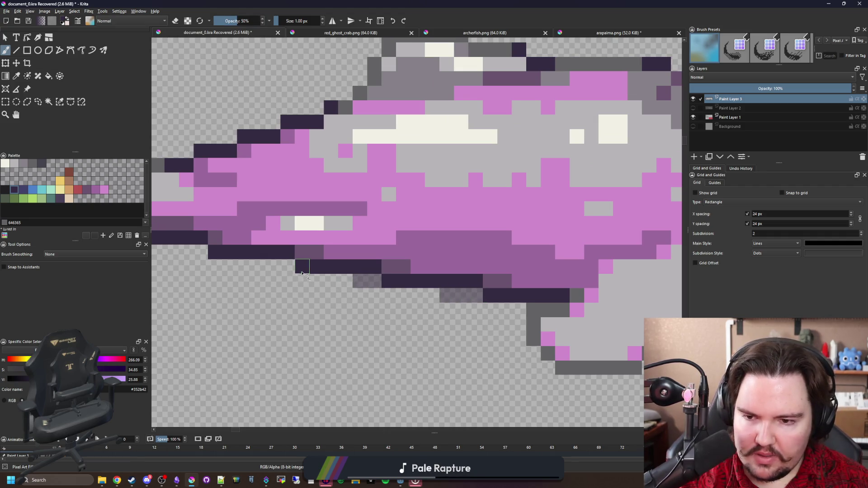
left_click_drag(275, 270, 370, 277)
scroll(388, 221, "down", 5)
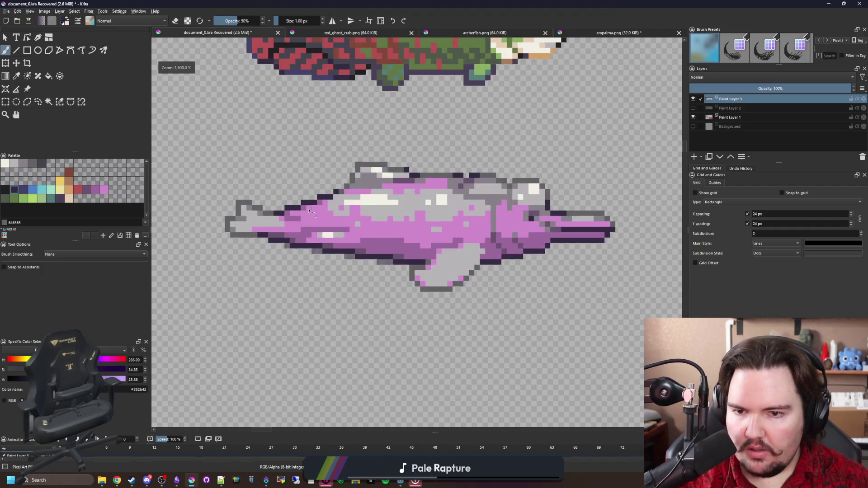
scroll(285, 239, "up", 8)
scroll(378, 195, "down", 6)
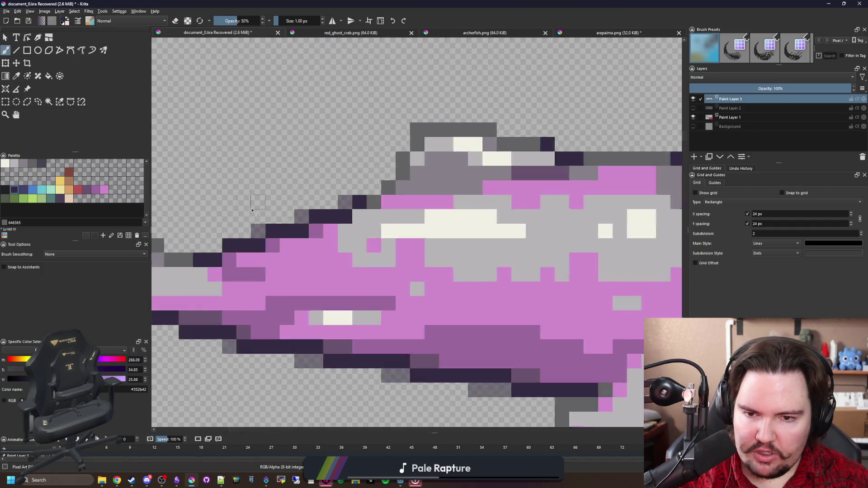
scroll(349, 264, "up", 4)
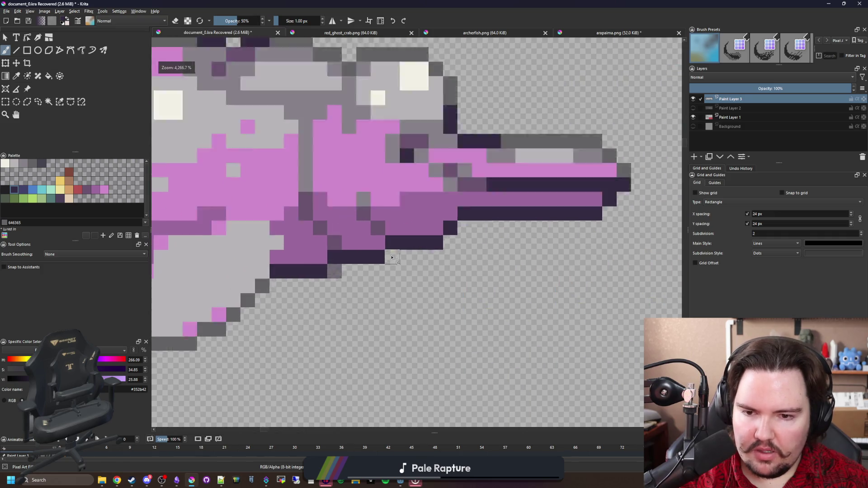
scroll(349, 264, "up", 2)
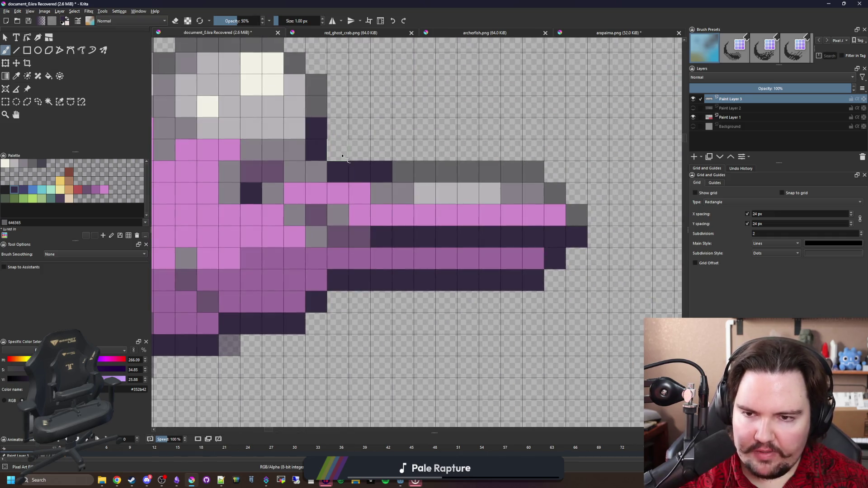
scroll(342, 156, "down", 5)
scroll(321, 222, "up", 5)
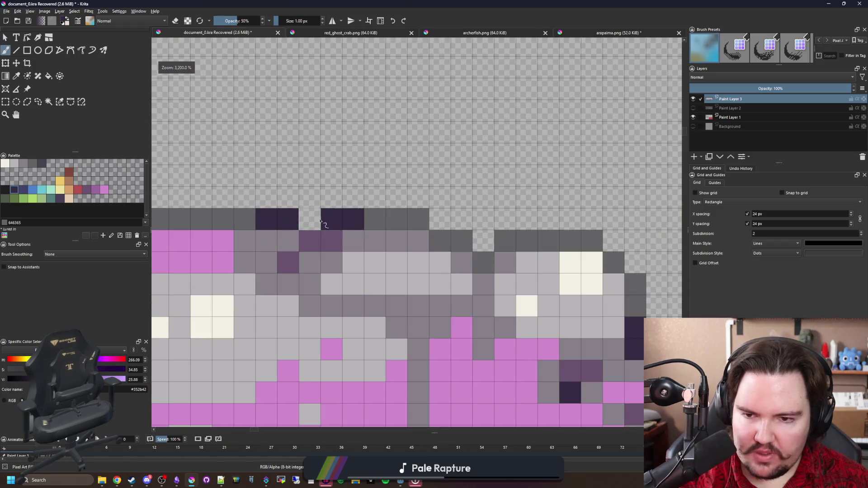
left_click(320, 221)
- Sample the grey from the dolphin's pixels with the Color Sampler and return to the brush
scroll(370, 264, "down", 3)
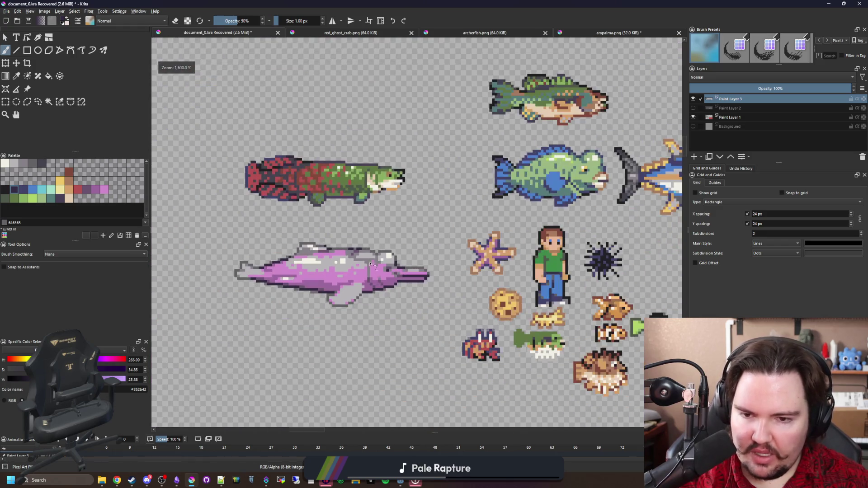
scroll(387, 272, "up", 4)
scroll(359, 255, "down", 5)
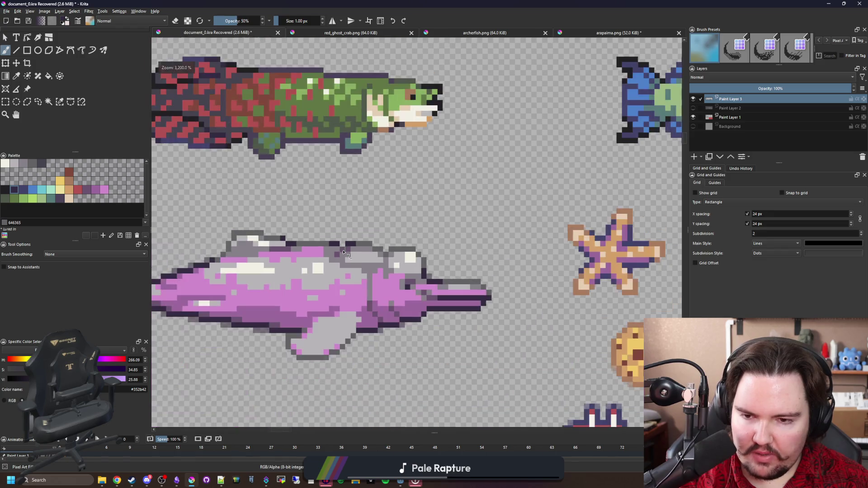
scroll(358, 264, "up", 4)
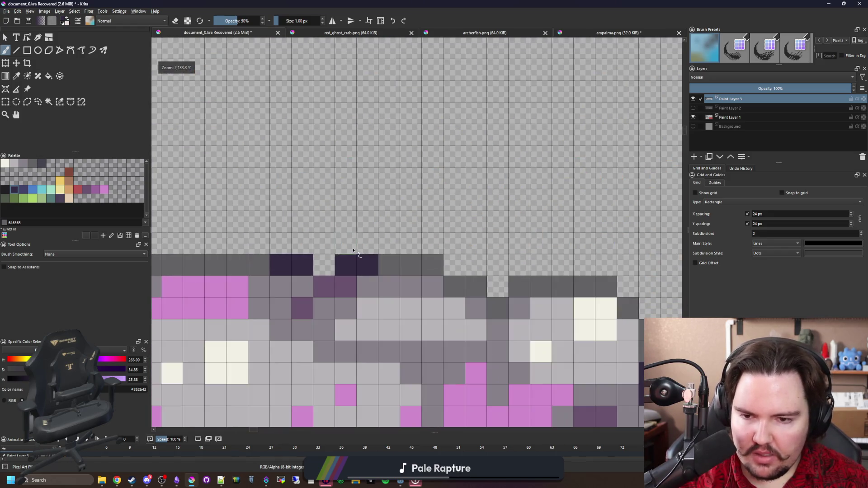
key("p")
left_click(375, 287)
key("b")
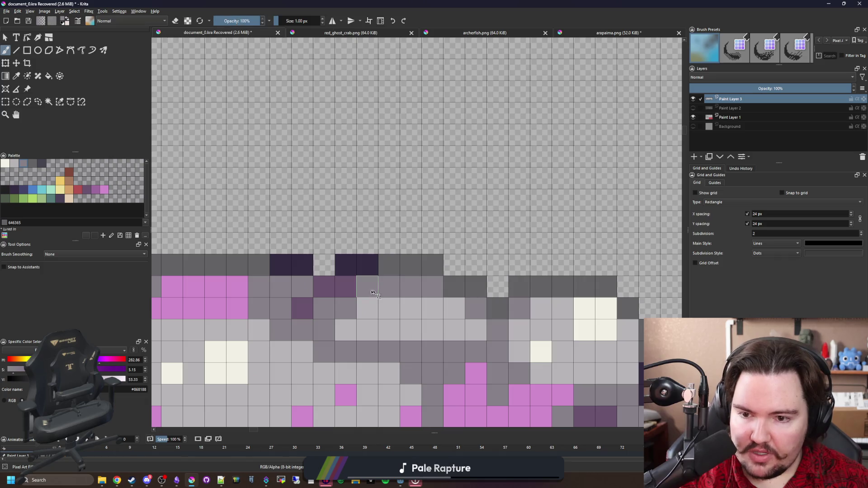
- Pick dark purple #352b42 and paint an outline pixel on the dolphin's back
scroll(320, 247, "down", 4)
scroll(320, 246, "down", 3)
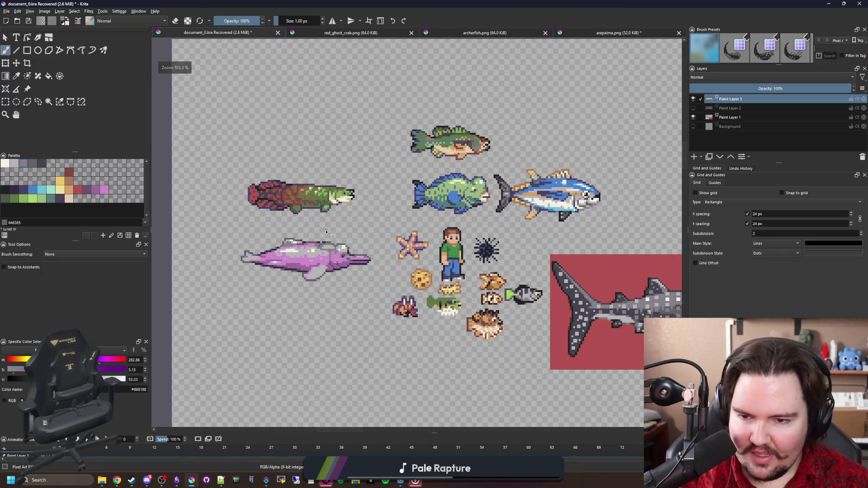
scroll(326, 232, "up", 5)
scroll(316, 250, "up", 2)
left_click(334, 243, "ctrl")
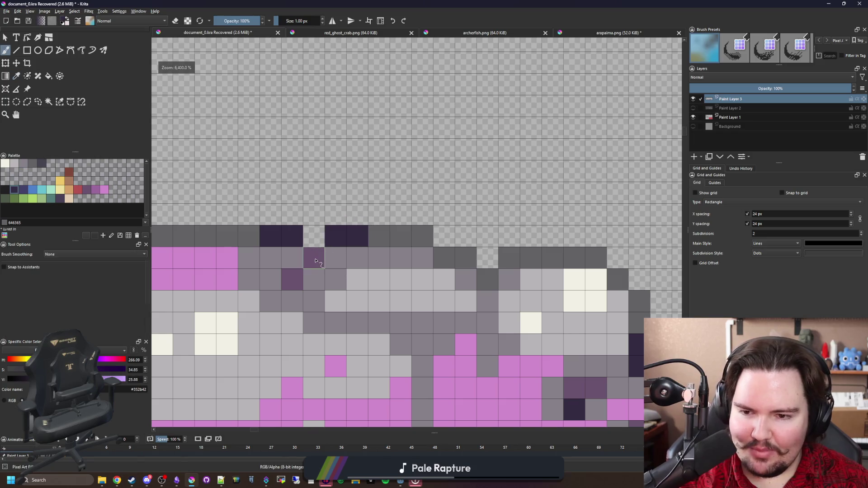
left_click(315, 269)
scroll(332, 222, "down", 3)
scroll(331, 222, "down", 3)
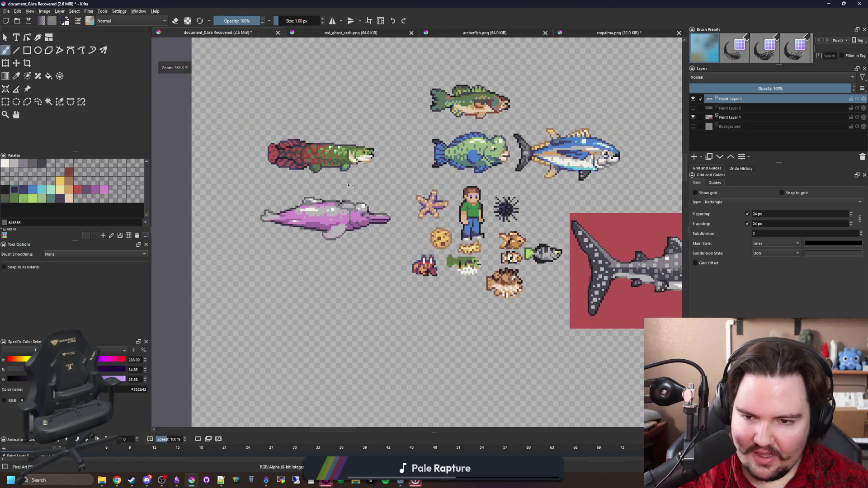
scroll(353, 179, "up", 4)
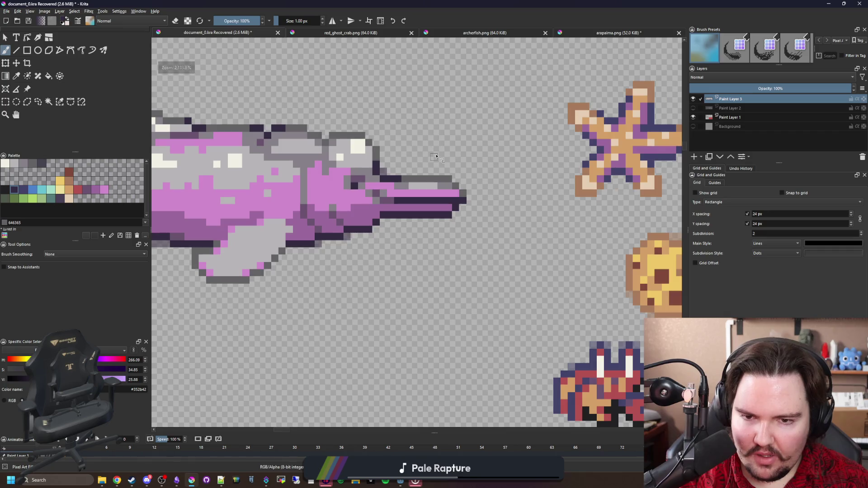
scroll(429, 155, "up", 2)
scroll(388, 185, "down", 5)
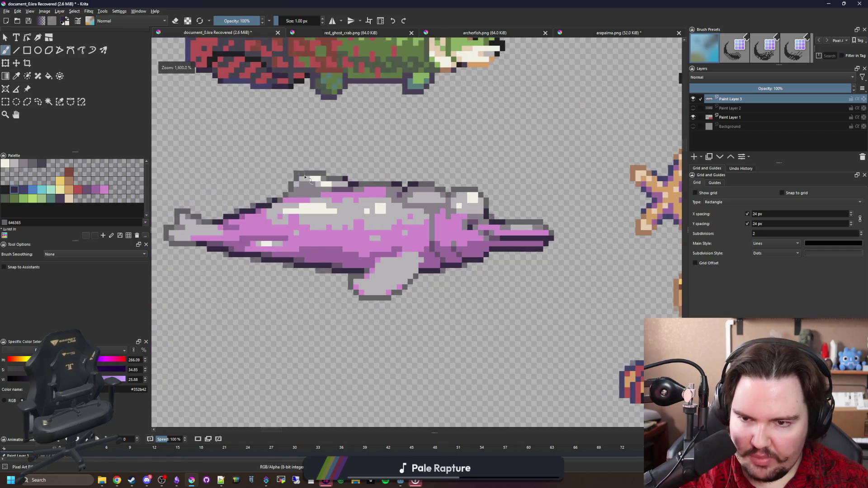
scroll(305, 177, "up", 5)
scroll(305, 176, "up", 2)
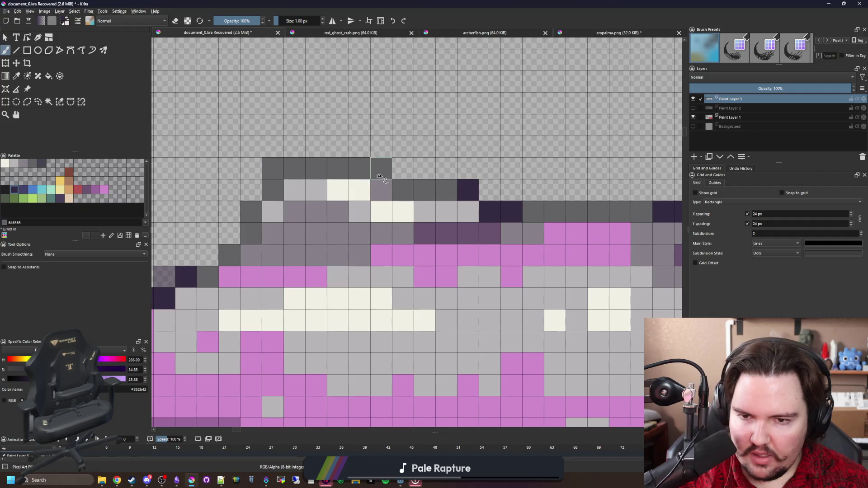
scroll(335, 191, "down", 4)
scroll(337, 195, "down", 2)
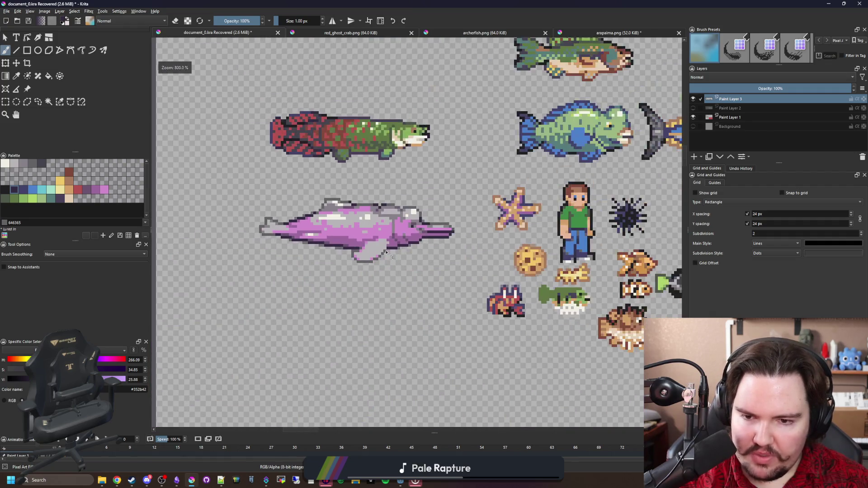
scroll(341, 271, "up", 3)
scroll(344, 300, "down", 2)
scroll(344, 299, "down", 5)
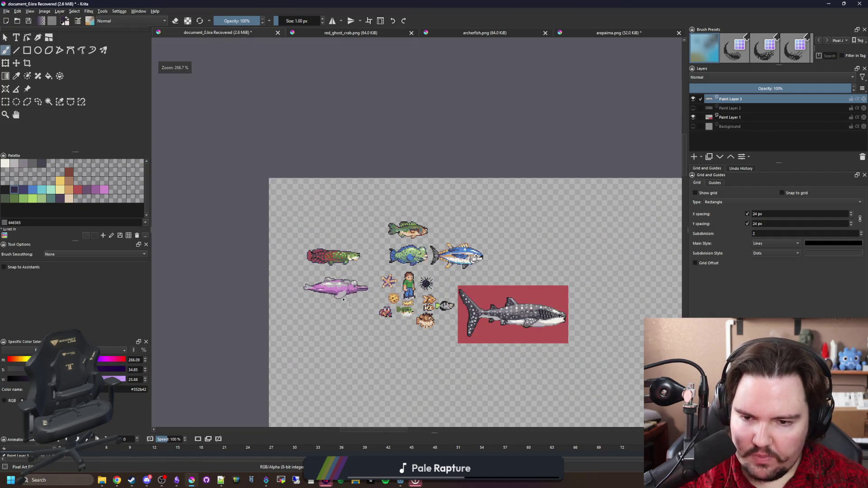
scroll(343, 300, "up", 5)
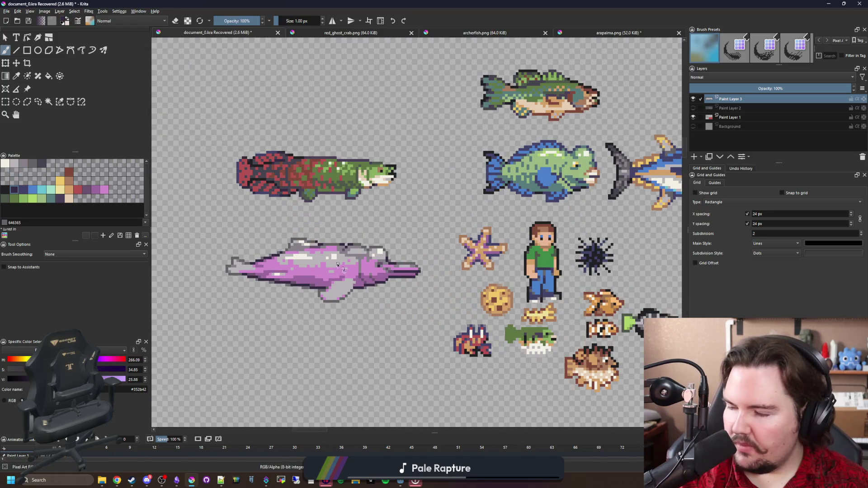
scroll(344, 299, "up", 3)
scroll(345, 288, "up", 3)
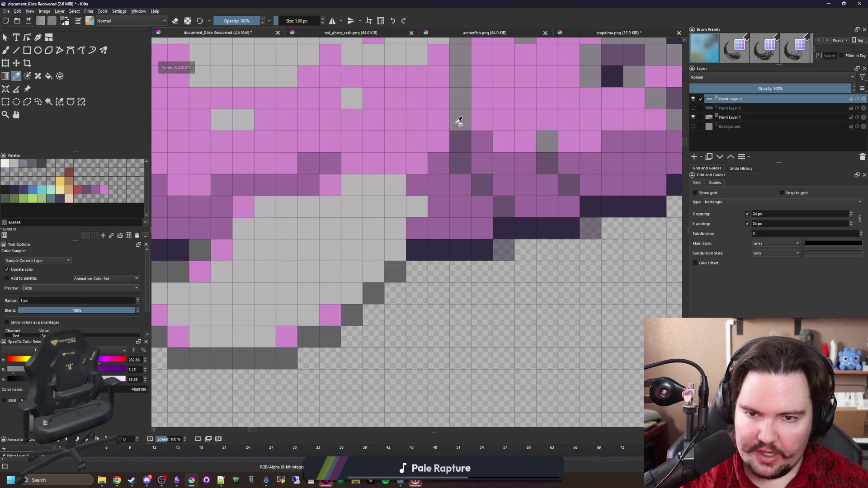
- Darken rows and scattered light-grey cells of the lower flipper with #868188
scroll(407, 204, "down", 1)
mouse_move(341, 248)
left_mouse_down()
mouse_move(366, 258)
mouse_move(394, 238)
mouse_move(436, 254)
mouse_move(422, 273)
mouse_move(348, 278)
left_mouse_up()
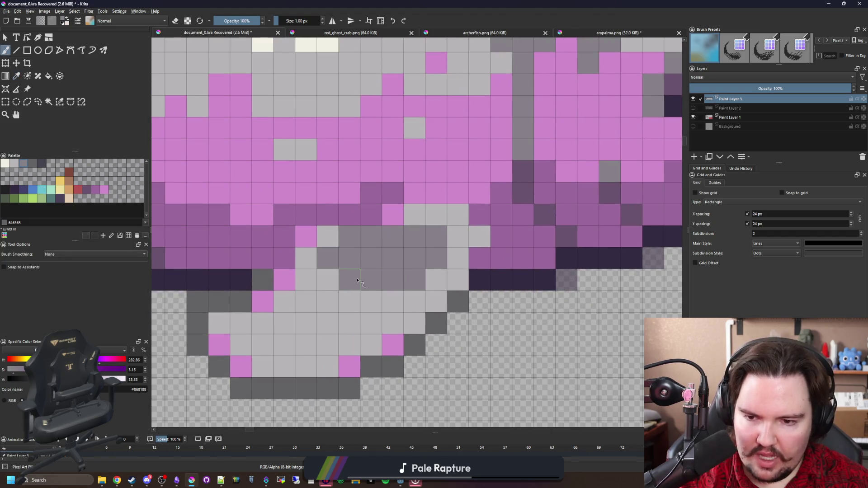
left_click(306, 301)
left_click(371, 308)
left_click(393, 302)
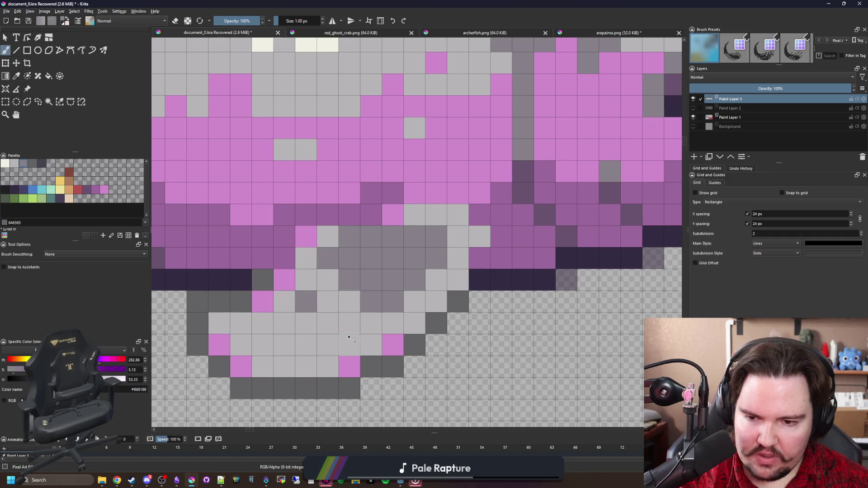
left_click(350, 323)
key("ctrl+z")
left_click(353, 343)
scroll(357, 240, "down", 5)
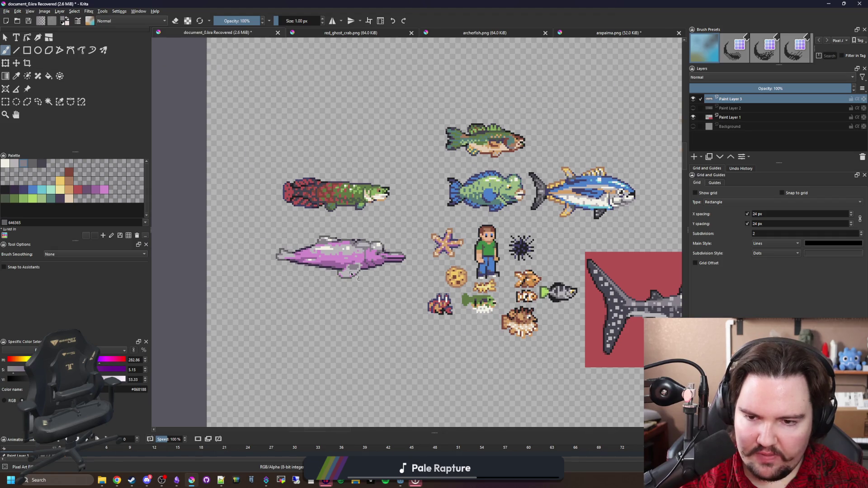
scroll(352, 274, "up", 5)
left_click(384, 261)
left_click(428, 239)
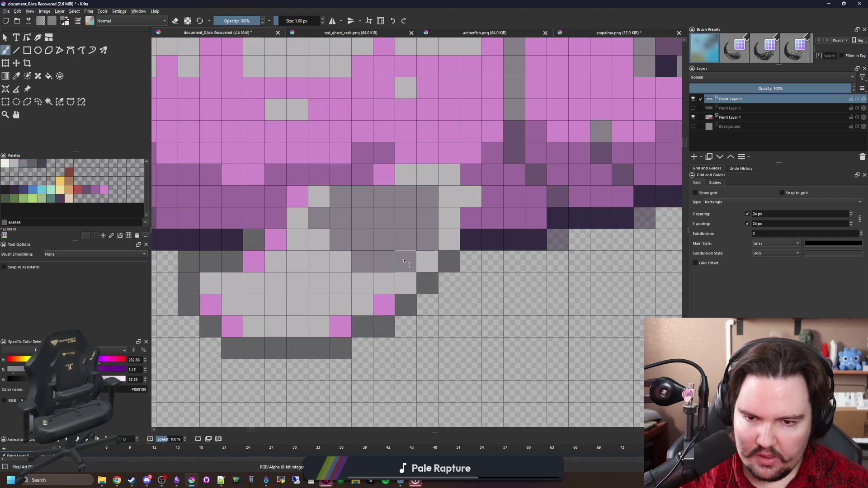
- Paint five more flipper cells mid grey and darken two further grey cells
left_click(405, 262)
left_click(319, 239)
left_click(297, 239)
left_click(319, 262)
left_click(340, 261)
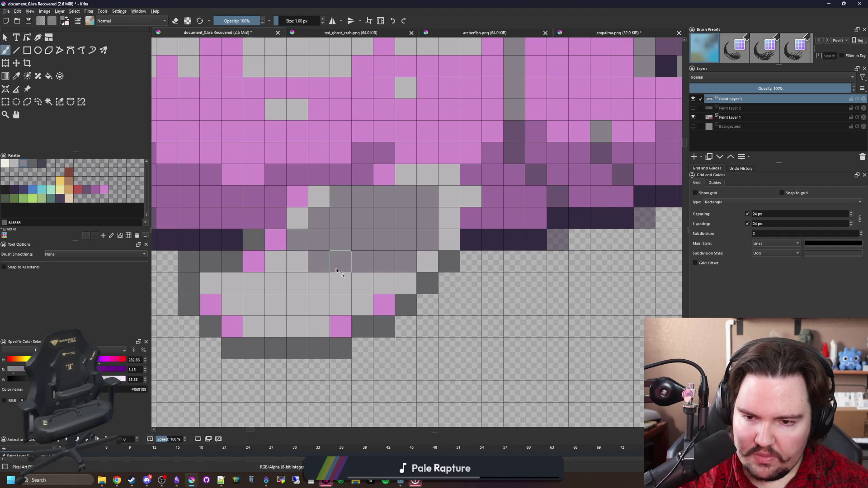
scroll(347, 271, "down", 6)
scroll(380, 264, "up", 6)
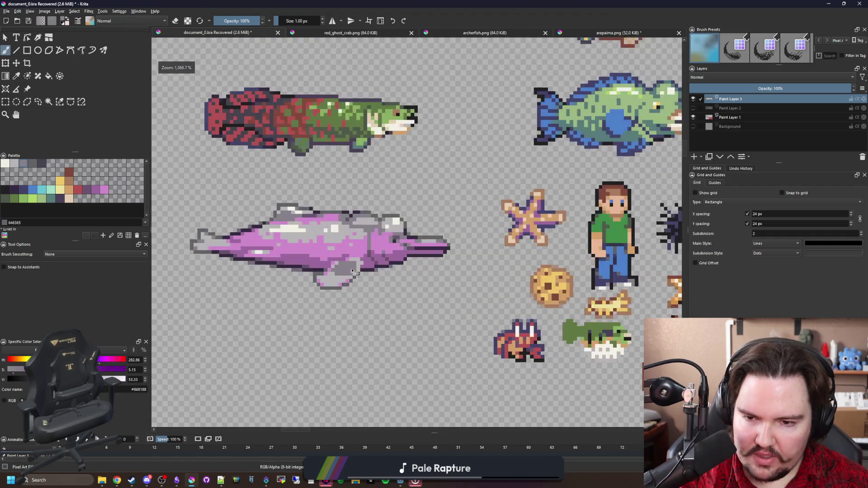
left_click(380, 264)
left_click(384, 245)
scroll(384, 253, "down", 4)
scroll(300, 300, "up", 4)
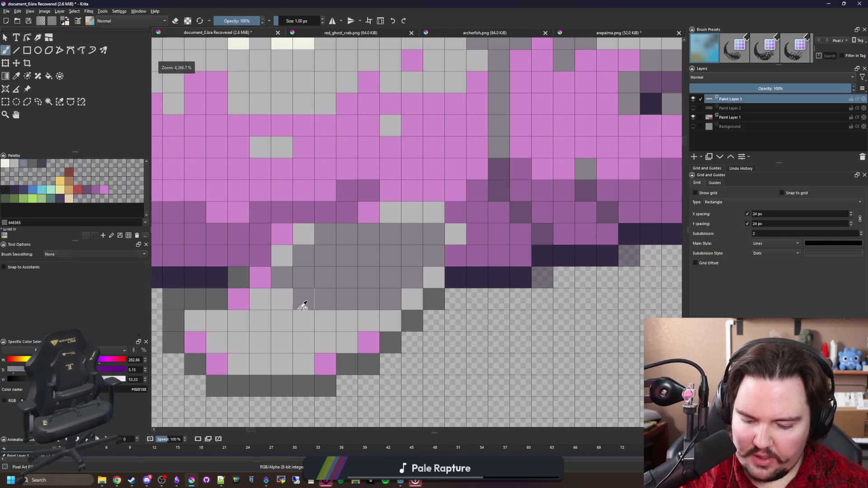
- Sample light grey #b8b5b9 and paint light-grey cells near the fin and a diagonal line
left_click(294, 298, "ctrl")
key("b")
mouse_move(304, 255)
left_mouse_down()
mouse_move(326, 234)
mouse_move(347, 258)
left_mouse_up()
scroll(350, 267, "down", 4)
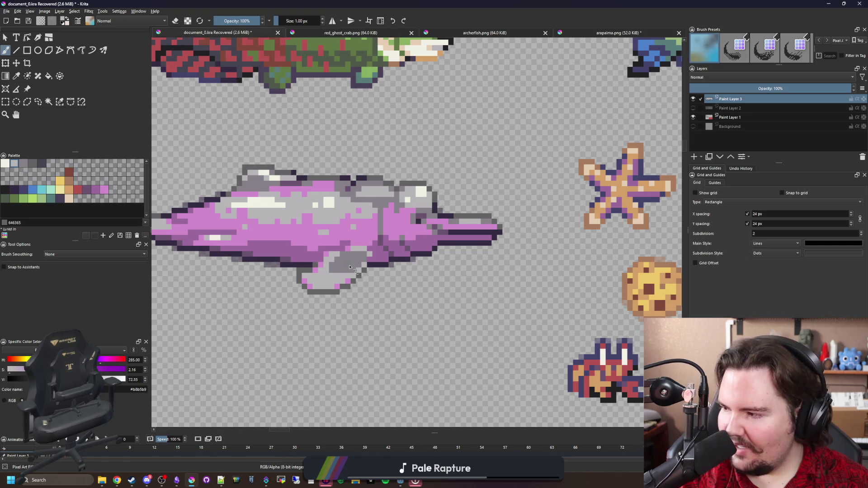
scroll(340, 267, "up", 4)
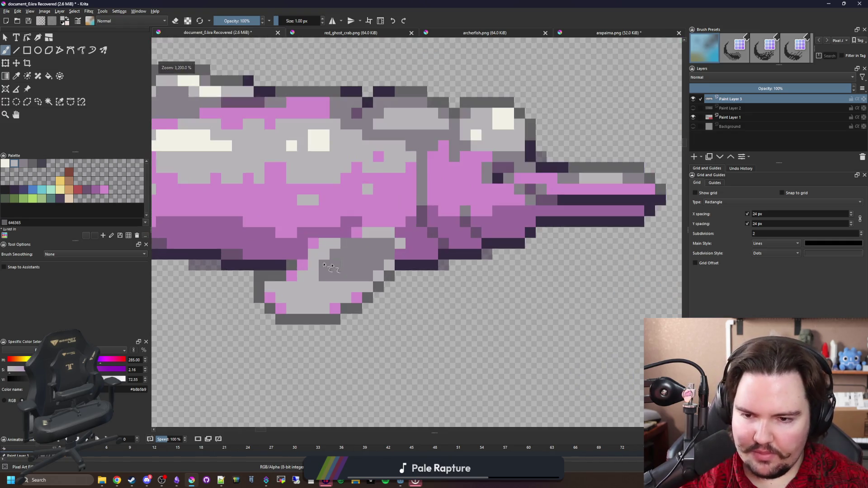
left_click(329, 252, "ctrl")
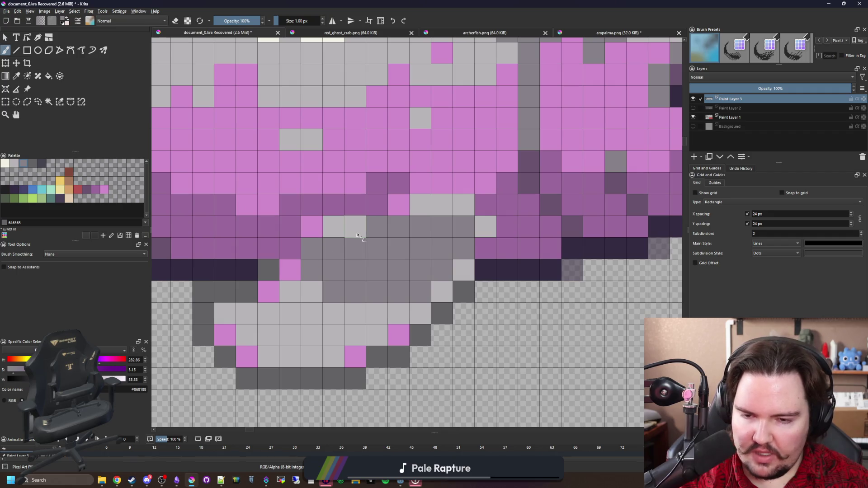
scroll(355, 294, "down", 8)
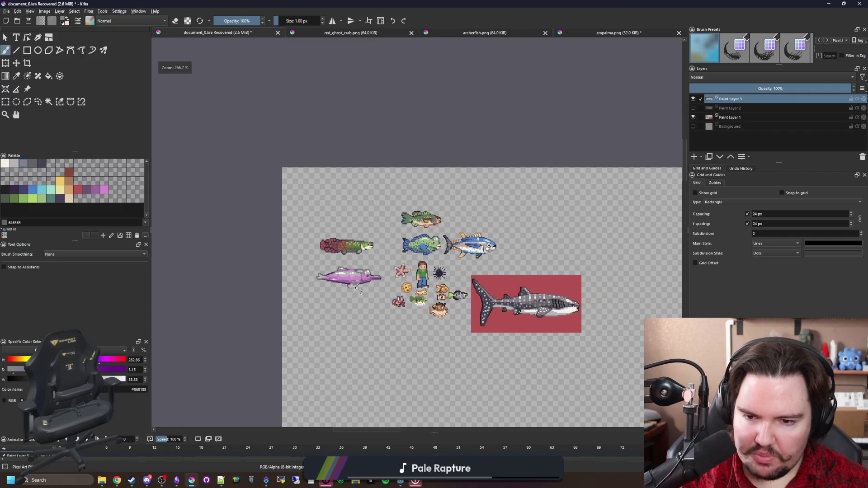
scroll(356, 288, "up", 8)
left_click(351, 293, "ctrl")
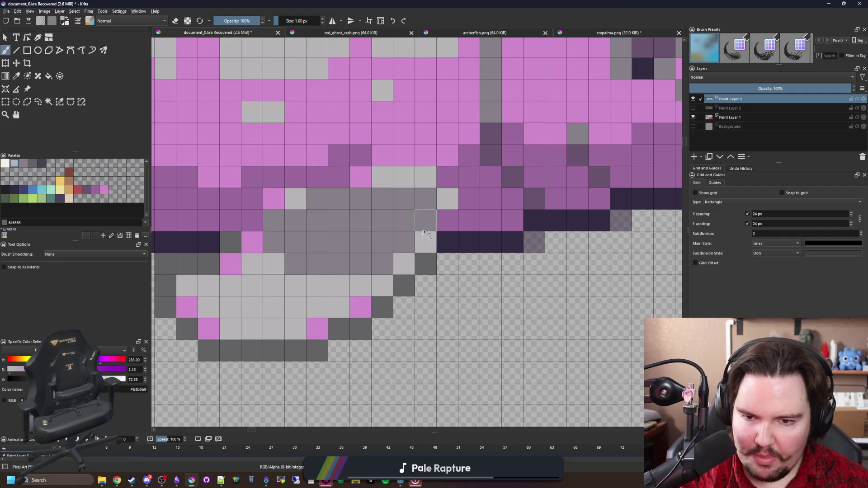
mouse_move(426, 227)
left_mouse_down()
mouse_move(426, 199)
mouse_move(389, 258)
mouse_move(369, 270)
mouse_move(421, 283)
left_mouse_up()
- Darken a row of flipper cells with #868188, then repaint two cells light grey #b8b5b9
key("p")
left_click(376, 261)
key("b")
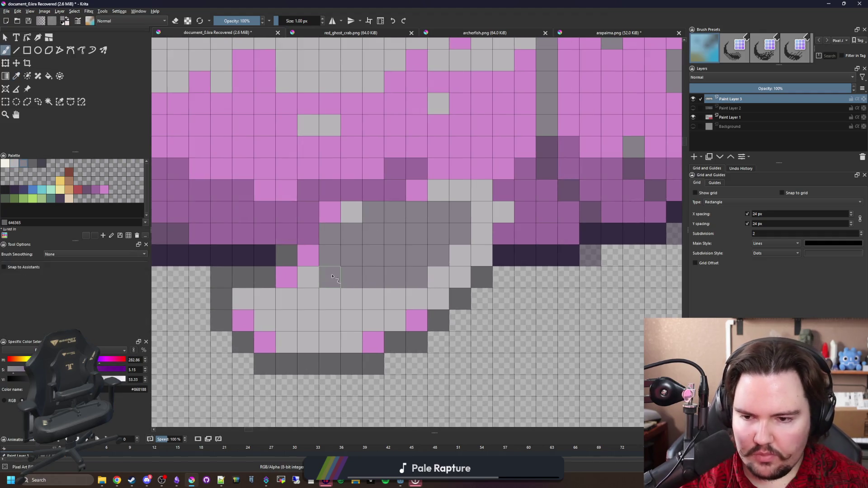
mouse_move(287, 320)
left_mouse_down()
mouse_move(345, 316)
mouse_move(335, 291)
mouse_move(316, 302)
left_mouse_up()
scroll(329, 281, "down", 3)
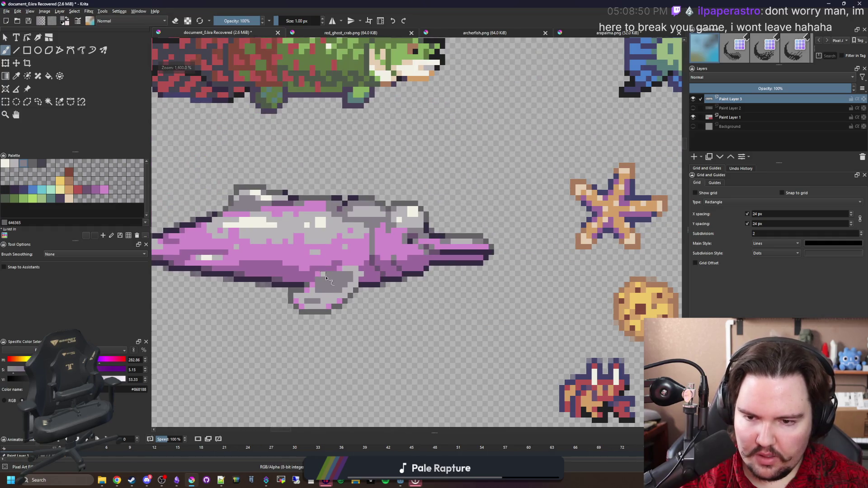
scroll(329, 281, "up", 3)
key("p")
left_click(341, 325)
key("b")
left_click_drag(315, 268, 318, 283)
scroll(318, 284, "down", 6)
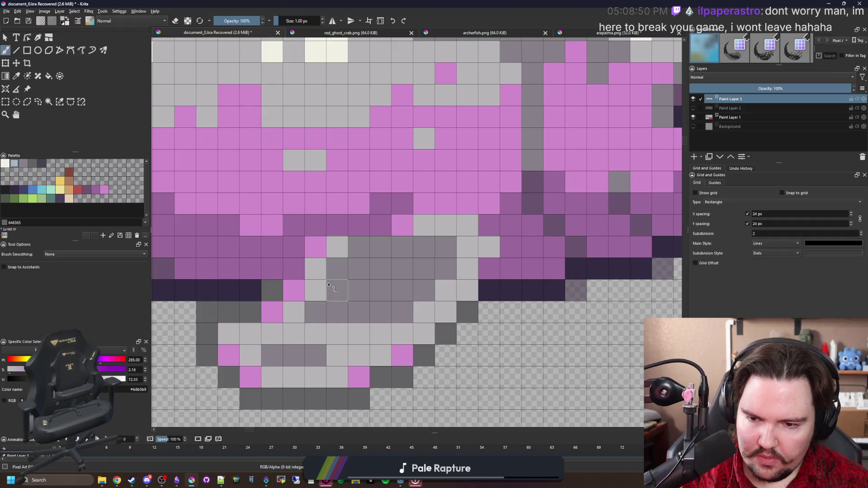
scroll(336, 256, "up", 3)
- Sample the dolphin's pink #cf8acb and dot pink accent pixels across the grey flipper
scroll(336, 256, "up", 3)
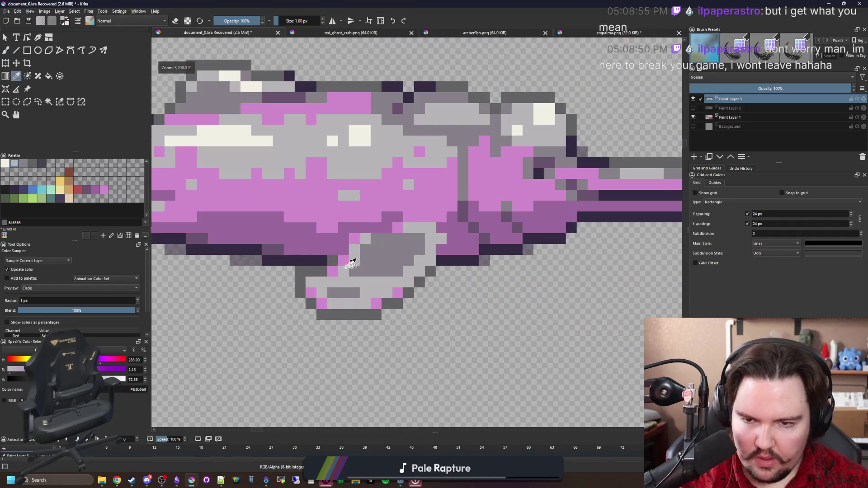
key("p")
scroll(358, 235, "up", 5)
left_click(357, 236)
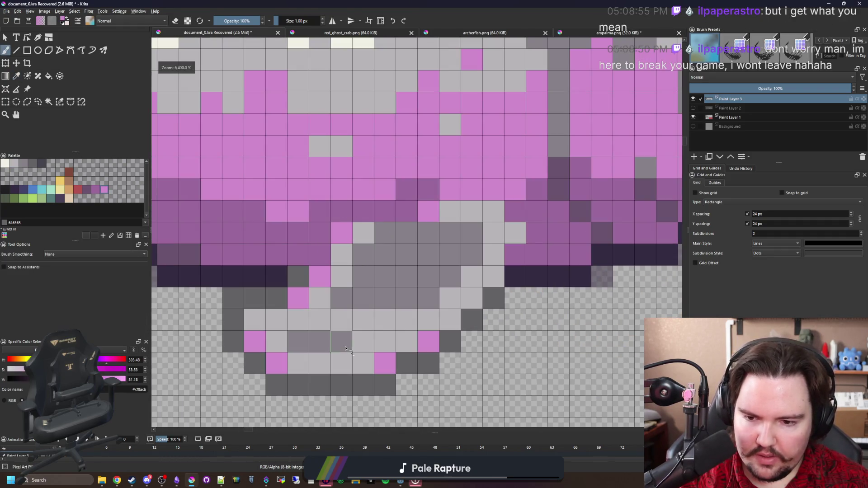
key("b")
left_click(342, 342)
left_click(299, 341)
left_click_drag(362, 253, 362, 276)
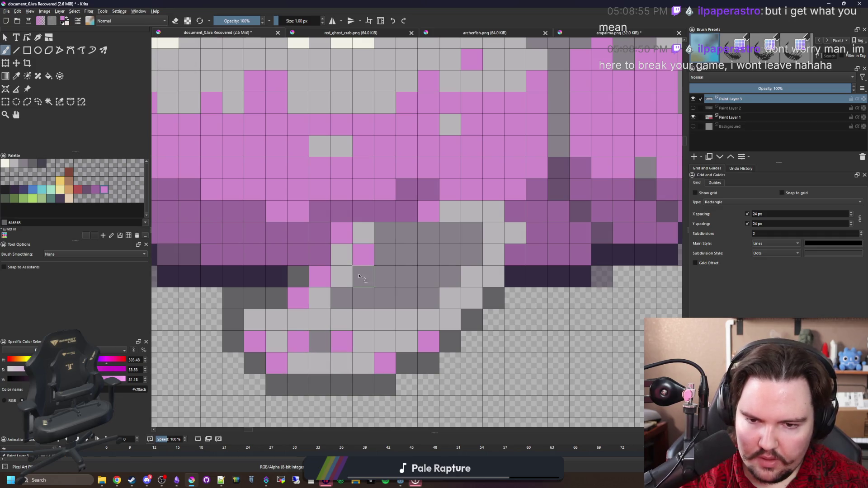
left_click(453, 235)
left_click(453, 256)
scroll(365, 279, "down", 5)
scroll(364, 279, "up", 2)
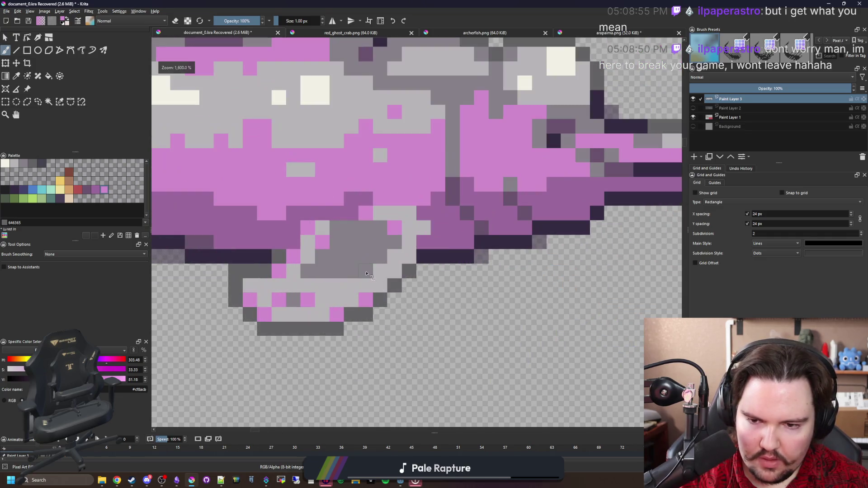
scroll(353, 294, "down", 5)
scroll(340, 314, "up", 1)
scroll(341, 314, "down", 1)
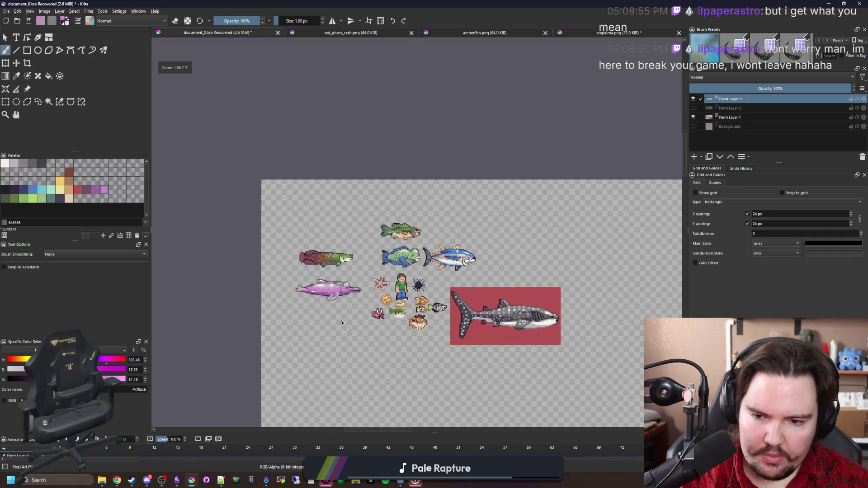
- Select a rectangle around the dolphin and create a new 72×24 image from the clipboard
scroll(342, 323, "up", 5)
left_click(6, 102)
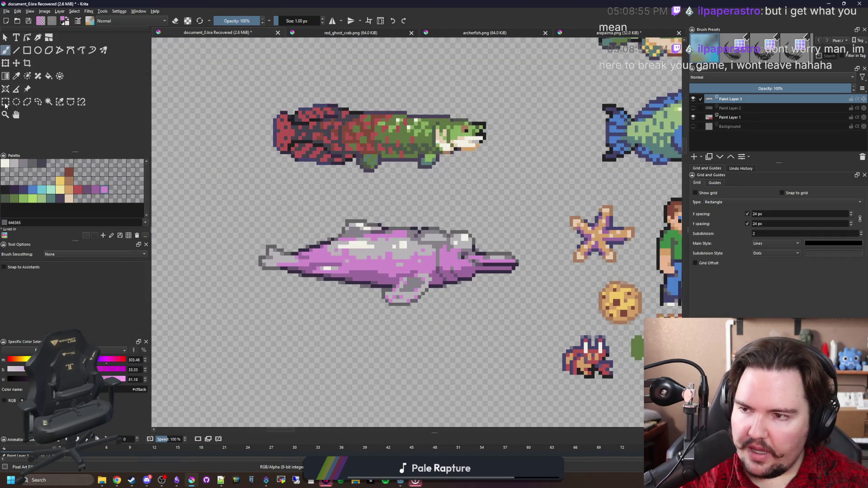
left_click_drag(226, 342, 526, 195)
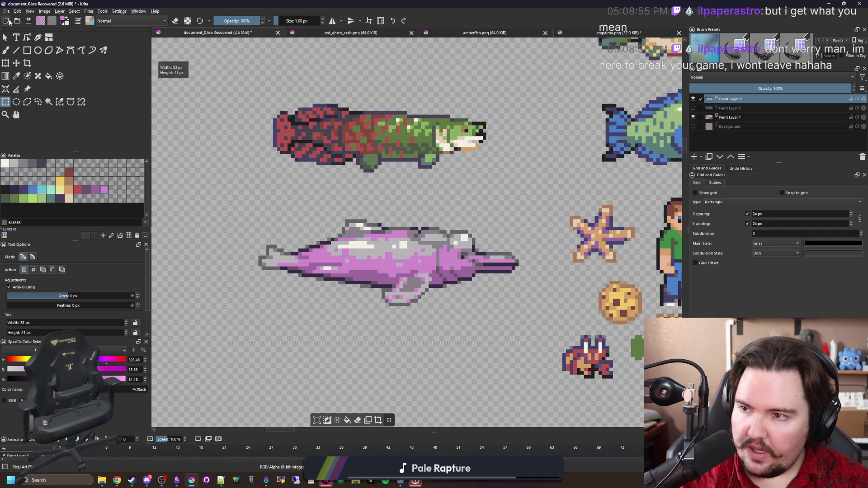
left_click(7, 11)
left_click(18, 20)
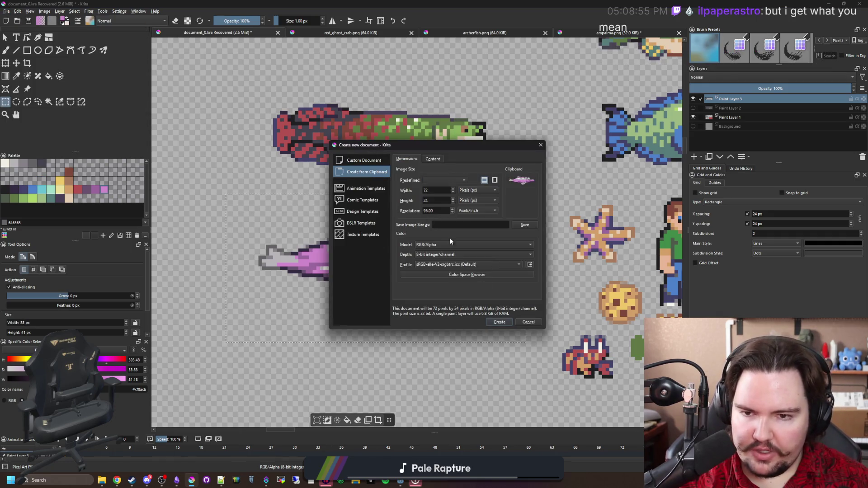
left_click(499, 322)
key("minus")
key("minus")
key("minus")
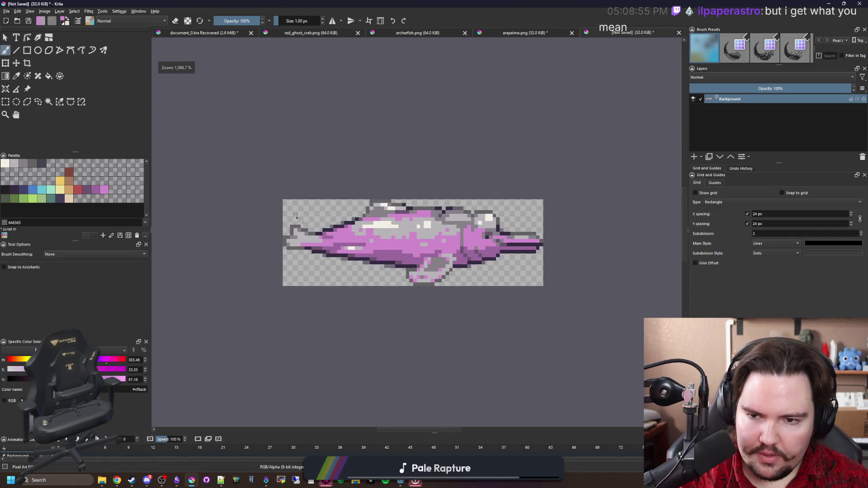
key("plus")
key("plus")
key("plus")
- Resize the new image's canvas to 74×26 pixels, centred
left_click(45, 11)
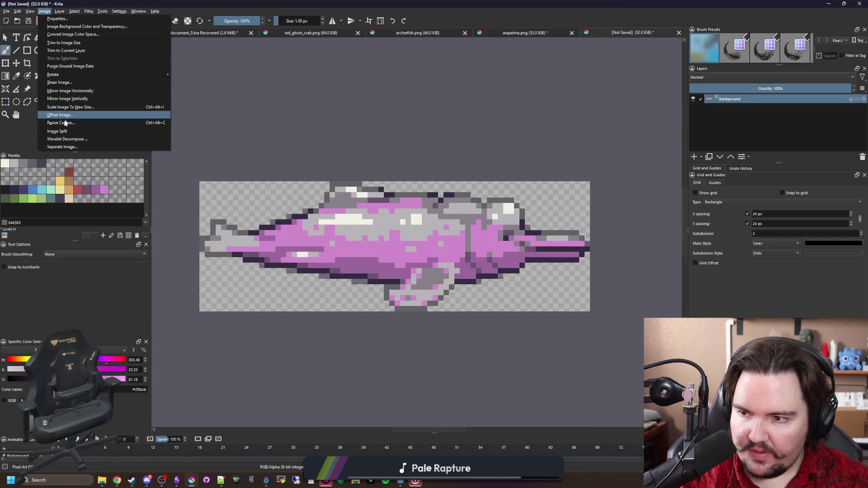
left_click(59, 125)
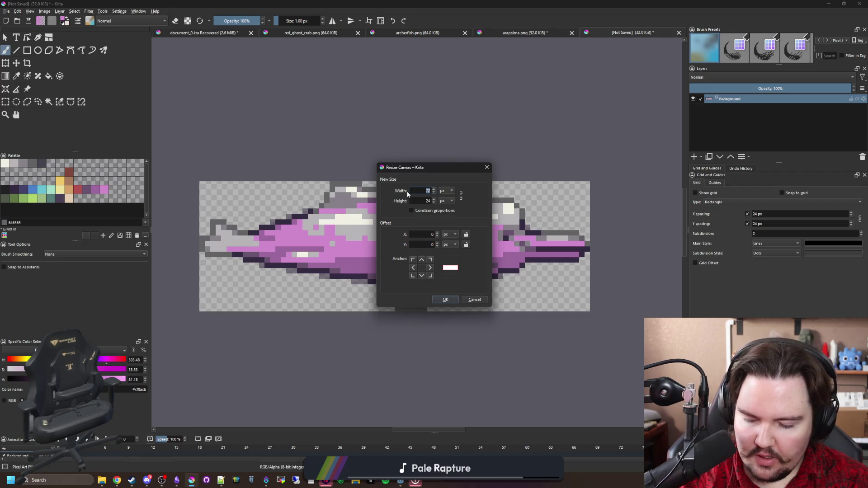
key("Tab")
type("26")
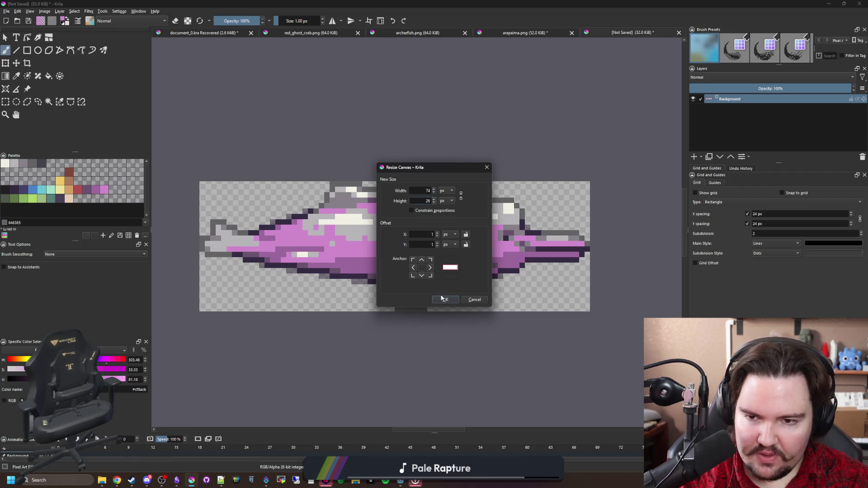
left_click(443, 299)
- Clear the white border around the sprite to transparent, then choose File > Save As
left_click(49, 101)
left_click(216, 180)
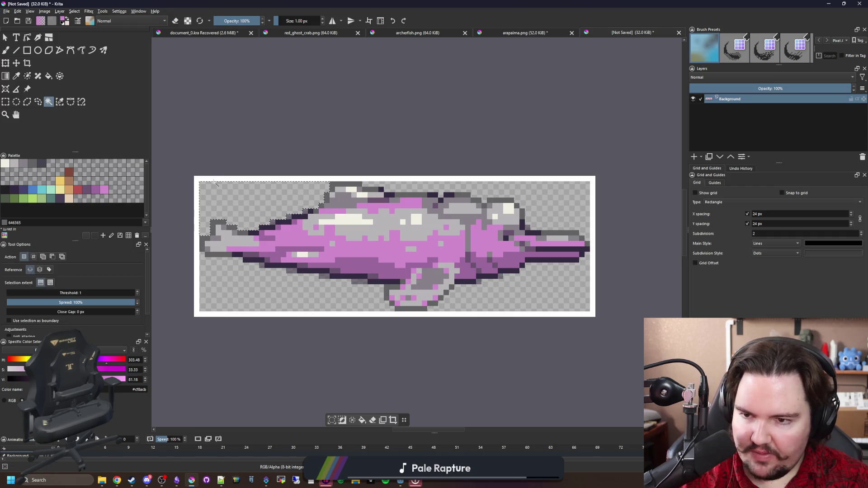
key("Delete")
key("ctrl+shift+a")
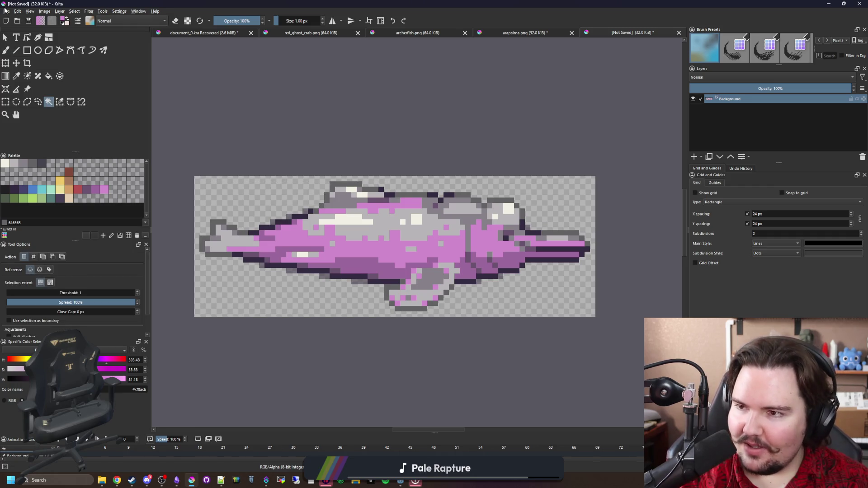
left_click(5, 10)
left_click(27, 53)
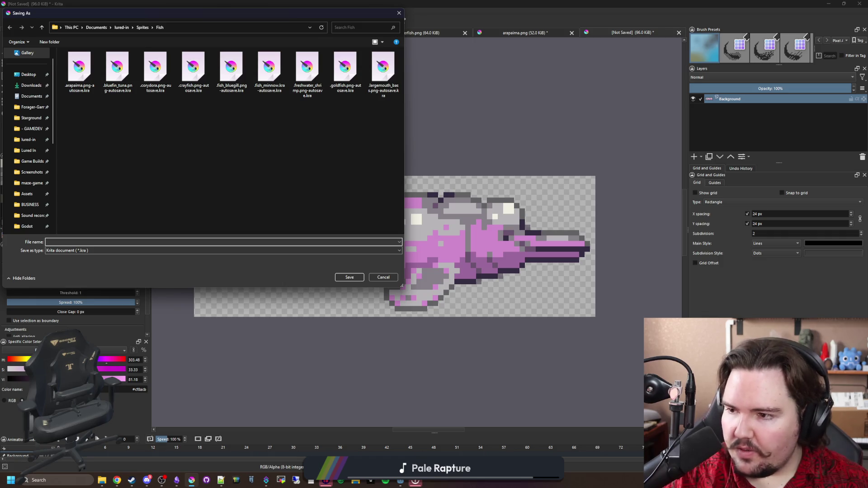
- Save the sprite in PNG format as amazon_river_dolphin in Sprites/Fish, accepting the PNG options
left_click(101, 252)
left_click(113, 338)
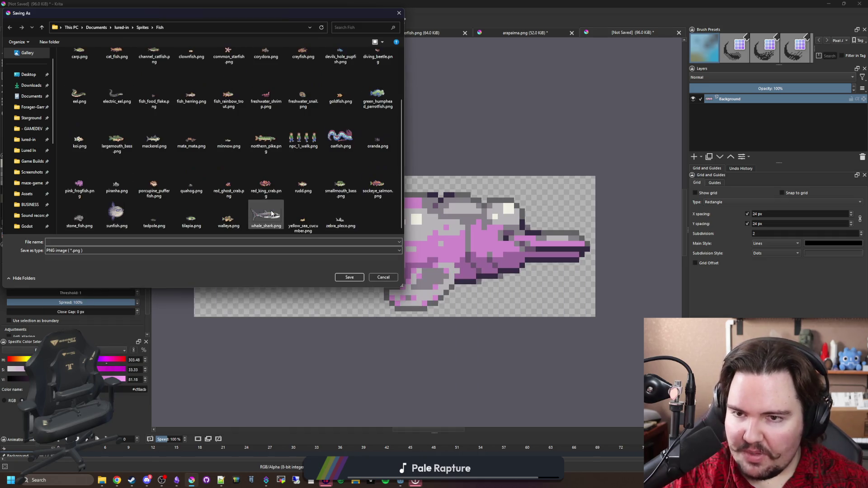
left_click(240, 241)
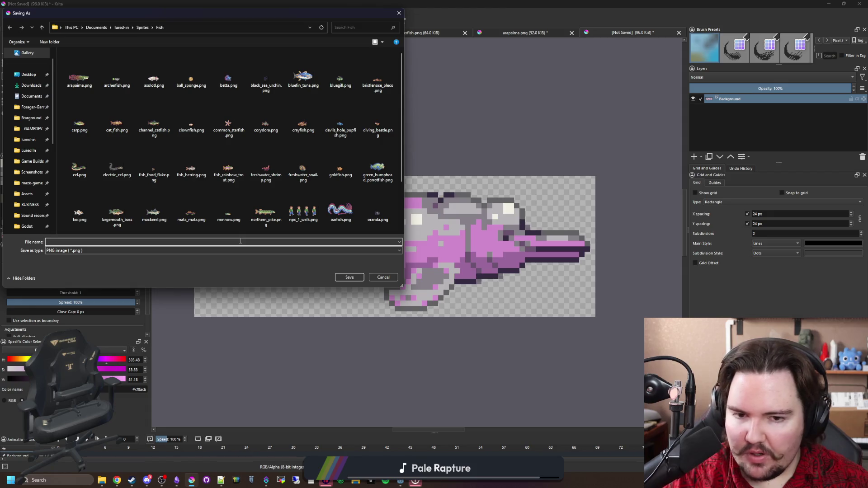
key("alt+Tab")
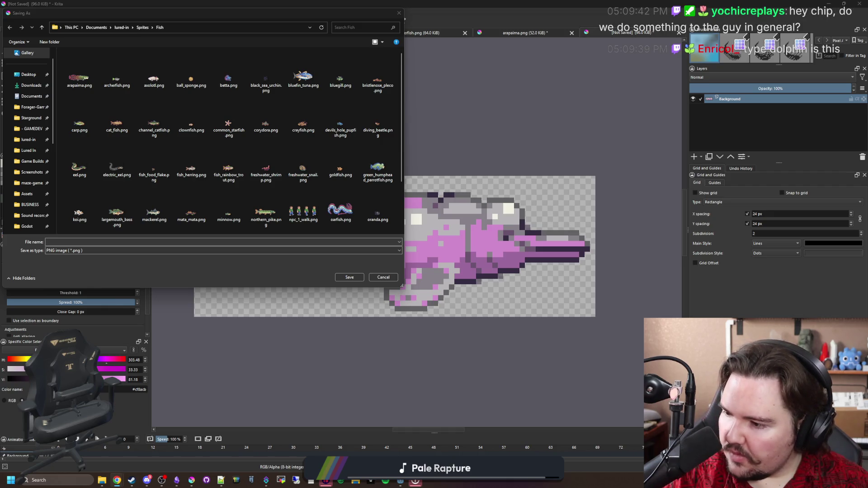
left_click(88, 242)
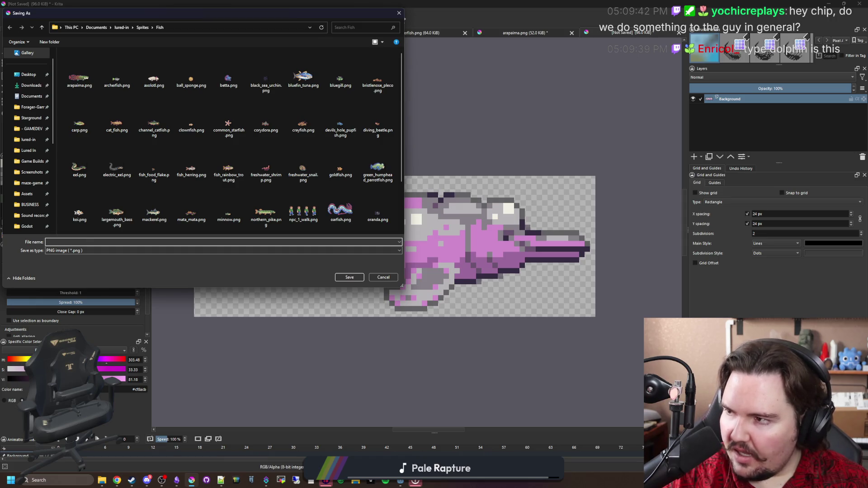
key("alt+Tab")
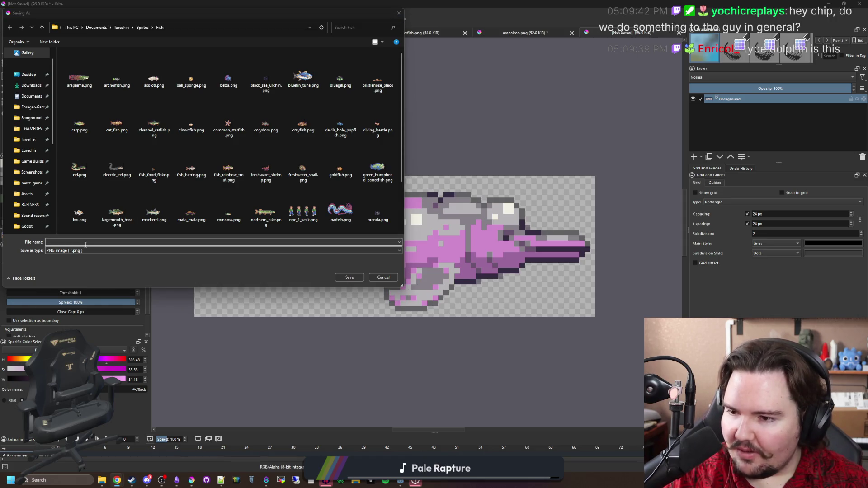
left_click(85, 244)
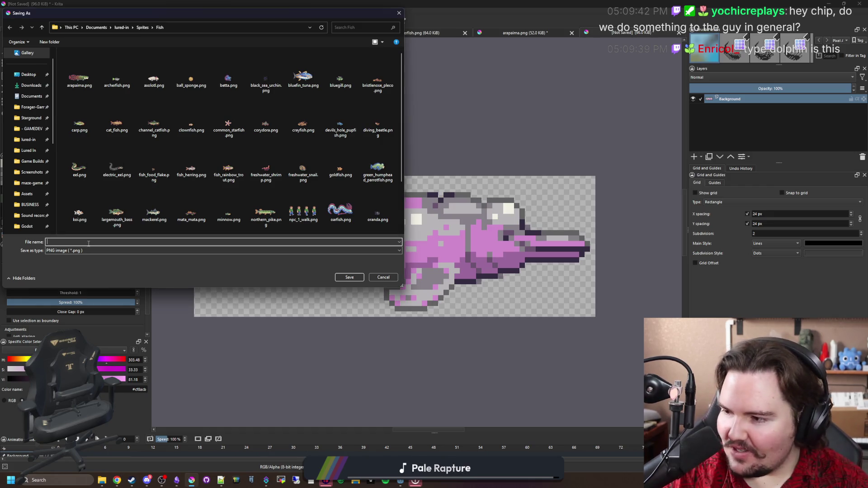
type("amazon_river_dolphin")
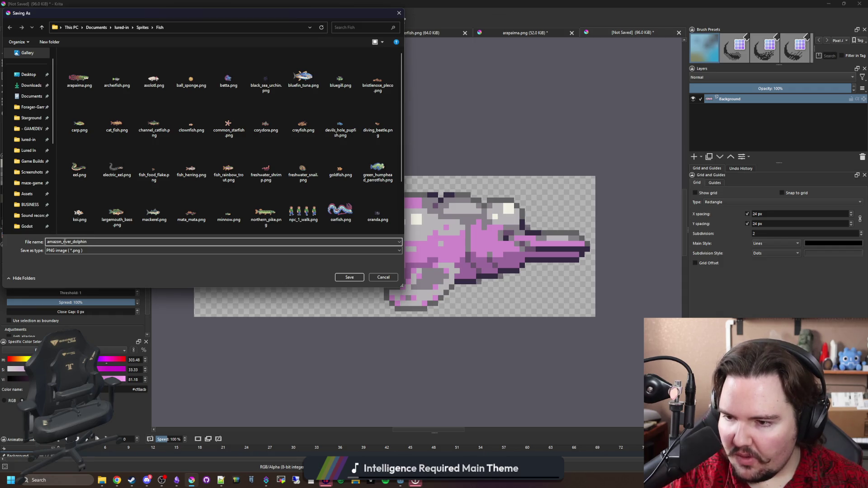
left_click(349, 277)
left_click(465, 303)
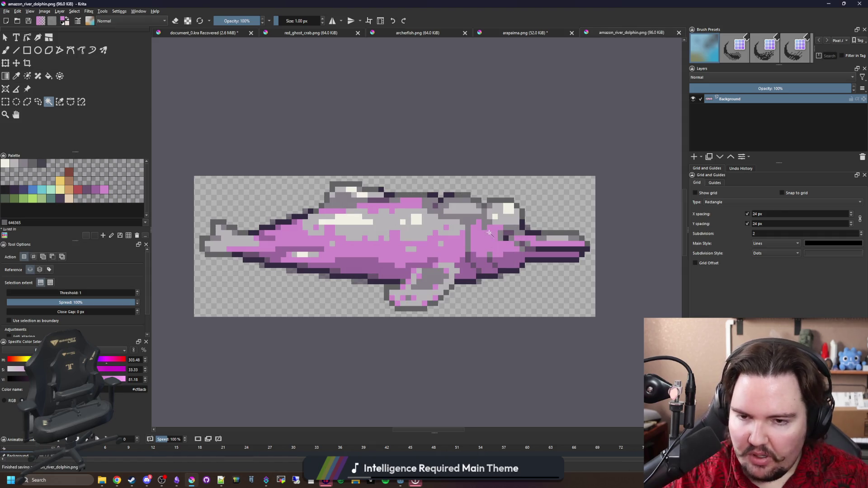
scroll(413, 244, "down", 3)
scroll(422, 255, "up", 3)
scroll(436, 315, "down", 2)
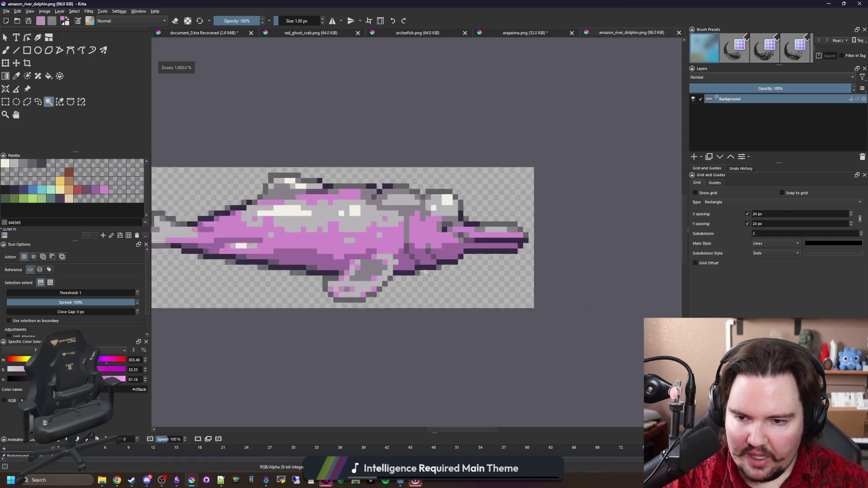
scroll(391, 276, "up", 1)
scroll(391, 276, "up", 2)
scroll(384, 265, "down", 1)
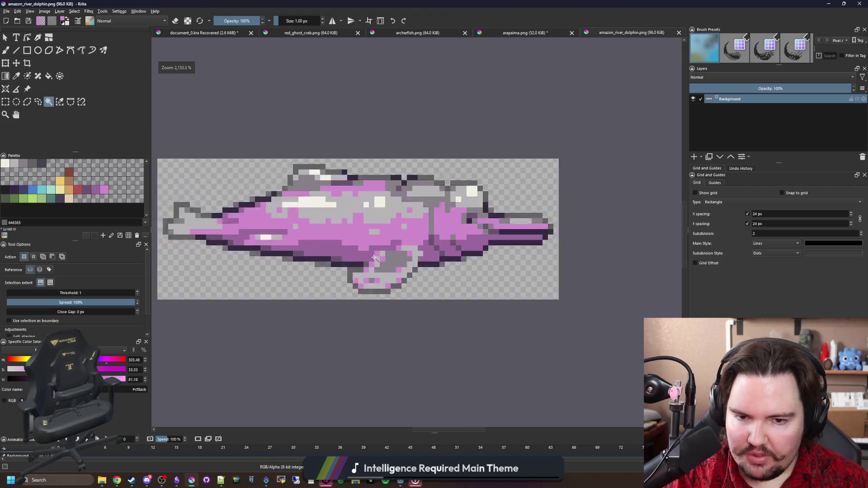
scroll(375, 258, "down", 1)
key("alt+Tab")
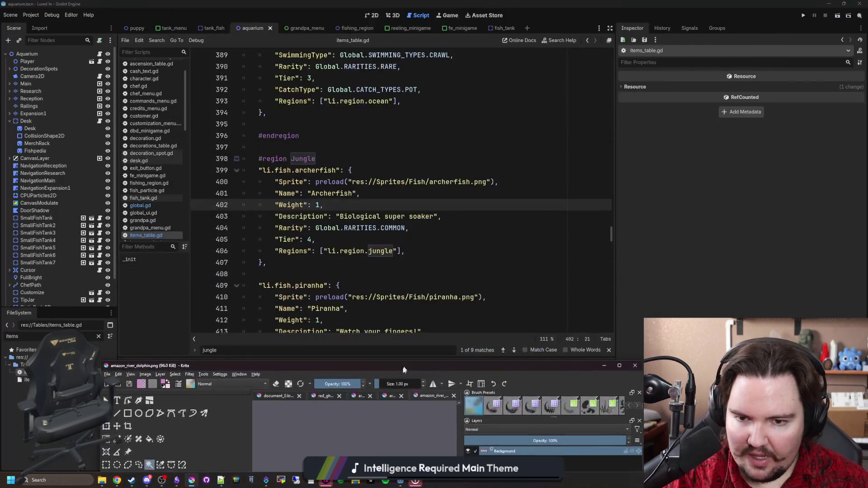
- Copy the li.fish.arapaima block and paste a duplicate below it, removing the extra indent
left_click(307, 261)
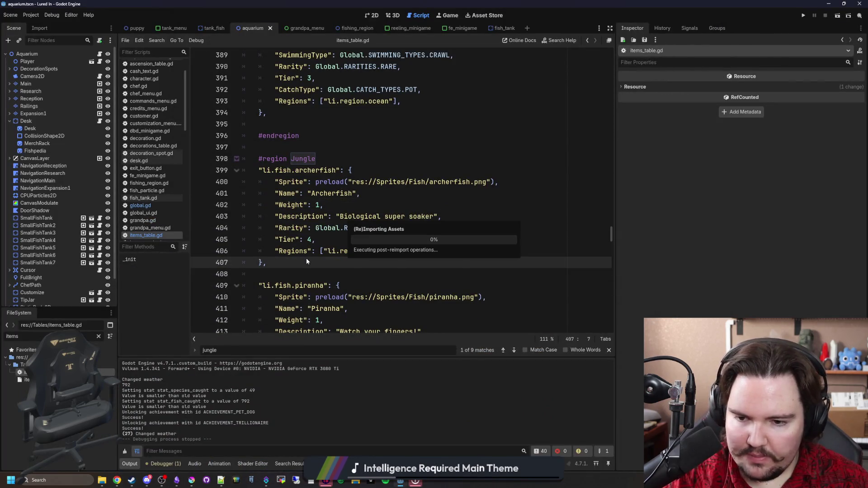
scroll(306, 257, "down", 5)
scroll(339, 242, "down", 7)
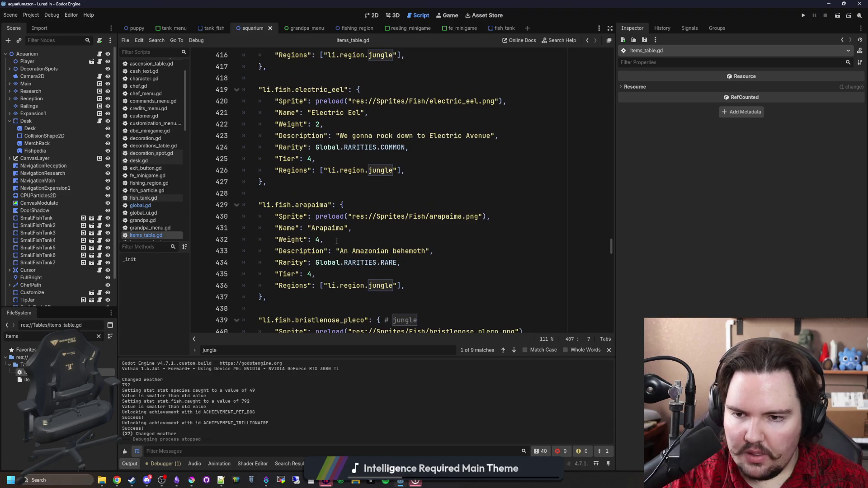
scroll(303, 222, "up", 2)
mouse_move(267, 263)
left_mouse_down()
mouse_move(244, 182)
mouse_move(165, 171)
left_mouse_up()
key("ctrl+c")
left_click(325, 273)
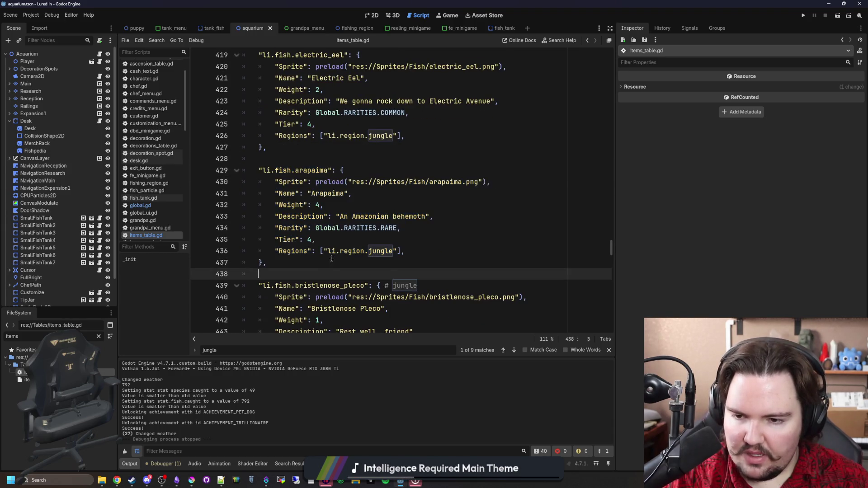
key("Return")
key("ctrl+v")
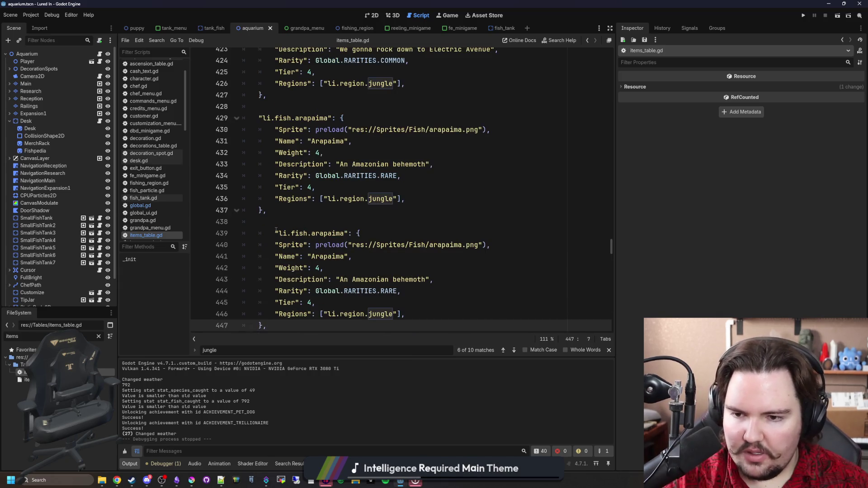
left_click(276, 232)
key("BackSpace")
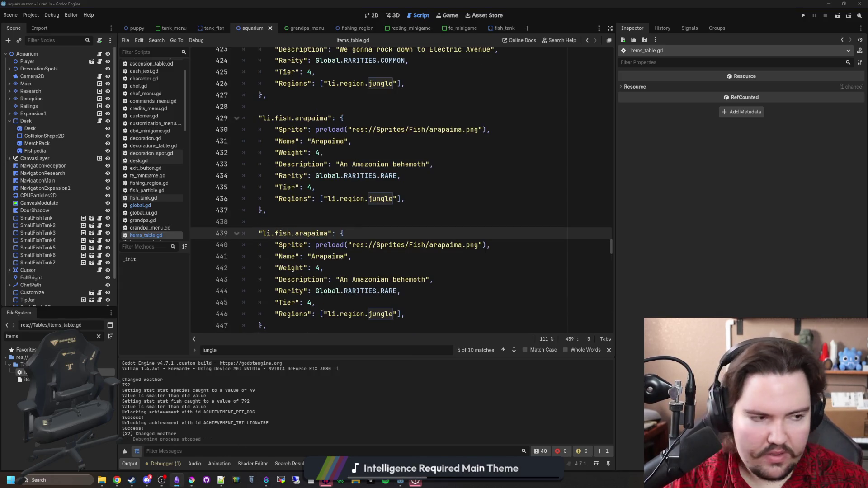
key("alt+Tab")
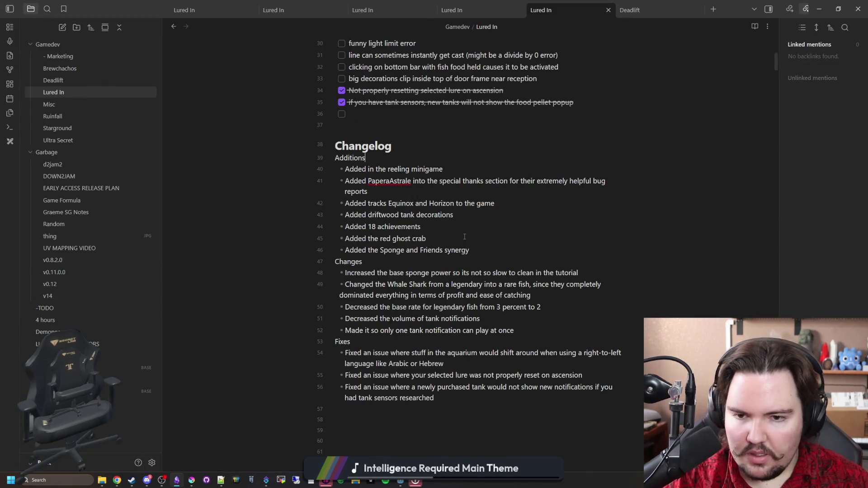
- Add bullets 'Added the archerfish' and 'Added the amazon river dolphin' under Additions
key("Return")
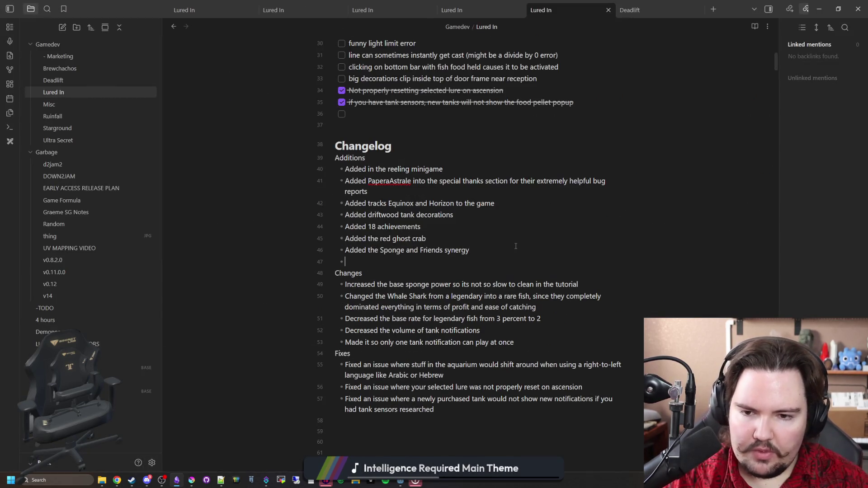
type("Added the archerfish")
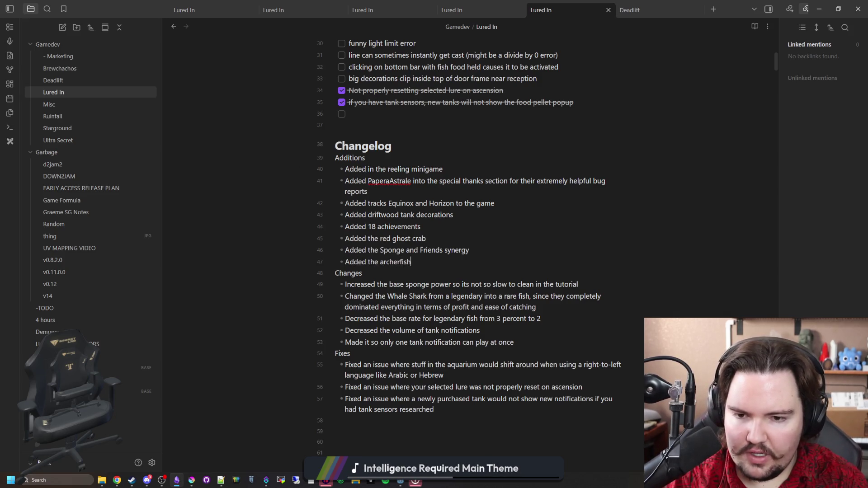
key("Return")
type("Added the amazon river dolphin")
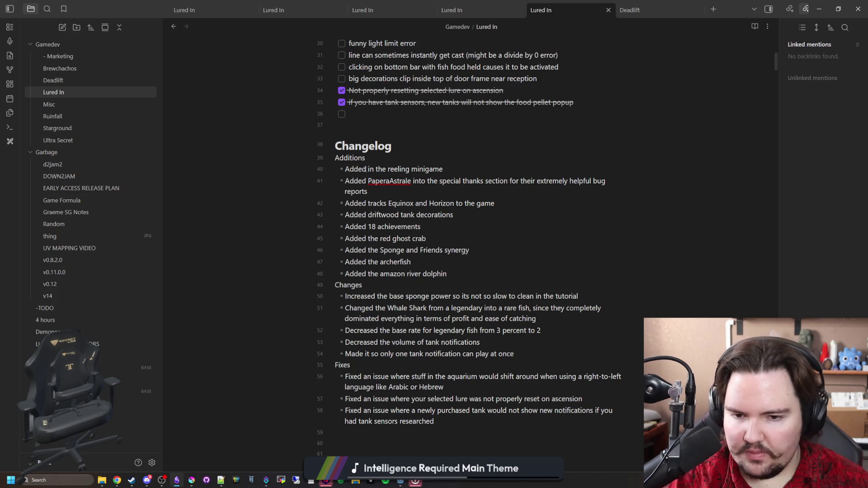
right_click(366, 170)
key("alt+Tab")
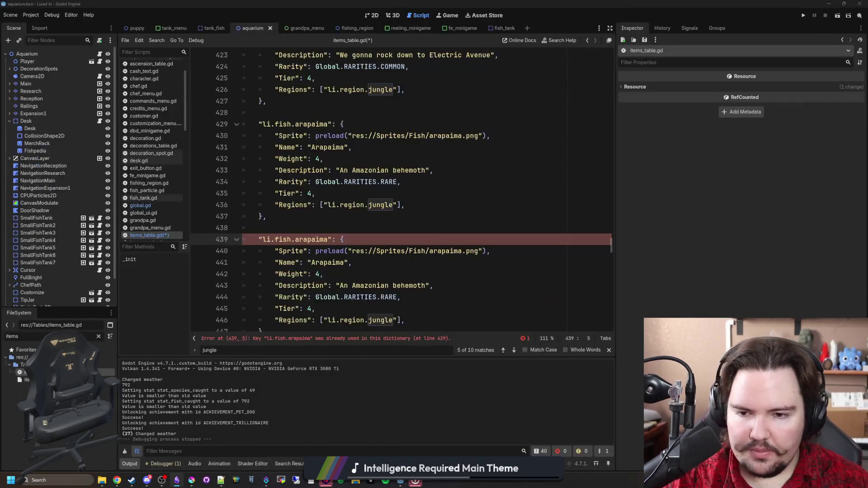
- Rename the duplicate's key to amazon_river_dolphin and set its rarity to LEGENDARY
double_click(312, 239)
type("a")
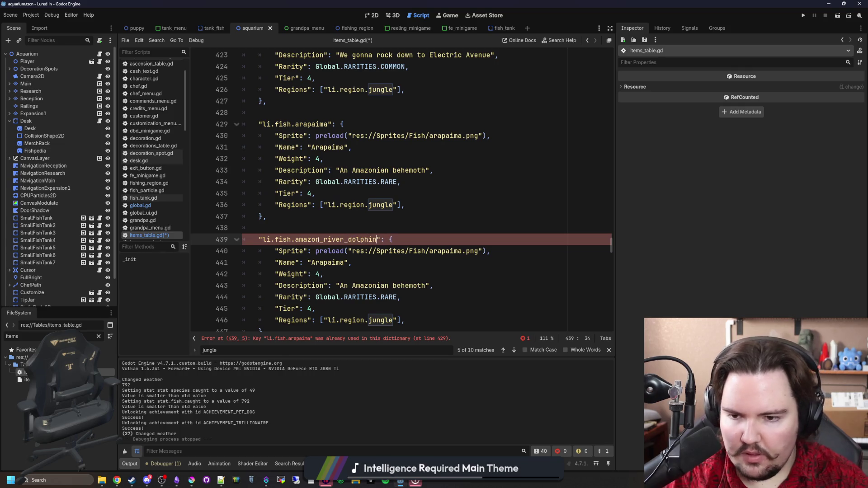
scroll(352, 253, "down", 1)
left_click(388, 270)
double_click(388, 263)
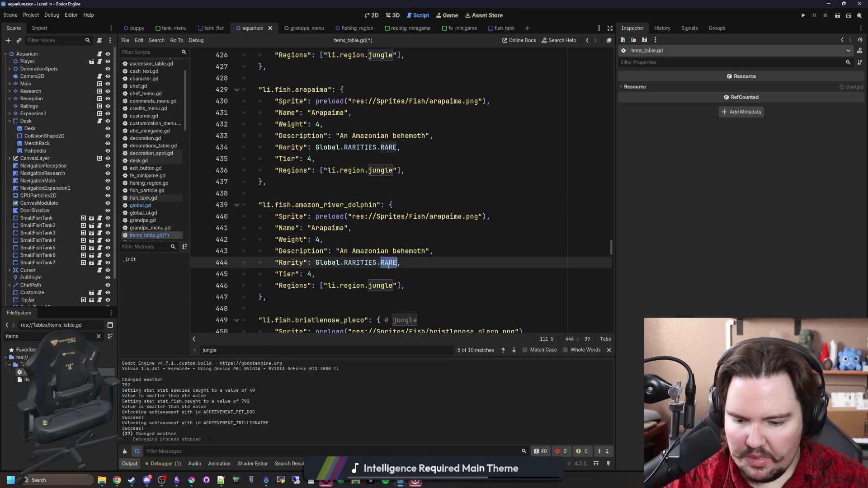
type("LEGENDARY")
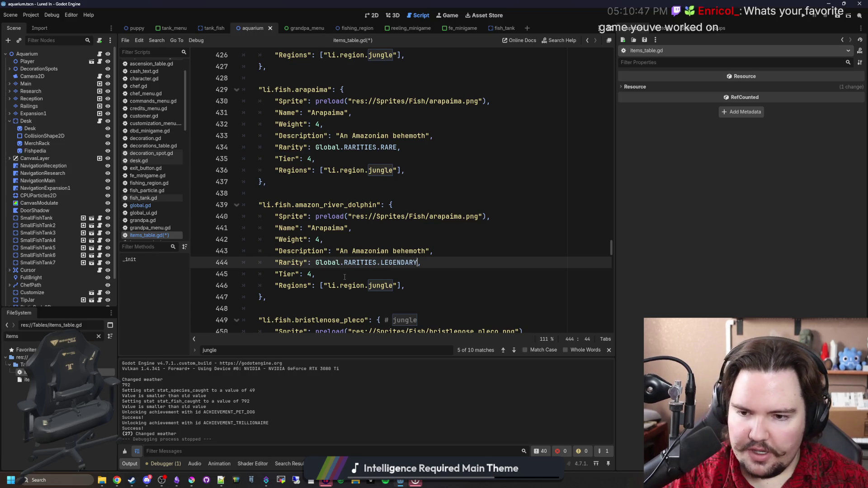
key("Down")
- Set the name to "Amazon River Dolphin" and the sprite path to amazon_river_dolphin.png
double_click(334, 228)
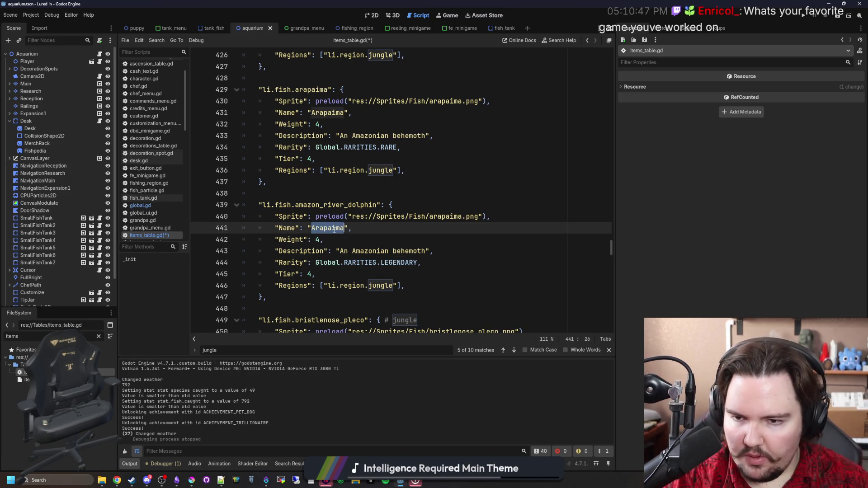
type("Am")
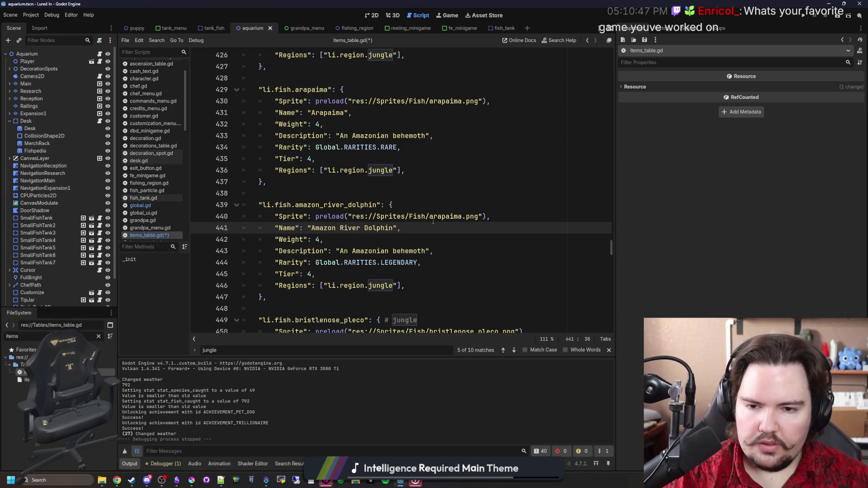
left_click(445, 210)
double_click(447, 216)
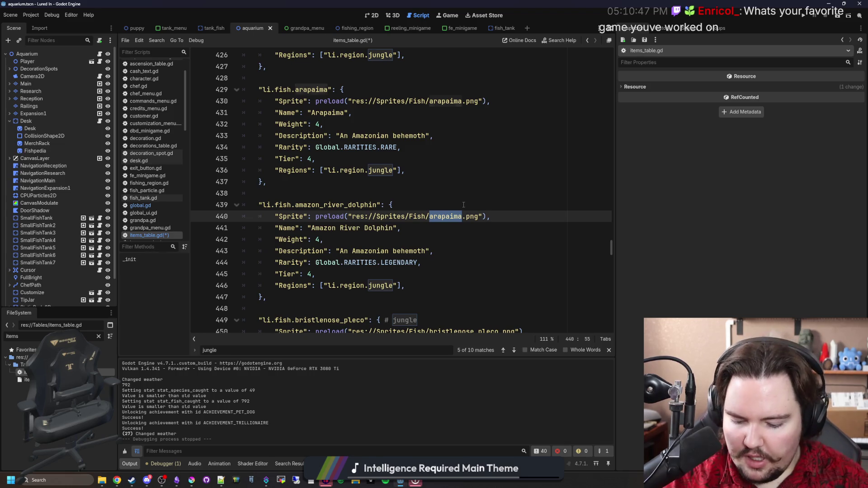
type("amazon_riv")
key("Return")
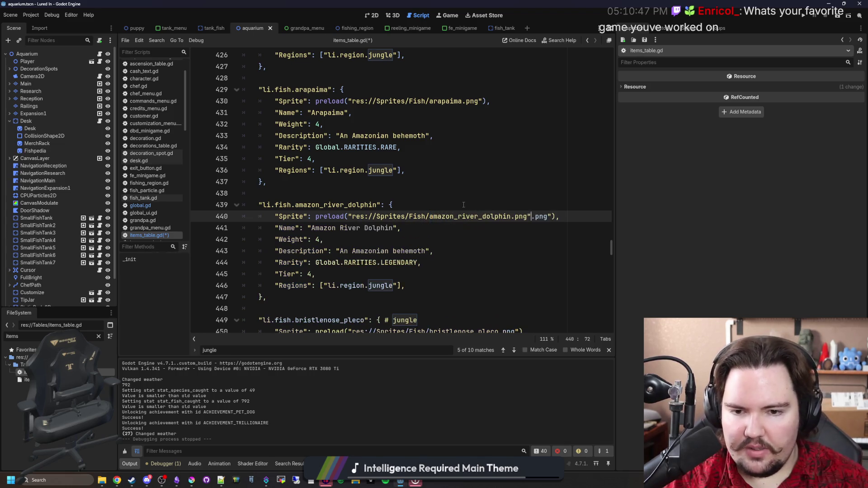
left_click(552, 216)
key("BackSpace")
key("BackSpace")
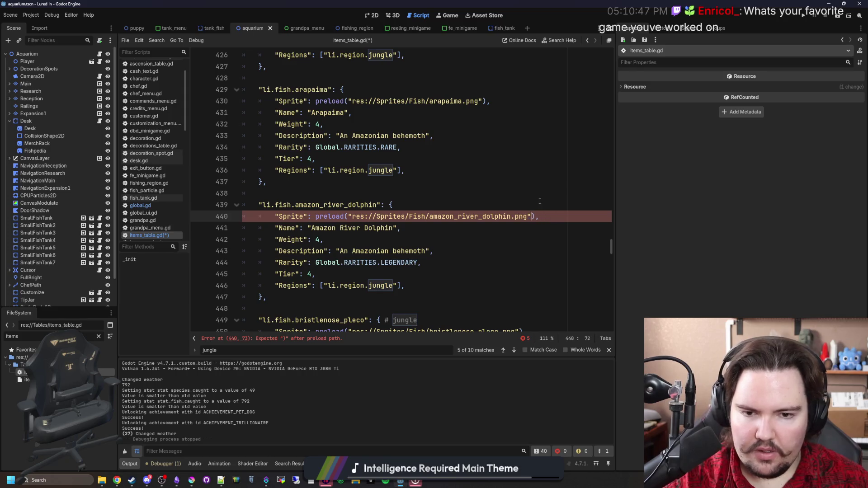
- Delete the copied arapaima description text from the dolphin entry
left_click(359, 237)
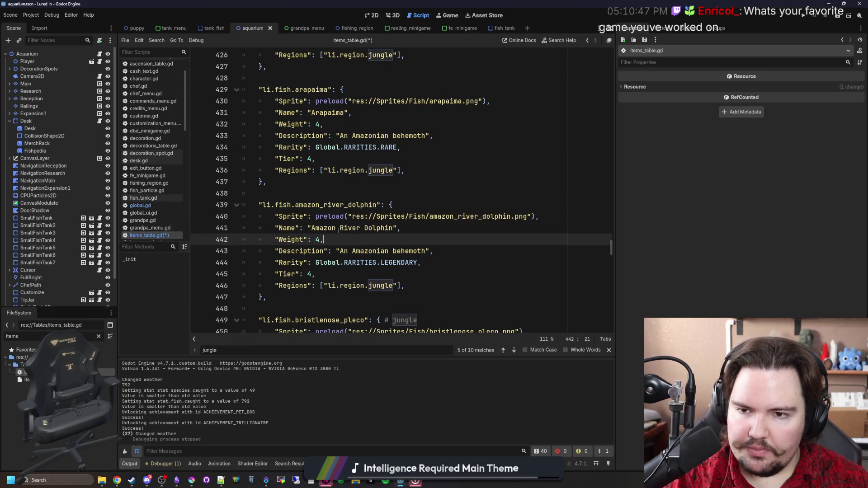
left_click(346, 193)
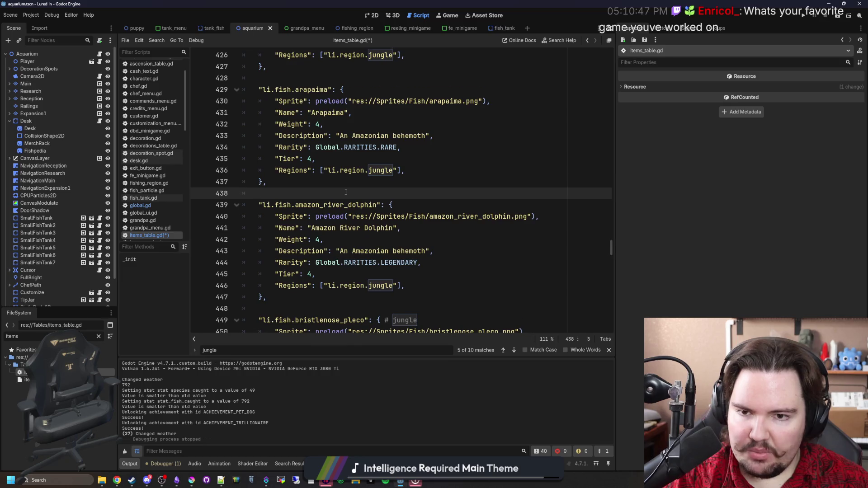
scroll(346, 192, "down", 1)
double_click(420, 216)
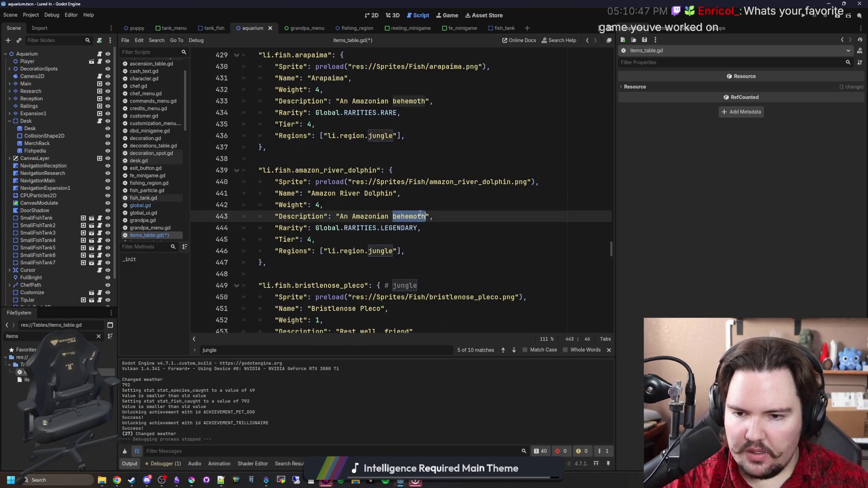
key("BackSpace")
key("BackSpace")
key("BackSpace")
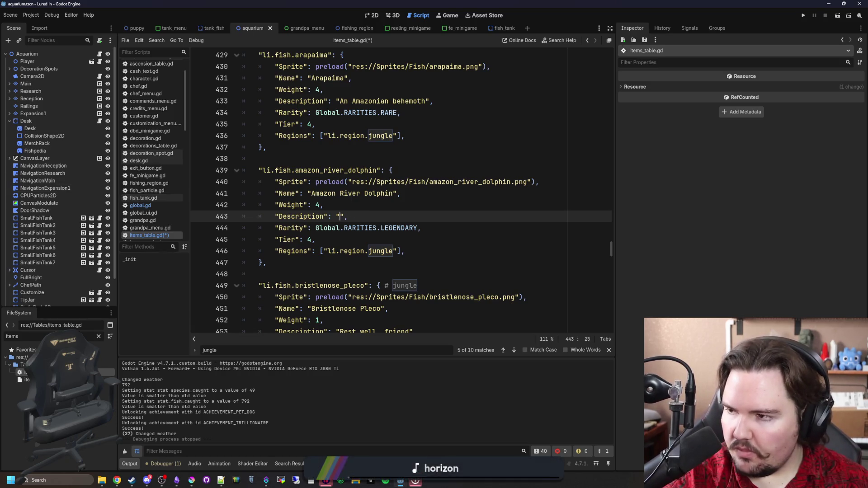
key("alt+Tab")
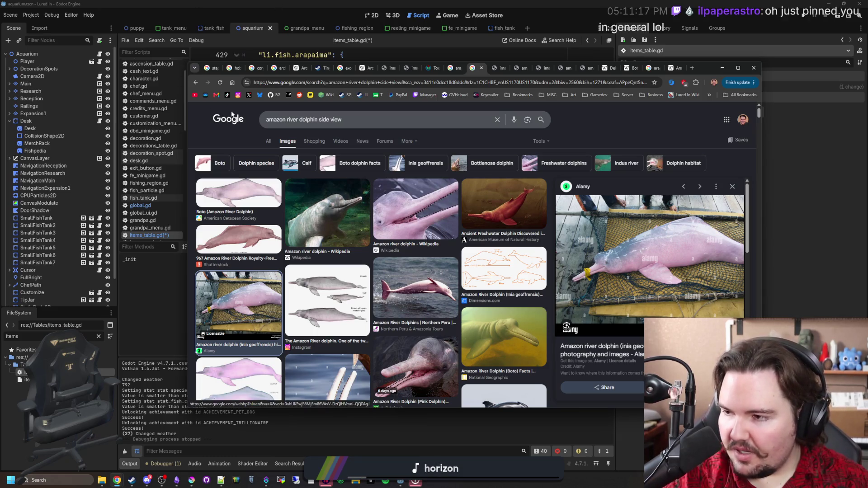
- Switch to All results and preview the Boto side-view reference image
left_click(269, 142)
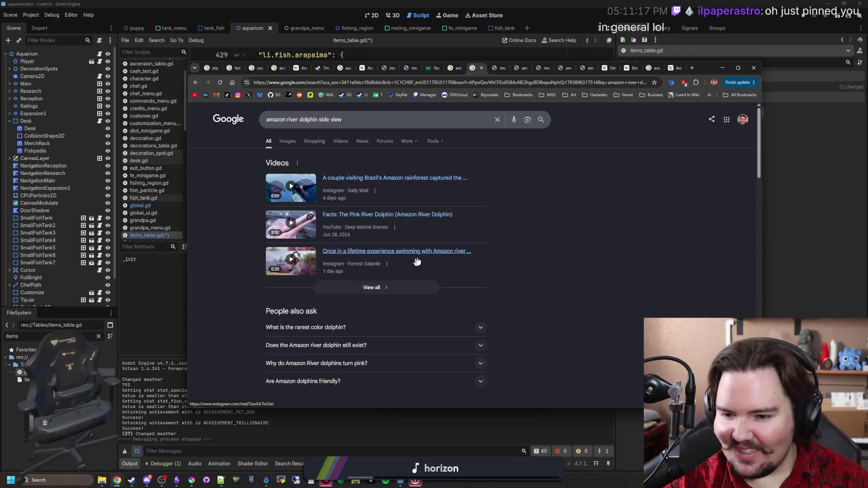
scroll(448, 209, "down", 3)
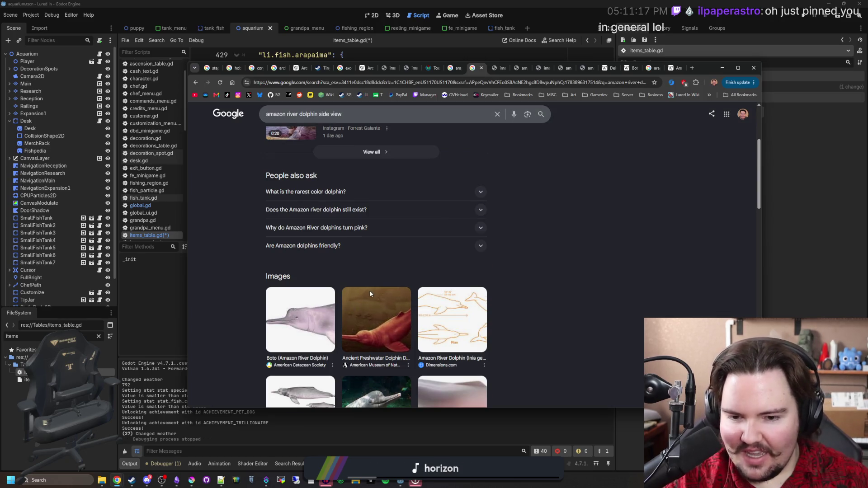
scroll(370, 290, "down", 2)
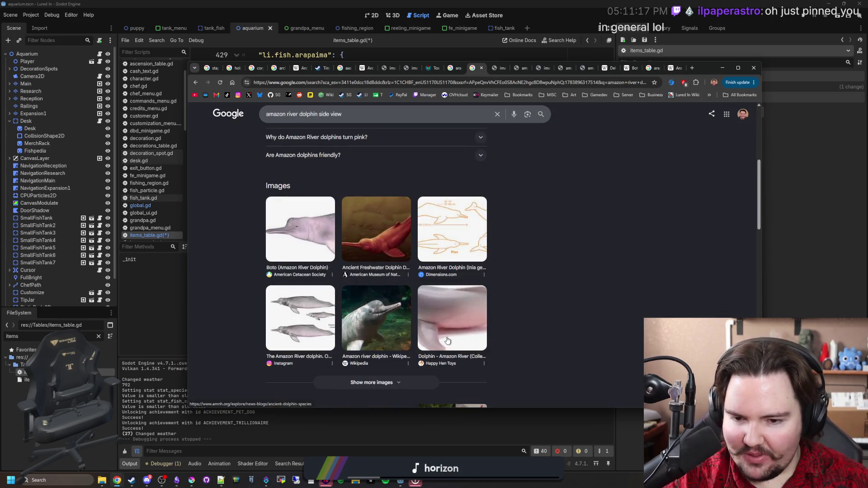
left_click(318, 236)
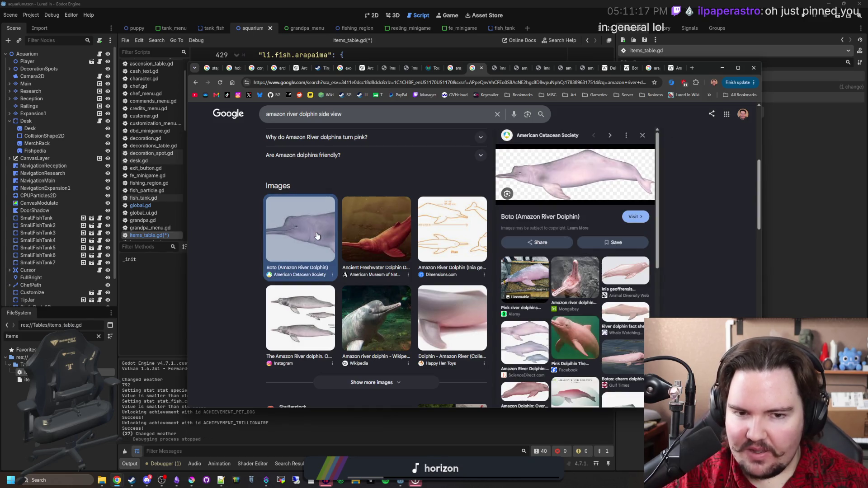
scroll(318, 235, "up", 5)
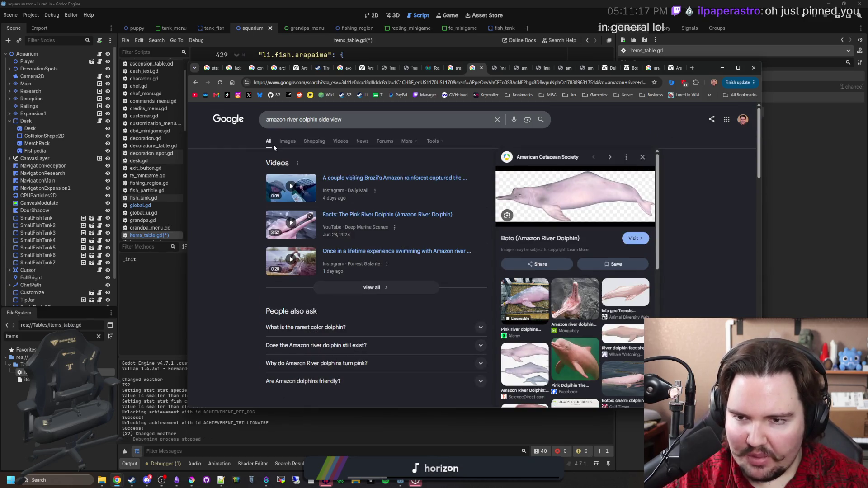
- Search for 'amazon river dolphin' and open the Wikipedia article result
left_click(362, 121)
key("BackSpace")
key("BackSpace")
key("BackSpace")
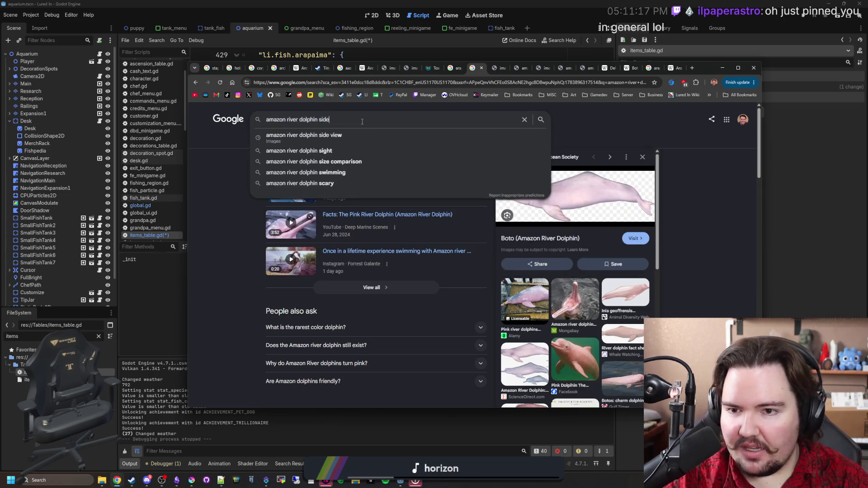
key("Return")
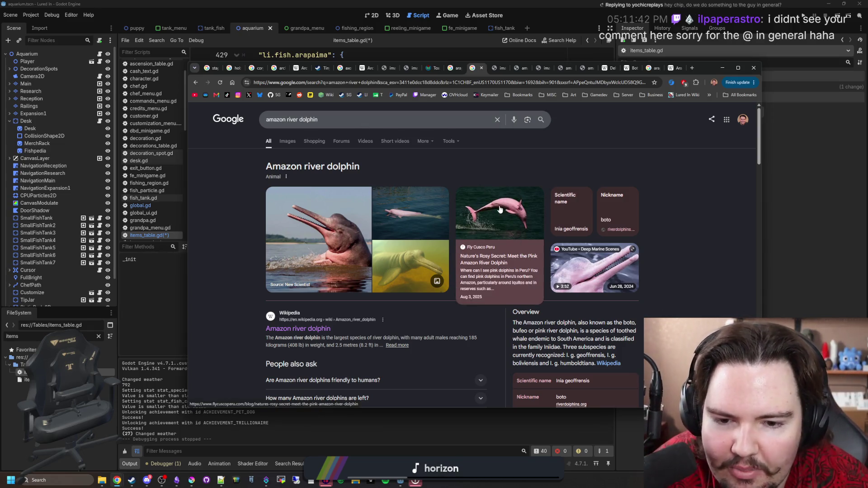
scroll(564, 270, "down", 1)
scroll(564, 270, "down", 1)
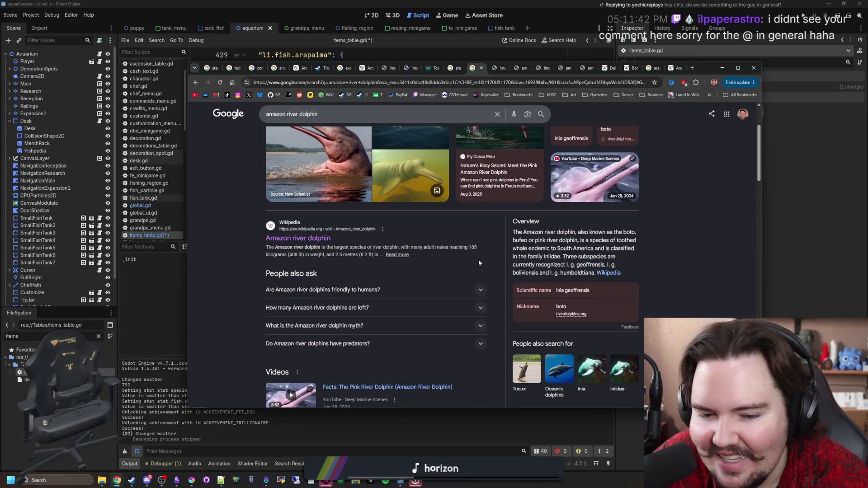
scroll(479, 263, "down", 2)
scroll(354, 262, "up", 3)
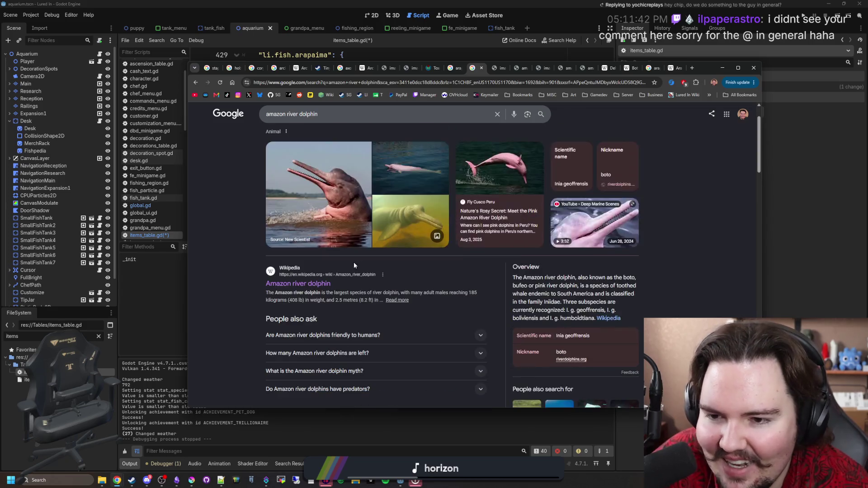
left_click(321, 285)
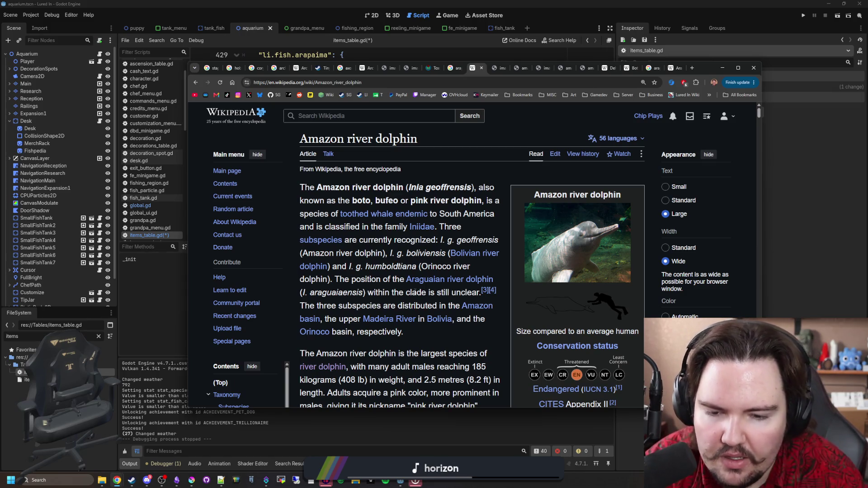
- Read the dolphin article's taxonomy, description, longevity and ecology sections, then open a new tab
scroll(388, 365, "down", 2)
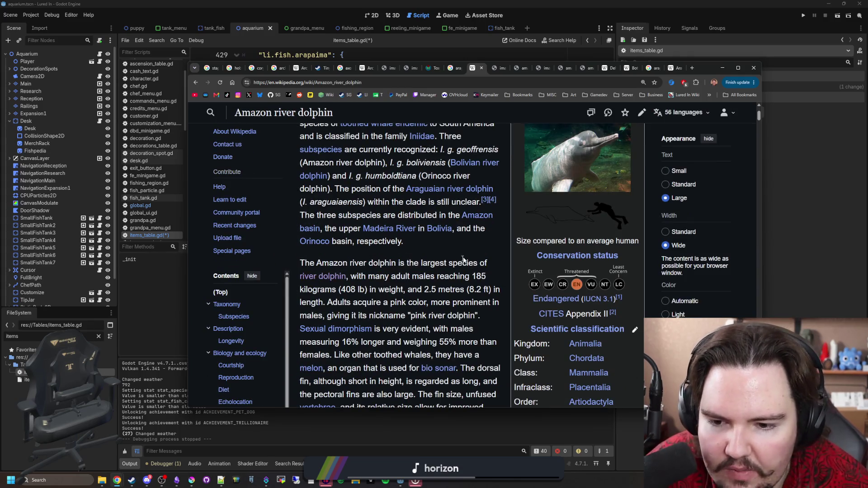
scroll(465, 250, "down", 4)
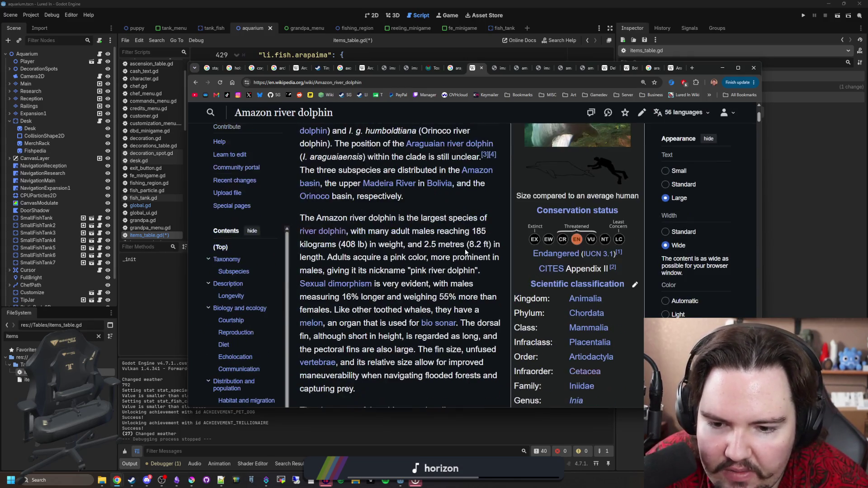
scroll(465, 253, "down", 15)
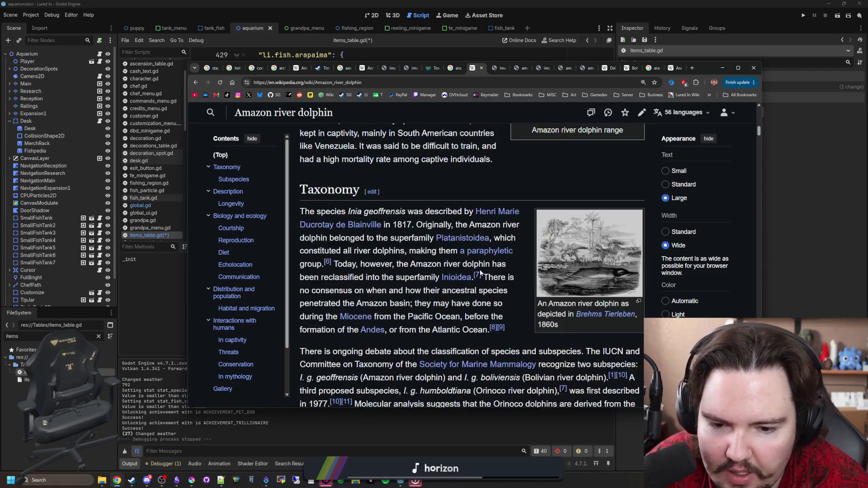
scroll(480, 270, "down", 4)
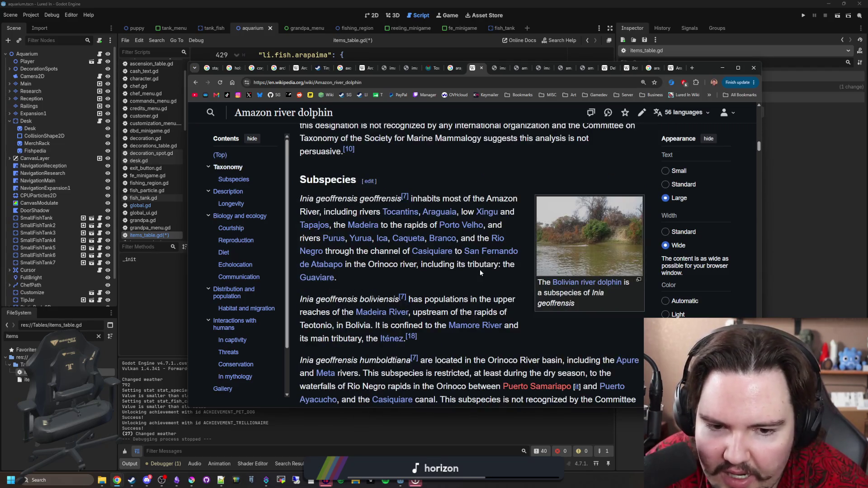
scroll(480, 272, "down", 3)
scroll(481, 273, "down", 2)
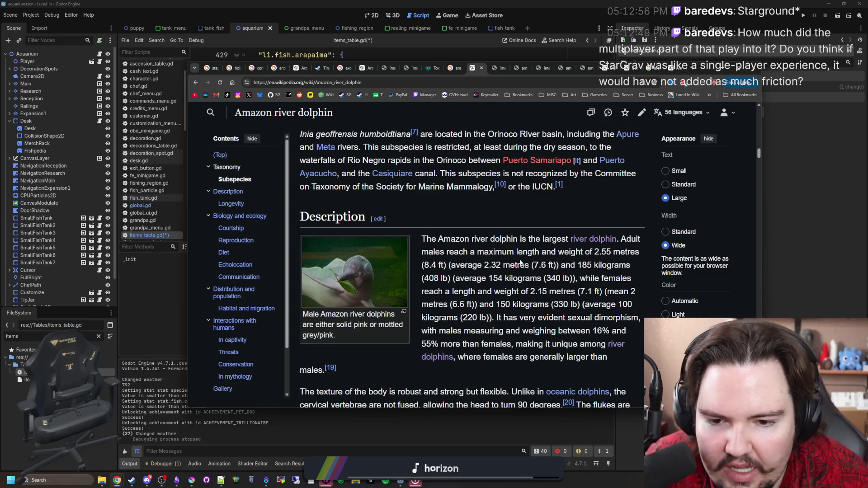
scroll(530, 264, "down", 10)
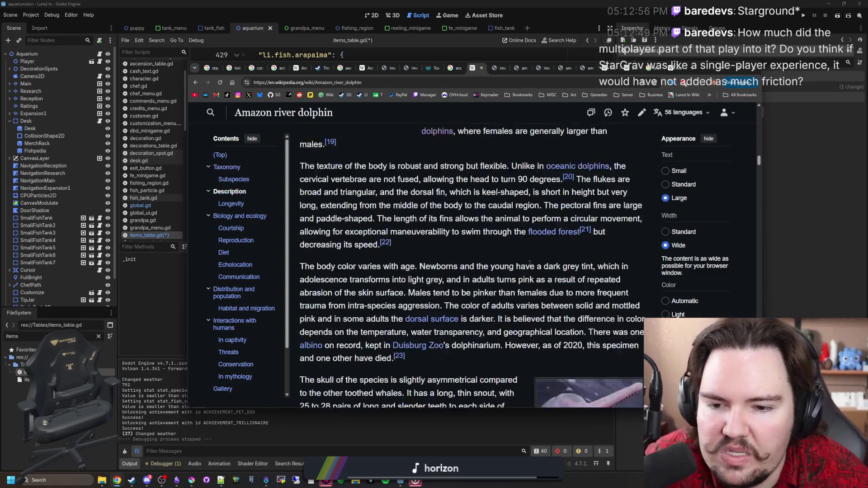
scroll(515, 258, "down", 3)
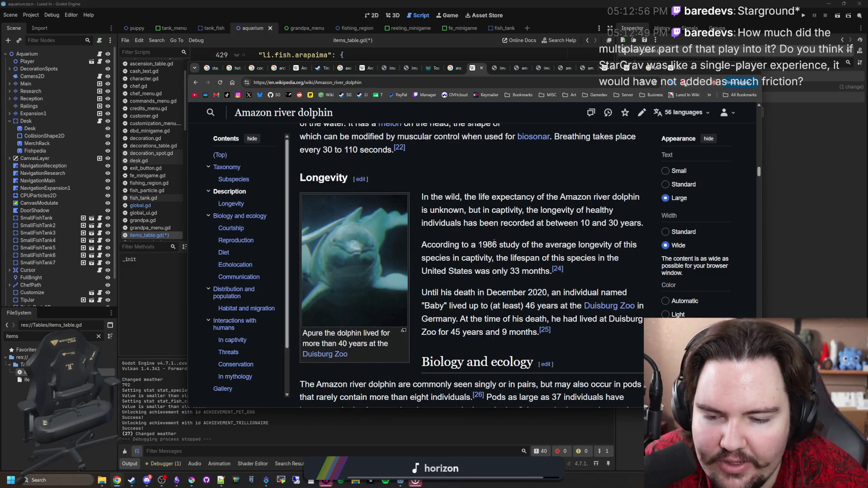
scroll(495, 242, "down", 9)
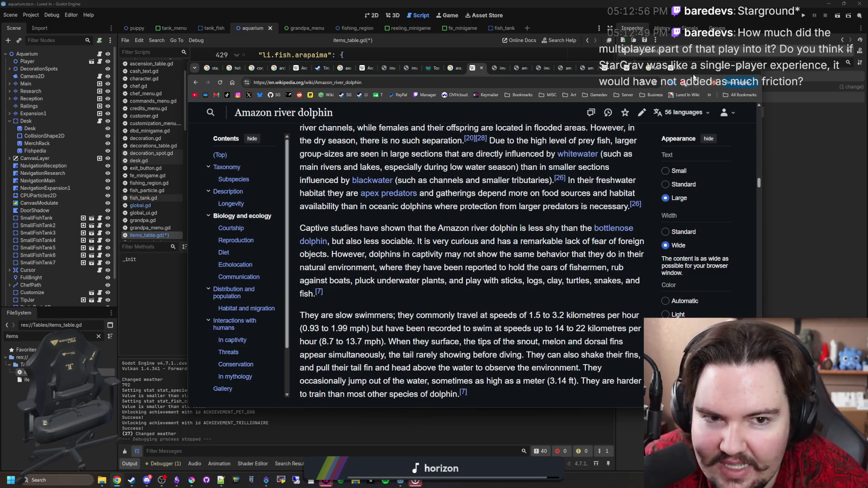
left_click(694, 68)
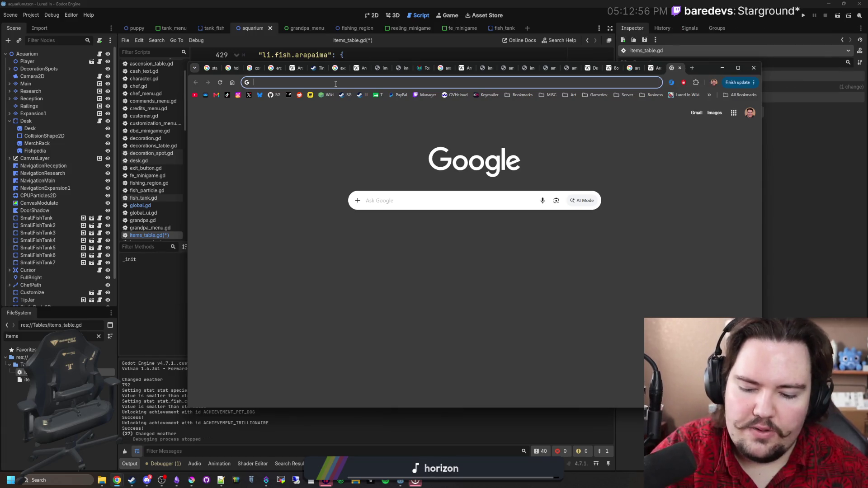
- Google 'schedule 1', open its Steam page and step through its screenshots
type("sche")
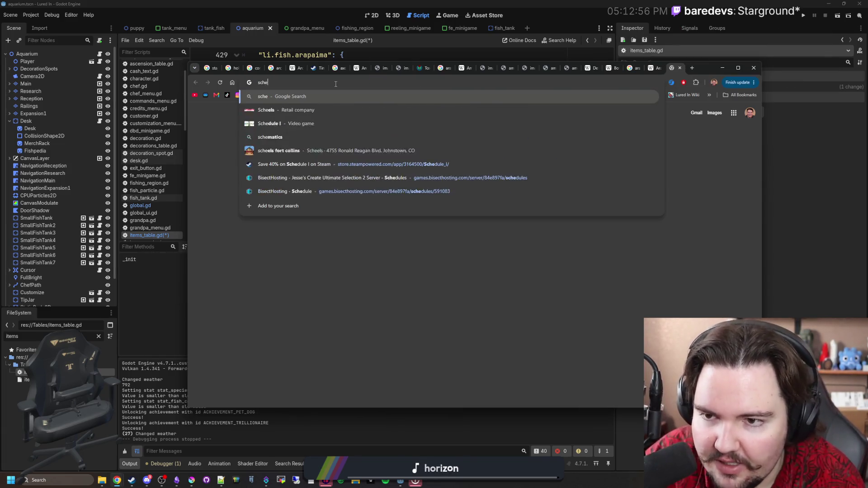
type("dule 1")
key("Return")
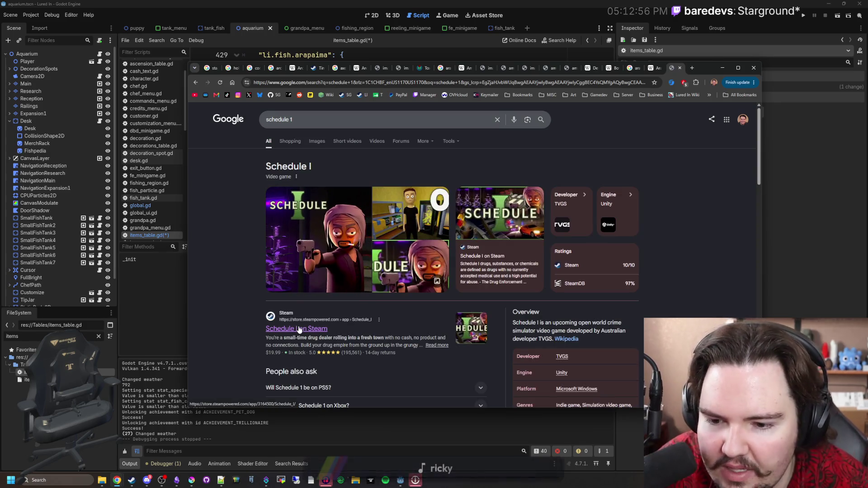
left_click(299, 330)
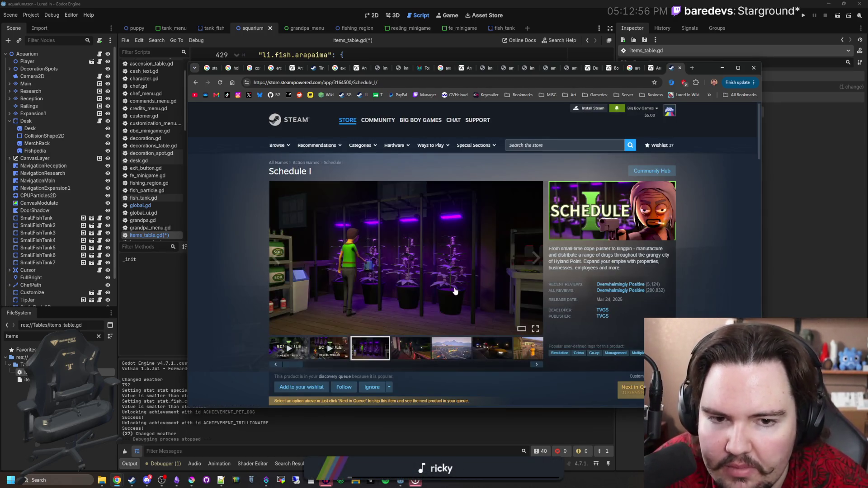
scroll(455, 291, "down", 1)
left_click(411, 303)
left_click(452, 303)
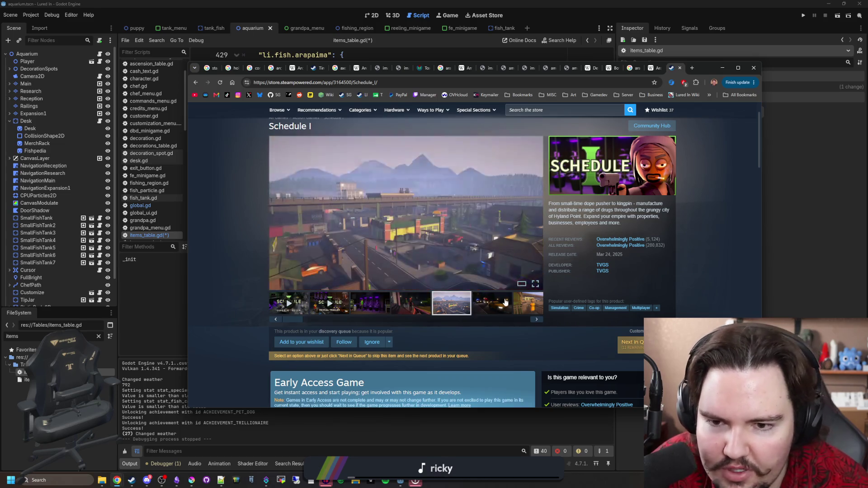
left_click(505, 302)
left_click(523, 302)
left_click(525, 302)
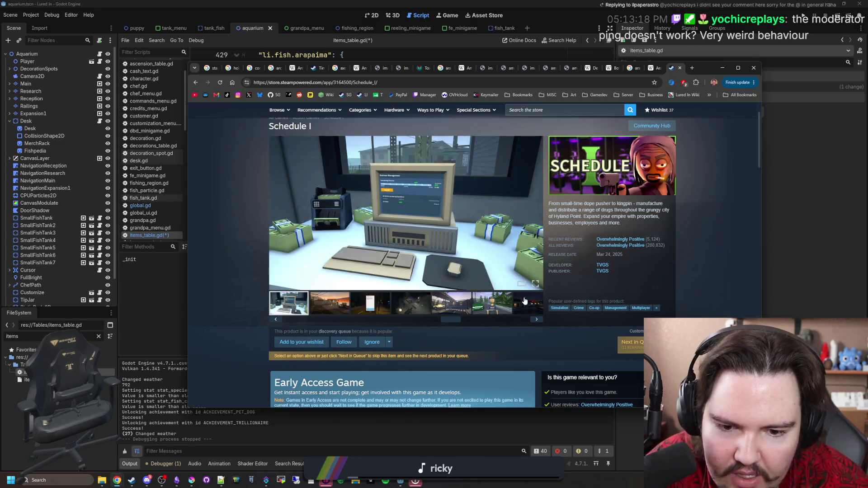
left_click(537, 320)
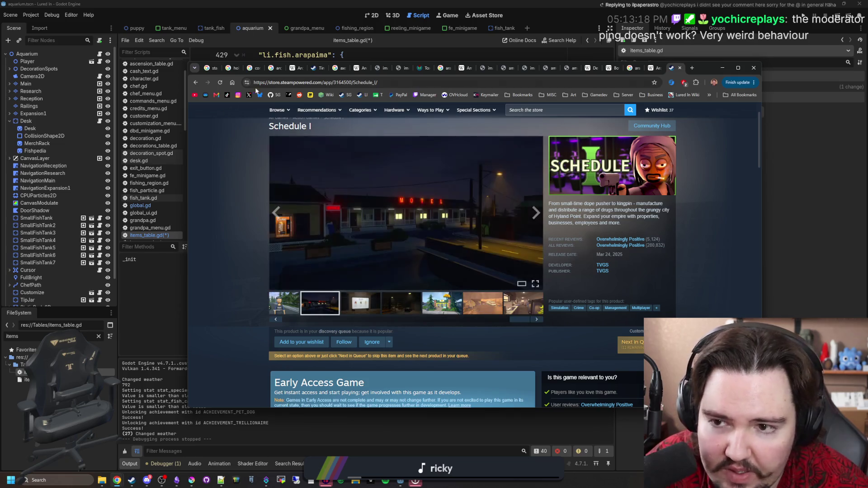
- Cycle through all Starground store screenshots, then bring Discord to the front
left_click(349, 95)
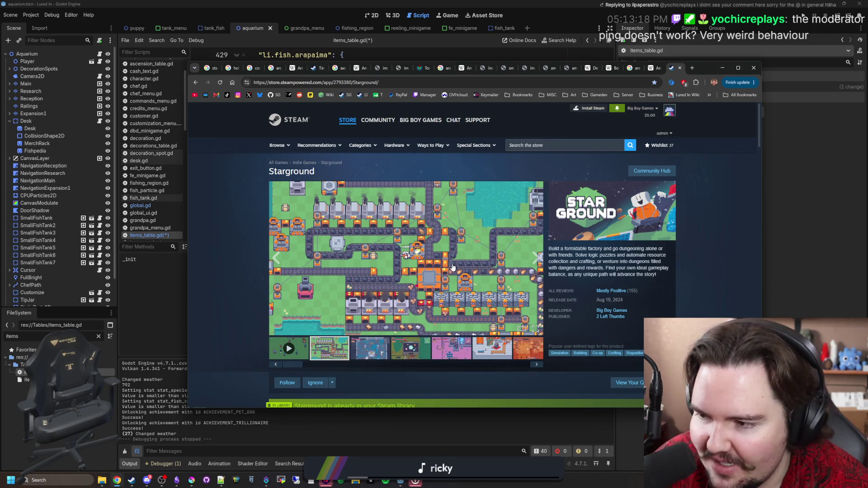
scroll(454, 268, "down", 1)
left_click(452, 303)
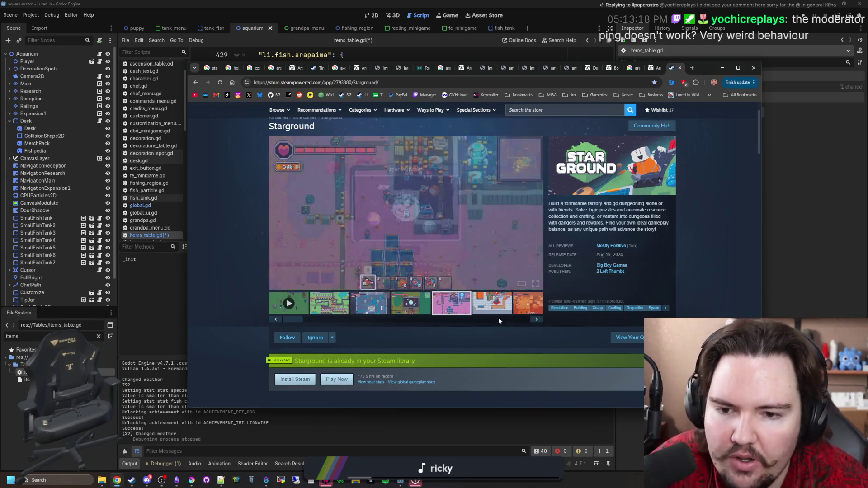
left_click(536, 320)
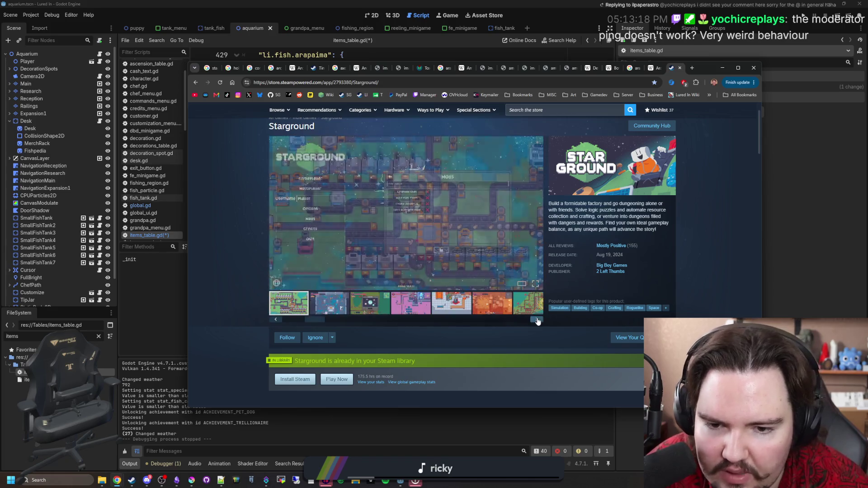
left_click(538, 321)
left_click(537, 320)
left_click(537, 320)
left_click(538, 320)
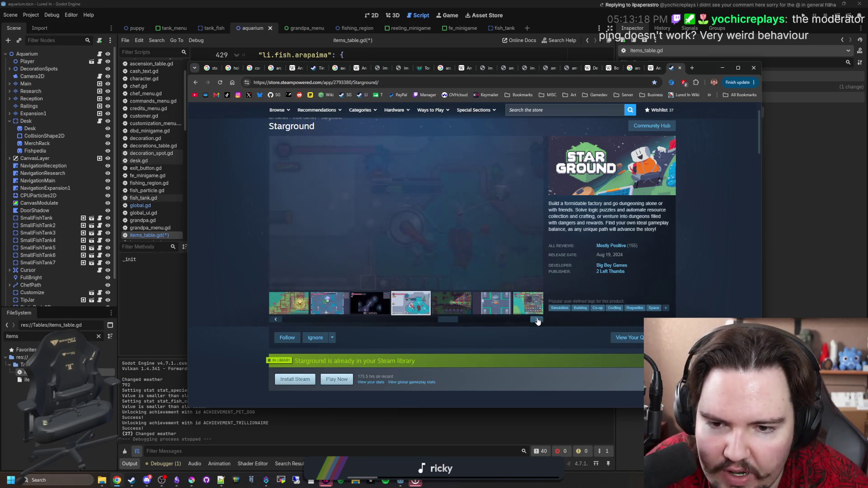
left_click(537, 320)
left_click(537, 320)
left_click(538, 320)
left_click(538, 320)
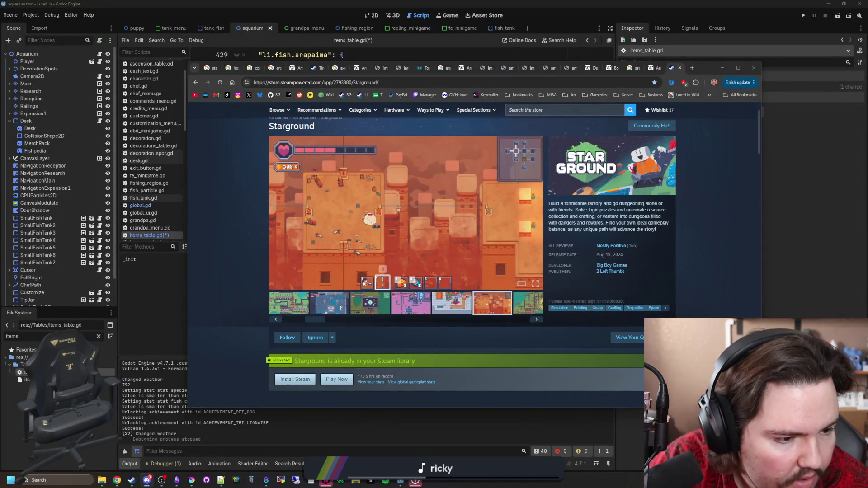
left_click(147, 480)
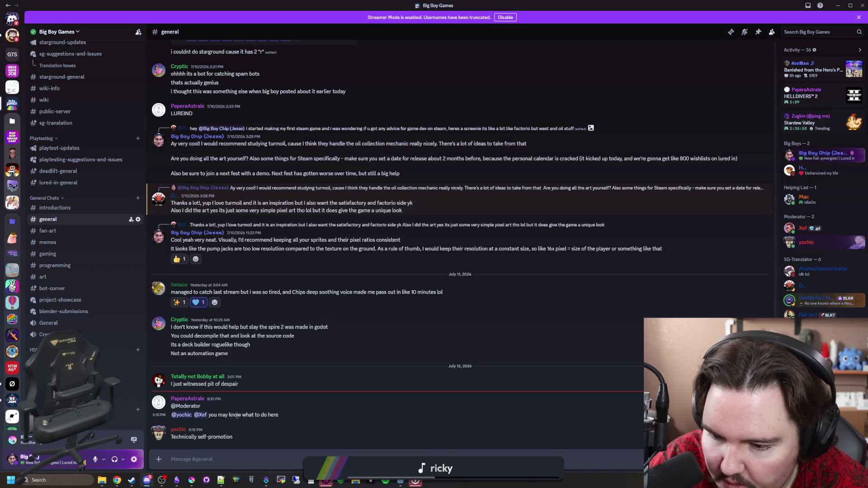
- Visit the #pit-of-despair and #introductions channels, then return to #general
scroll(113, 311, "down", 4)
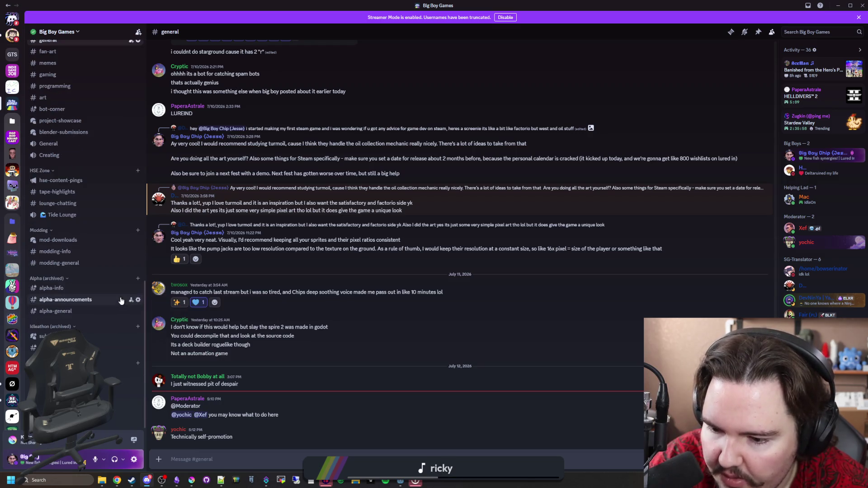
scroll(122, 300, "up", 10)
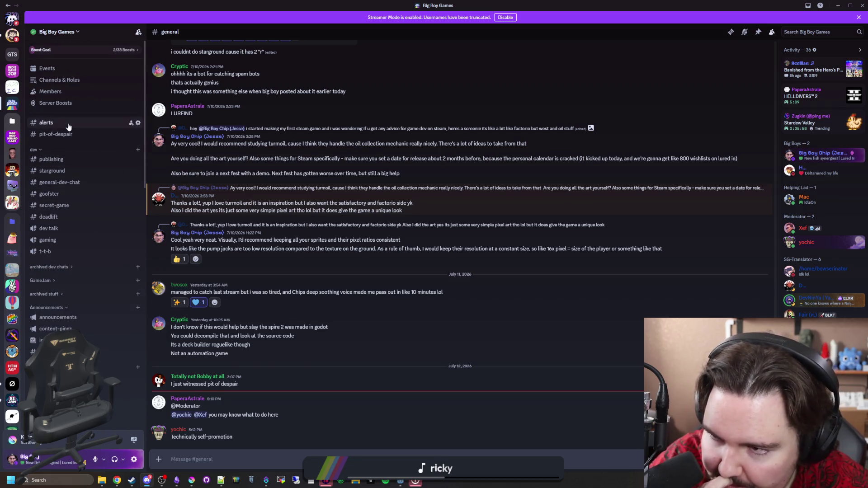
left_click(67, 138)
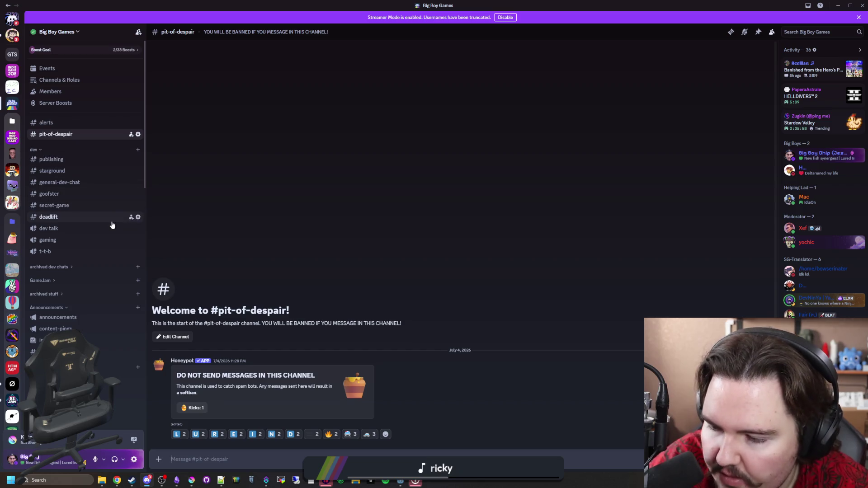
scroll(112, 226, "down", 8)
scroll(63, 282, "down", 4)
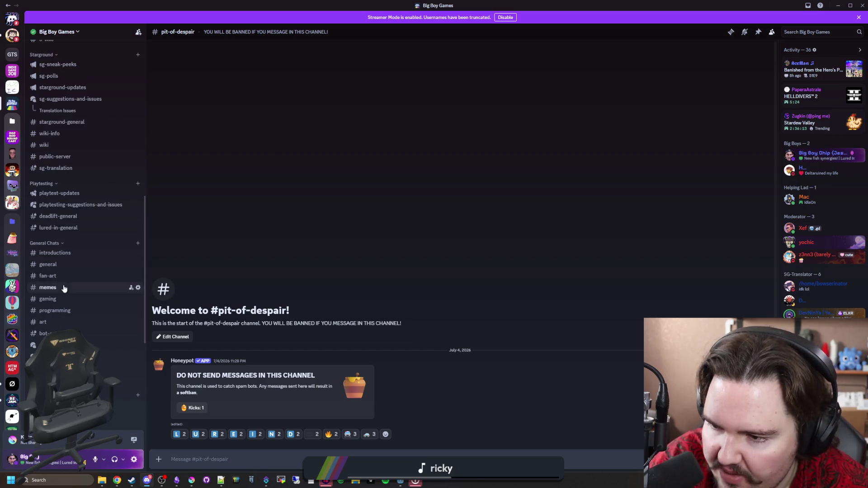
left_click(75, 255)
left_click(68, 264)
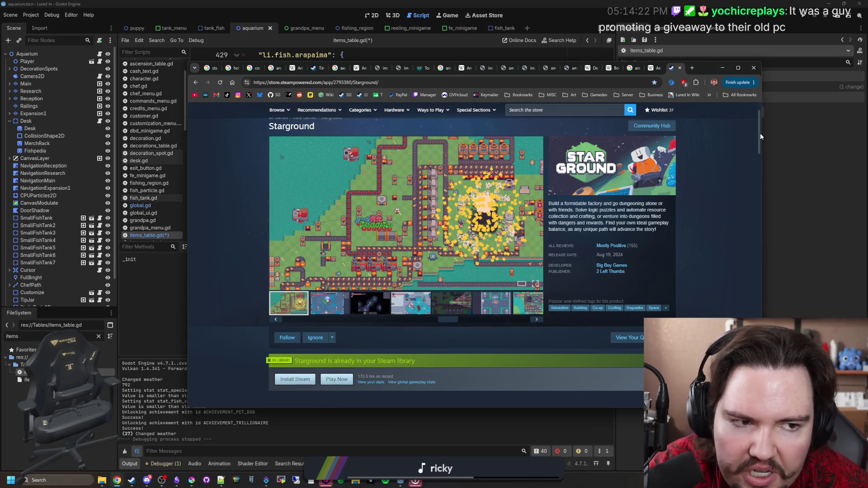
- Review the Starground page and Steam notifications, then drag Chrome aside to reveal items_table.gd
left_click_drag(760, 134, 761, 344)
key("Home")
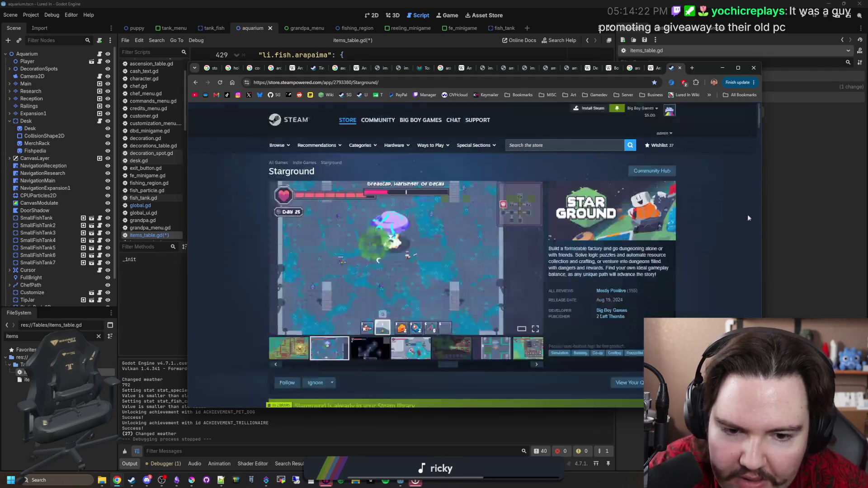
left_click(619, 109)
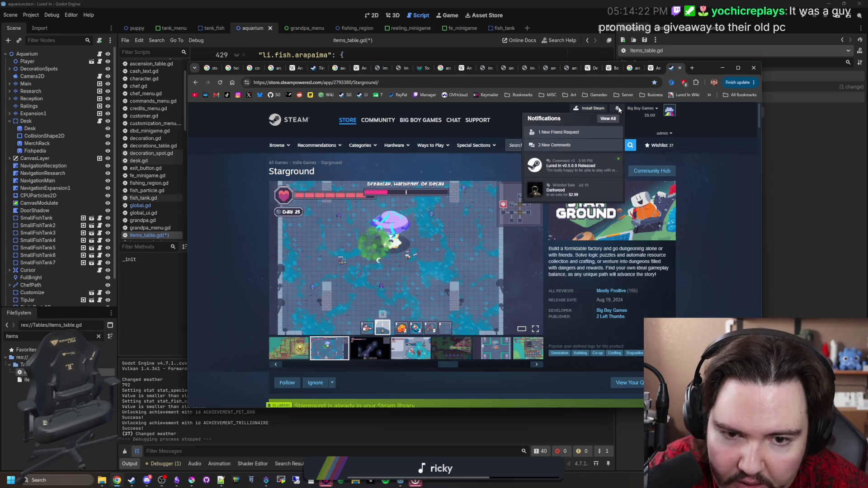
left_click(256, 231)
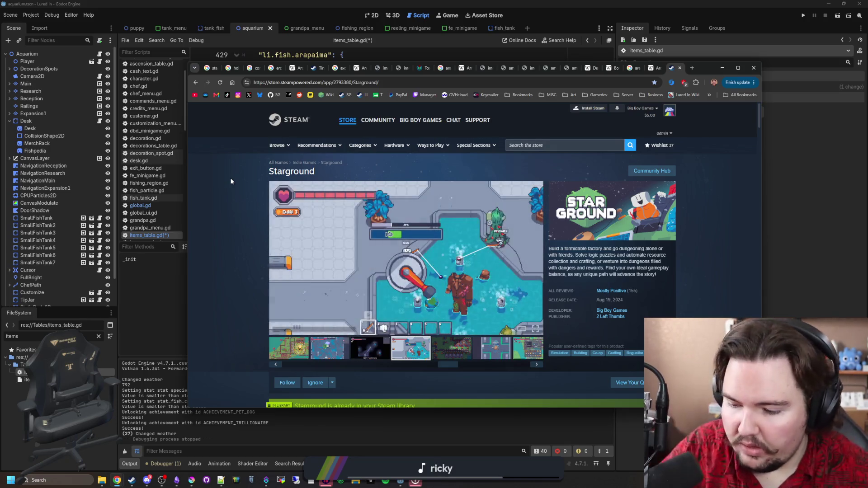
left_click_drag(715, 69, 867, 102)
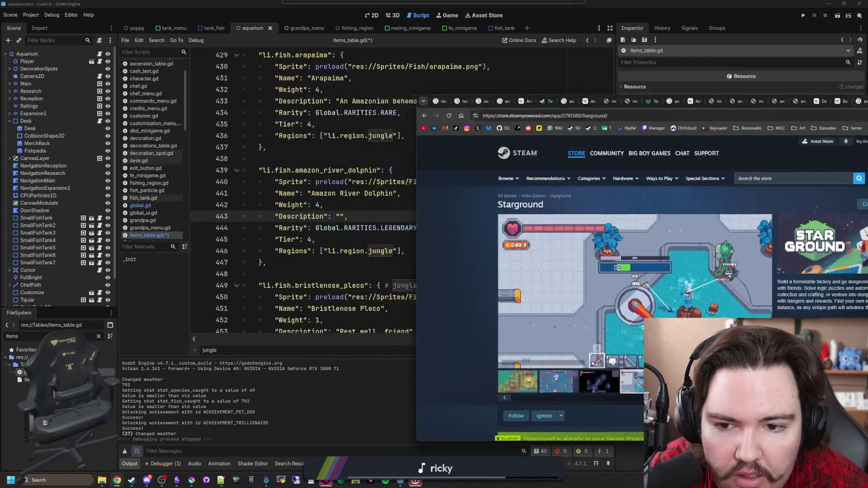
- Bring items_table.gd forward and place the cursor inside the dolphin's empty Description quotes
key("alt+Tab")
left_click(358, 233)
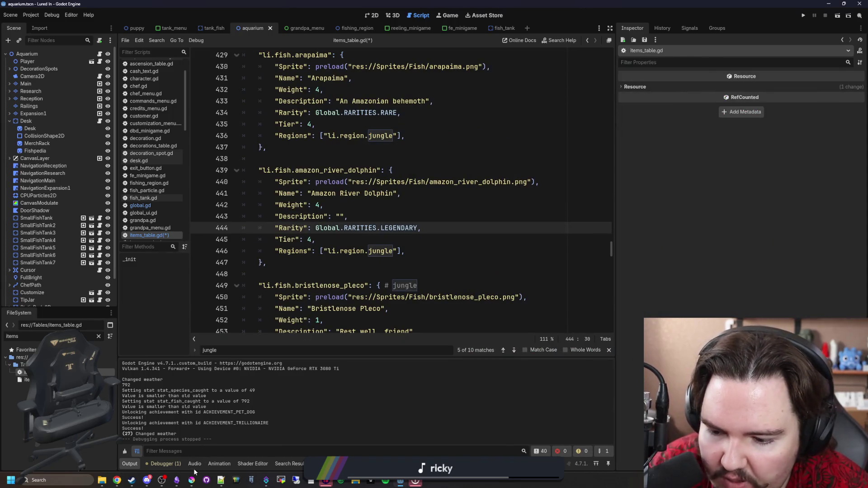
mouse_move(191, 480)
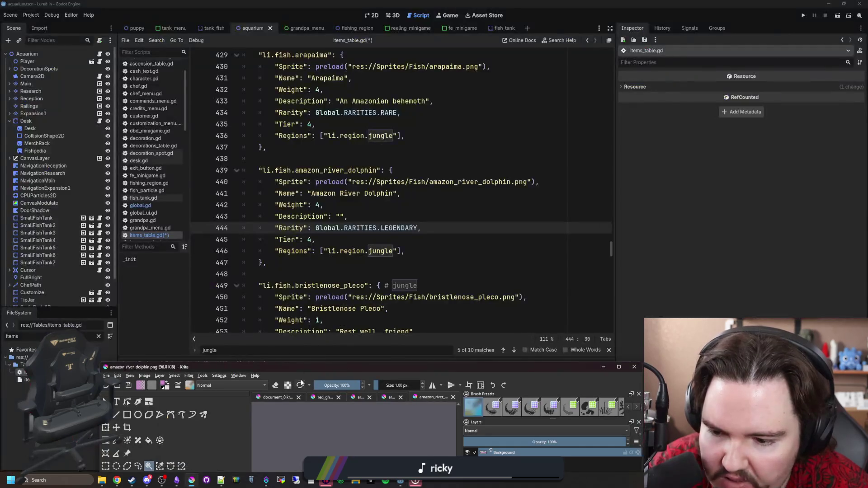
left_click(380, 270)
left_click(336, 213)
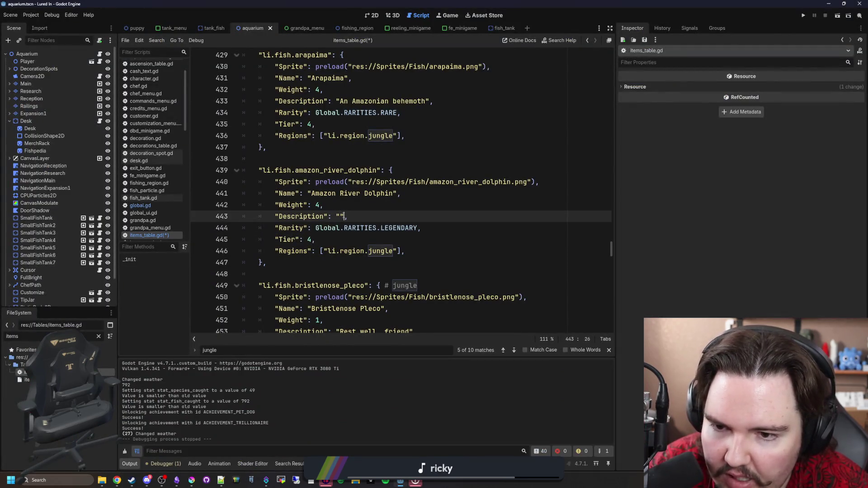
key("Left")
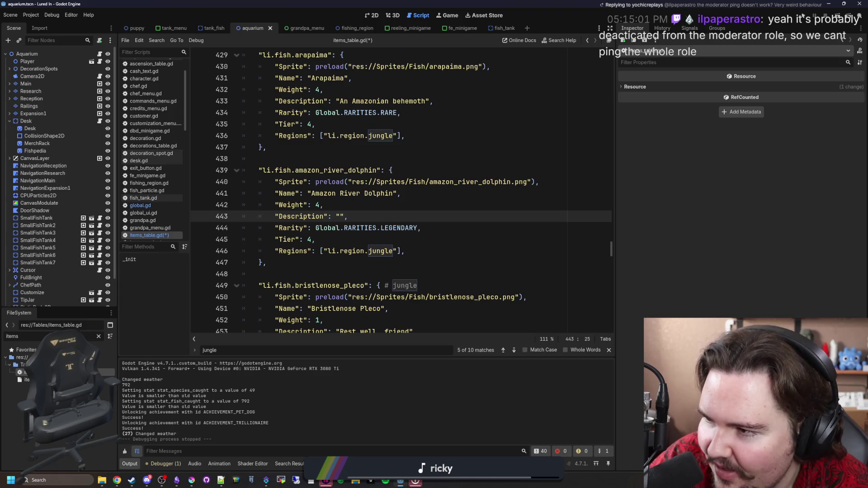
- Preview the amazon_river_dolphin.png texture, then move to the end of the arapaima entry
left_click(460, 183, "ctrl")
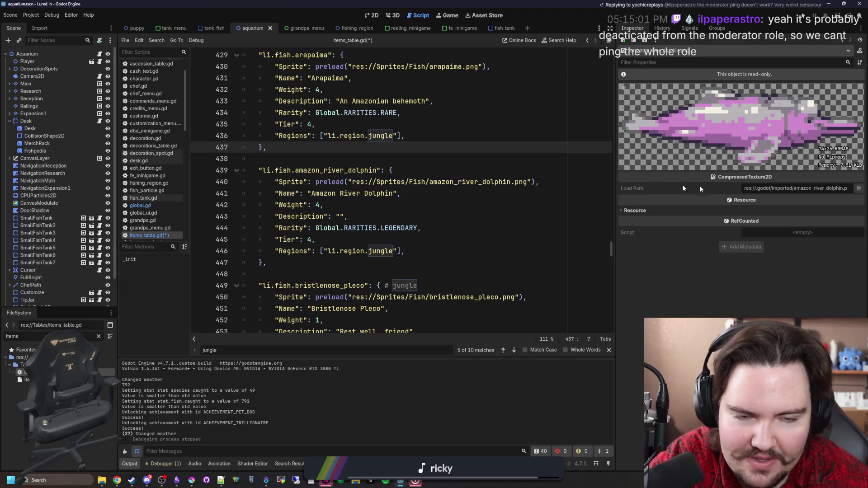
left_click(456, 155)
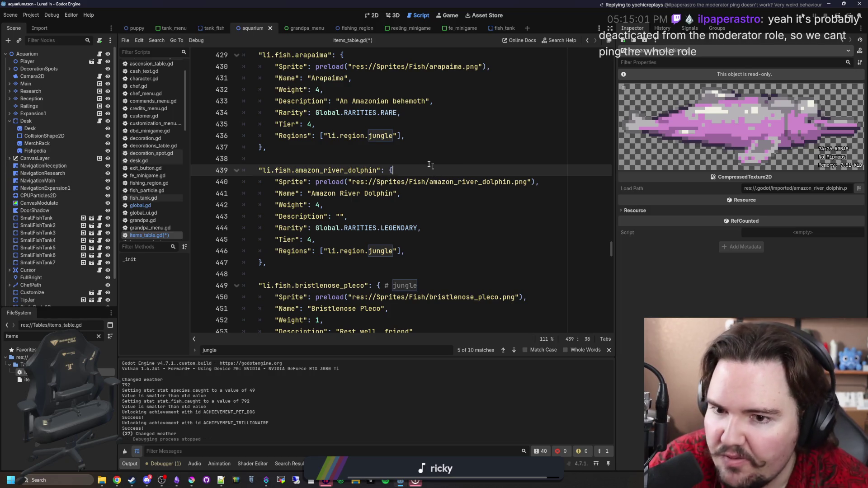
left_click(373, 147)
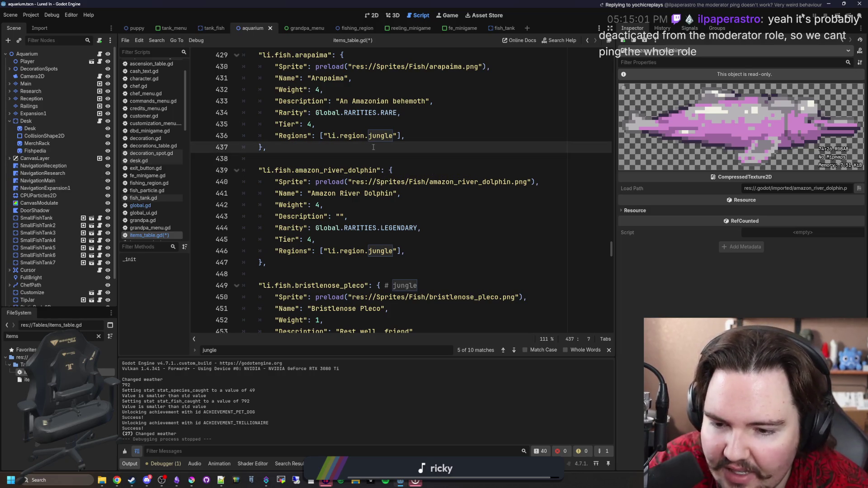
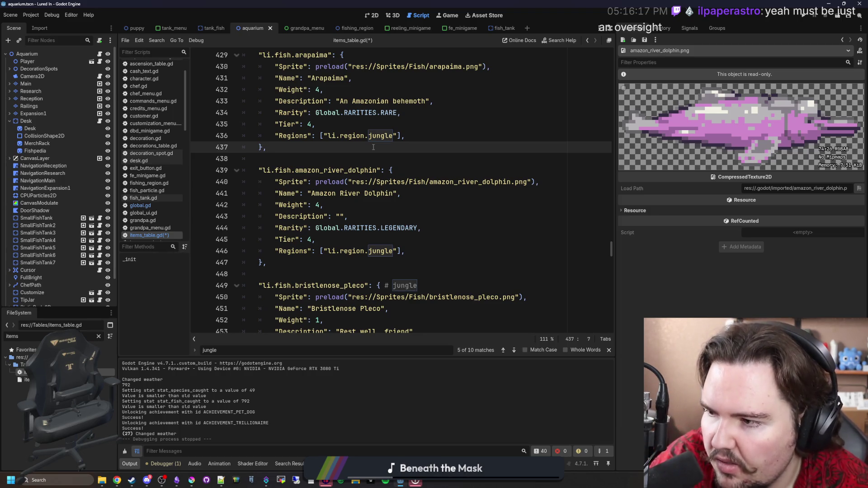
- Click the dolphin's empty Description and Weight lines, then place the new browser over the editor
left_click(370, 211)
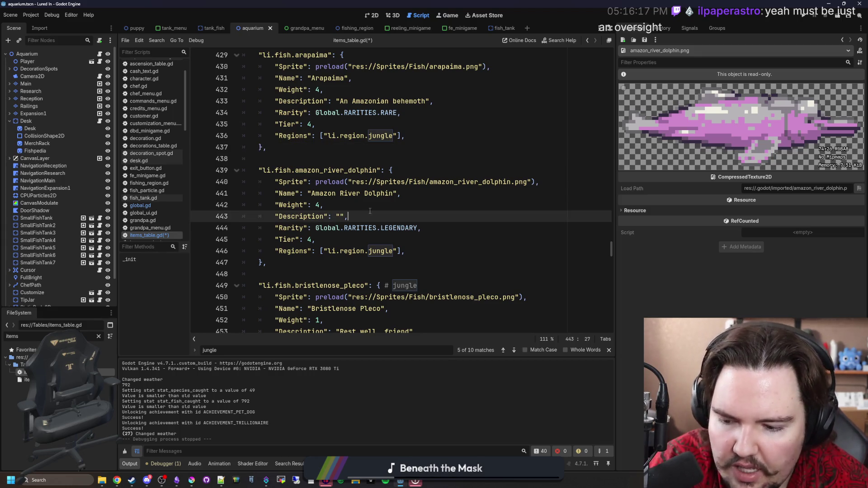
left_click(401, 204)
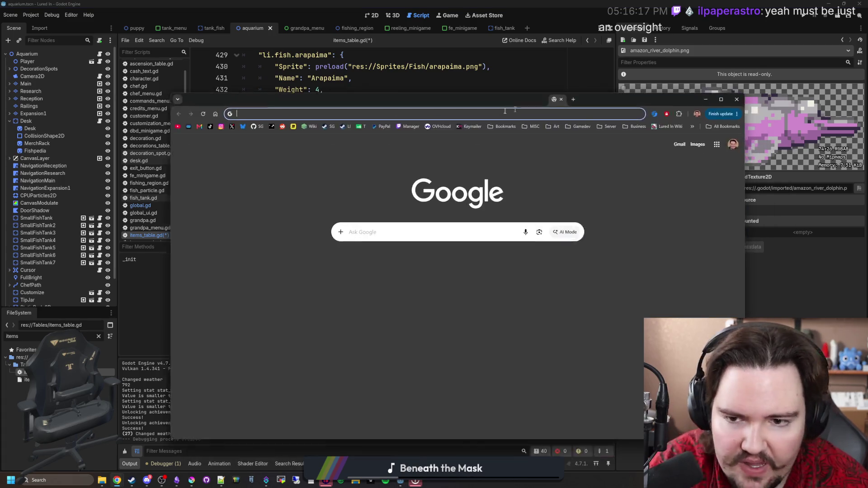
left_click_drag(547, 111, 480, 113)
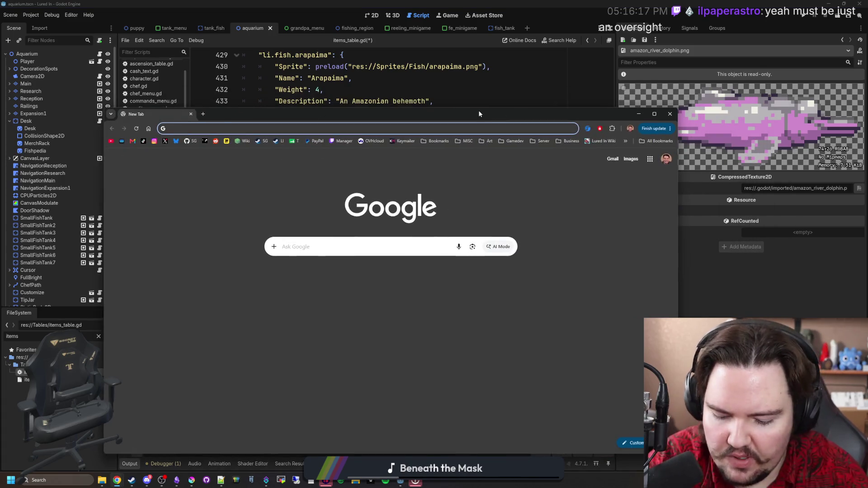
- Load itch.io and open the Big Boy Games Creator Dashboard
type("itch.io")
key("Return")
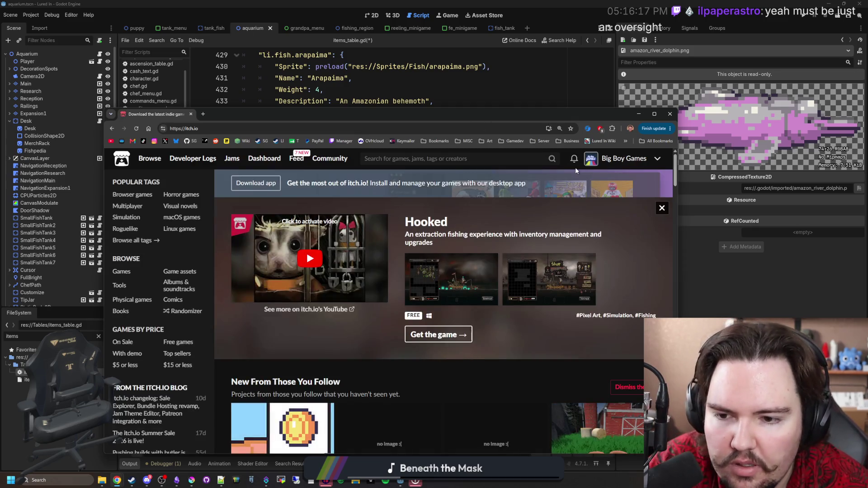
left_click(642, 161)
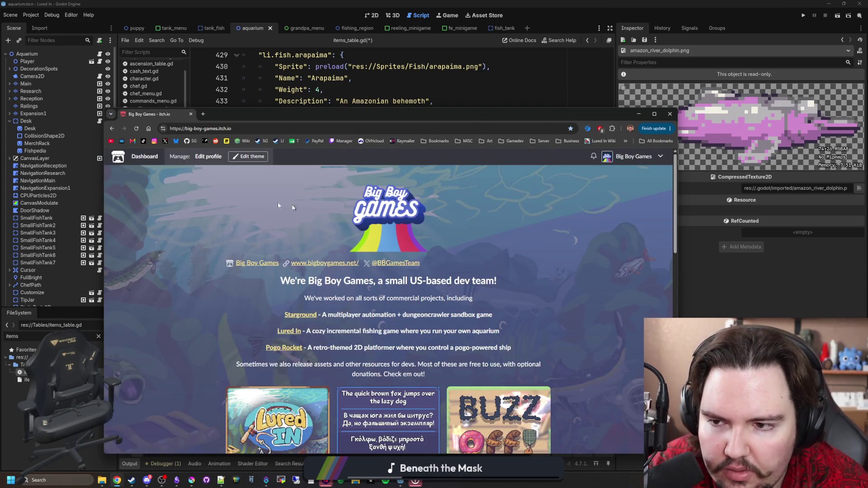
left_click(132, 163)
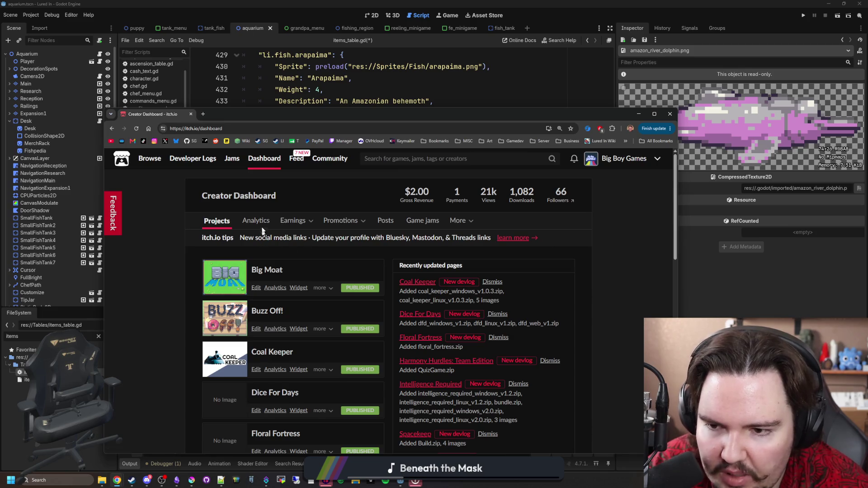
- Scroll through the dashboard's Projects list, then move the browser aside and return to Godot
scroll(263, 230, "down", 2)
scroll(263, 230, "down", 3)
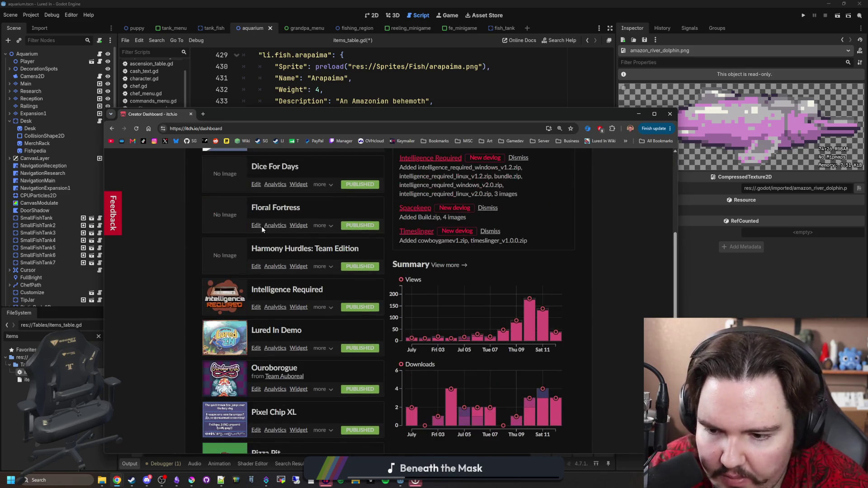
scroll(283, 270, "down", 3)
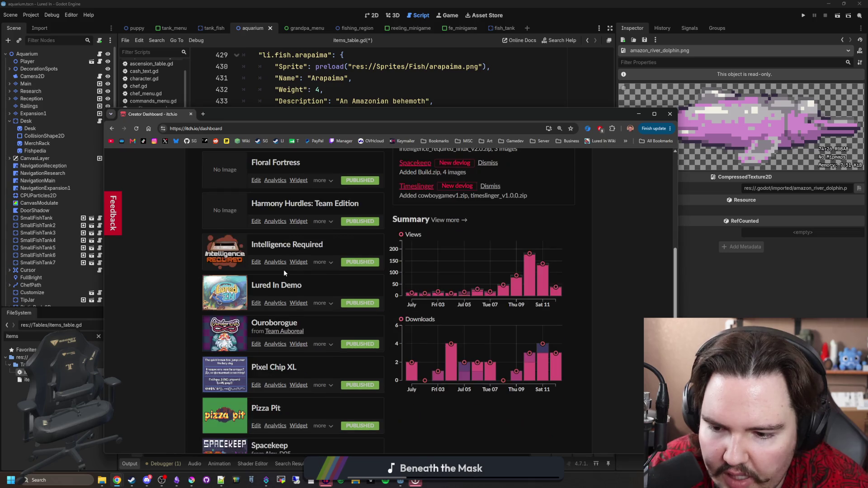
scroll(284, 269, "down", 1)
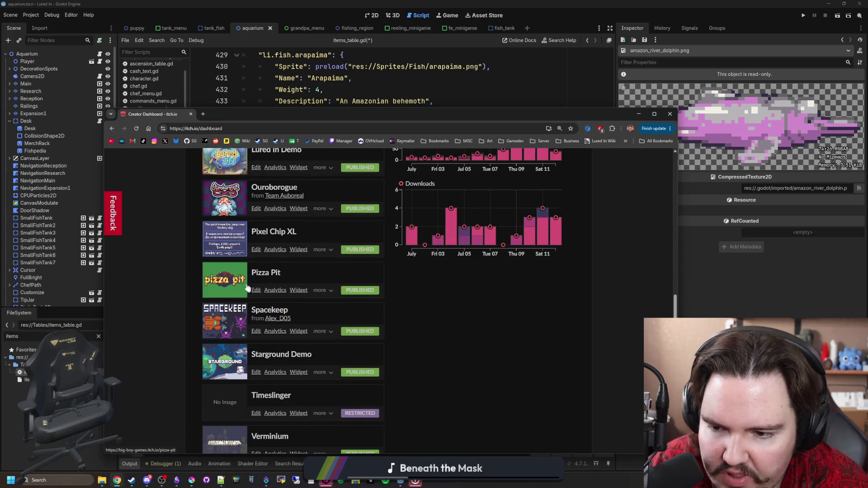
scroll(245, 283, "down", 1)
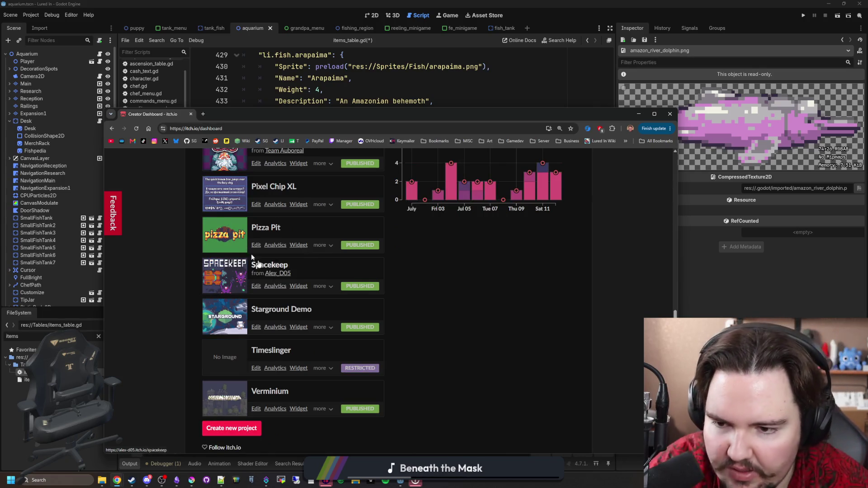
scroll(275, 229, "down", 1)
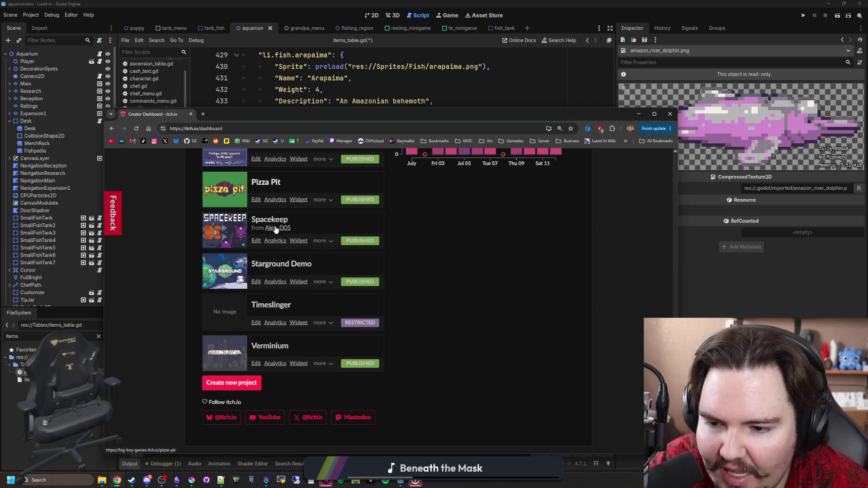
scroll(189, 246, "up", 5)
scroll(189, 246, "up", 5)
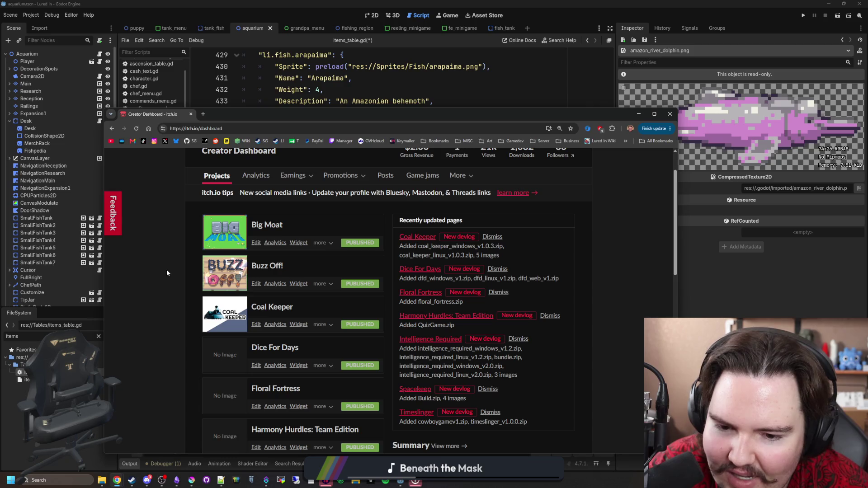
scroll(167, 270, "up", 1)
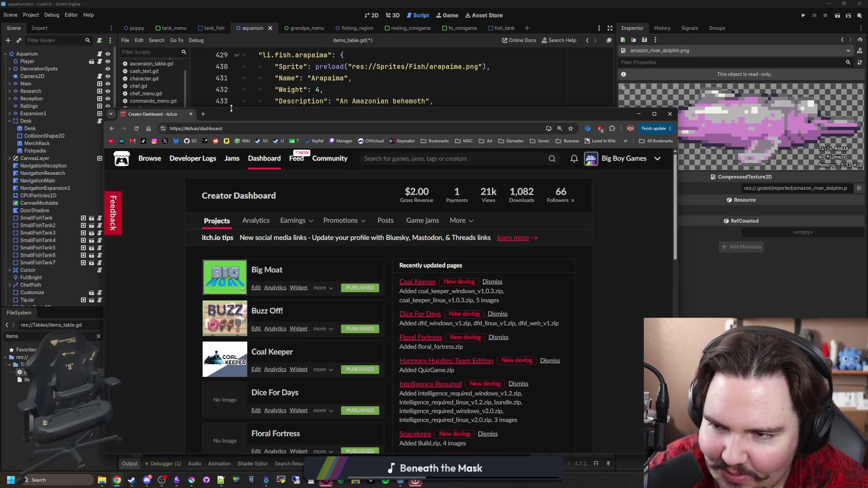
left_click_drag(224, 113, 372, 121)
key("alt+Tab")
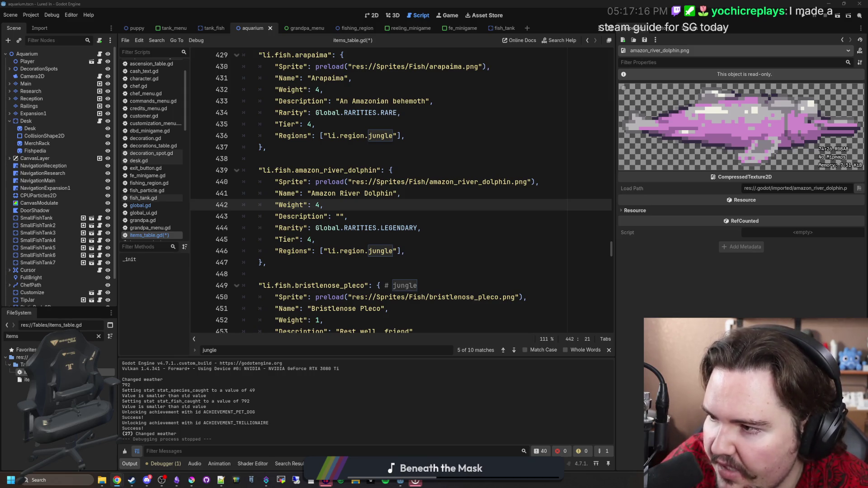
- Place the cursor just past the dolphin's empty Description quotes, then bring Steam to the front
left_click(338, 251)
left_click(338, 270)
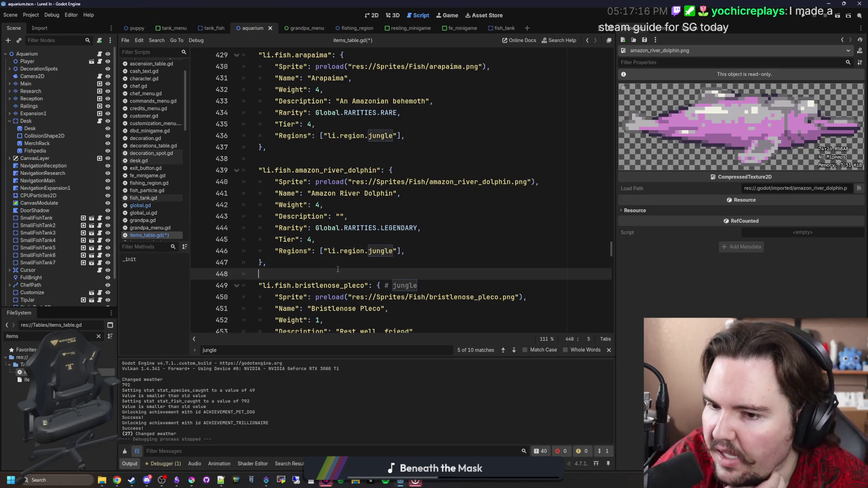
left_click(339, 217)
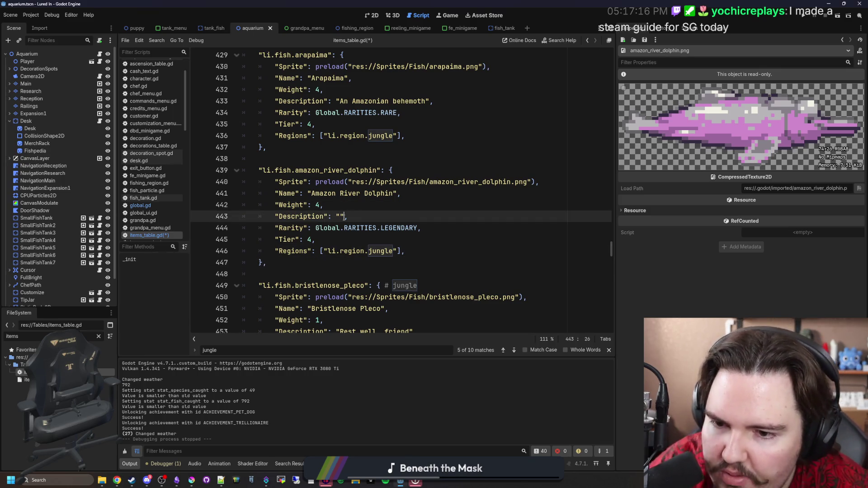
key("Right")
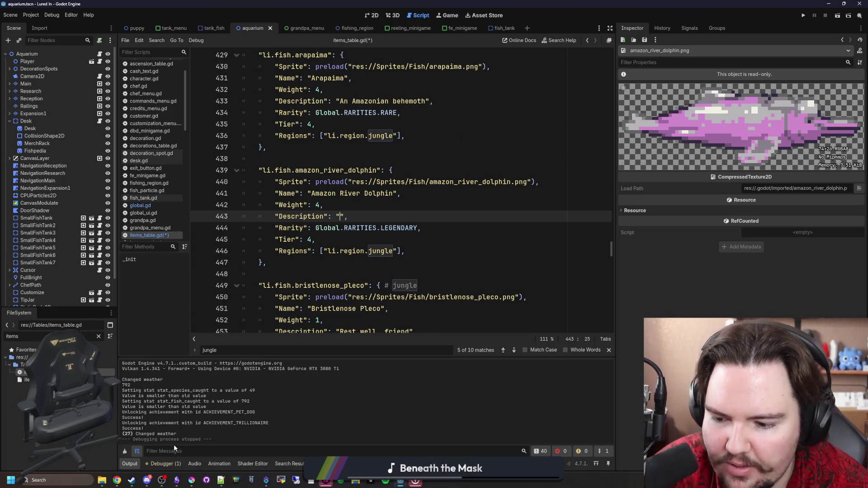
mouse_move(131, 481)
left_click(140, 452)
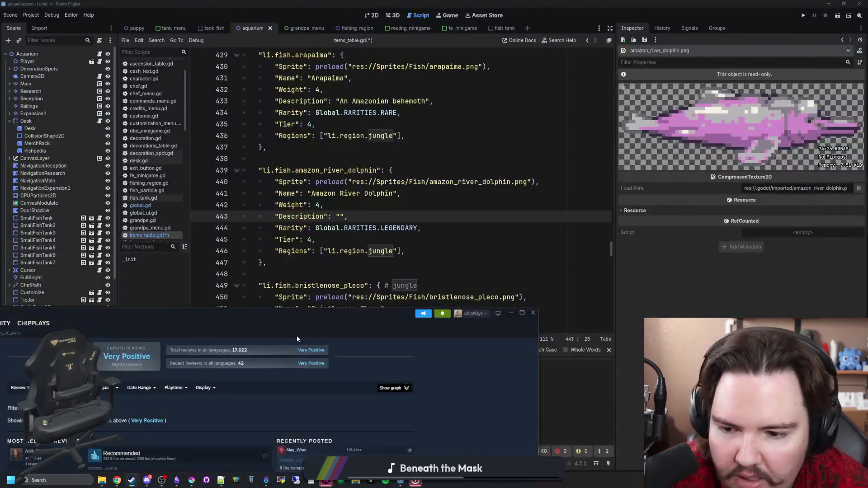
- Maximize Steam, search the store for 'meccha', and open MECCHA CHAMELEON's second screenshot
double_click(297, 336)
scroll(453, 132, "up", 15)
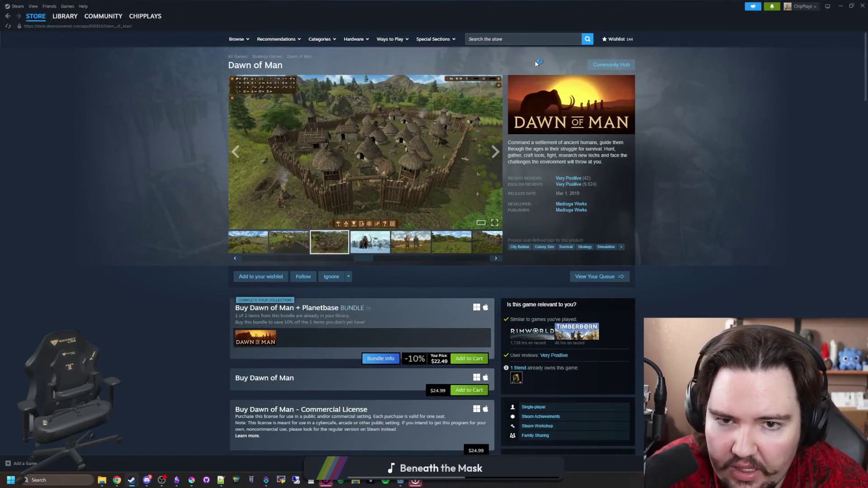
left_click(552, 41)
type("meccha")
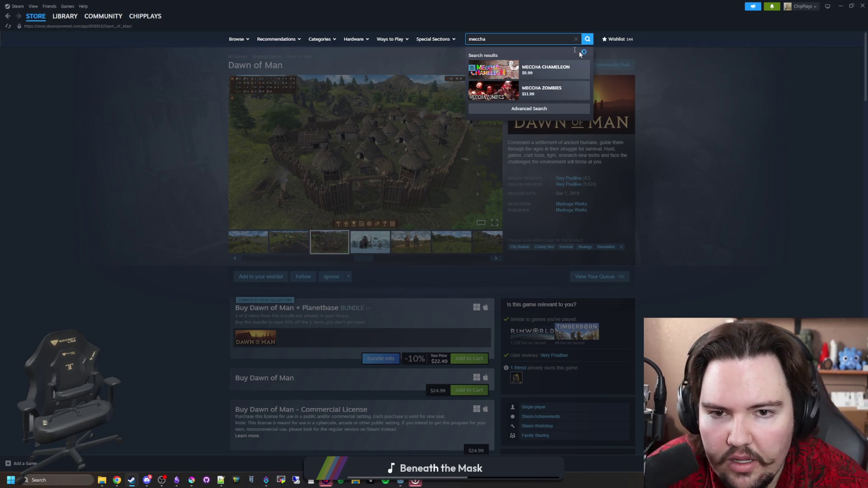
left_click(579, 66)
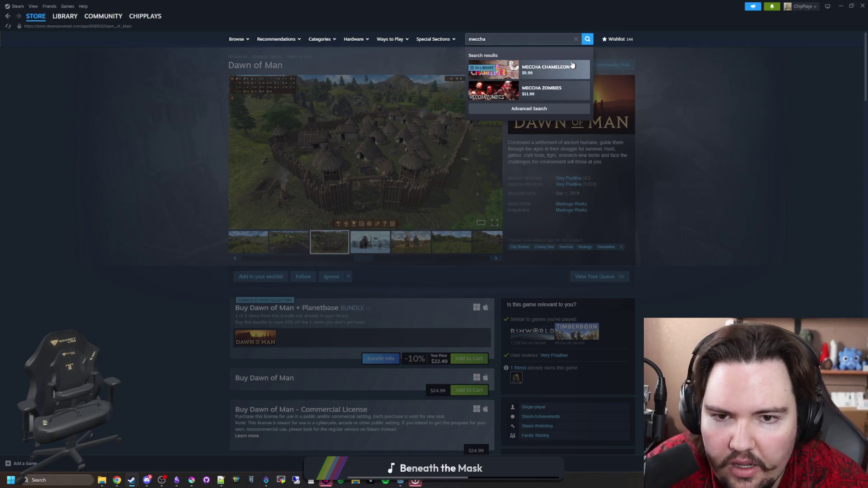
scroll(370, 179, "down", 3)
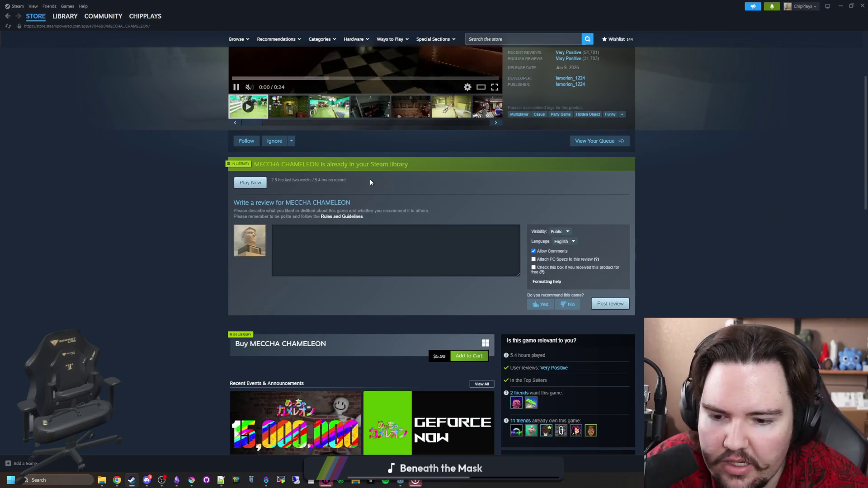
scroll(407, 158, "up", 3)
left_click(289, 243)
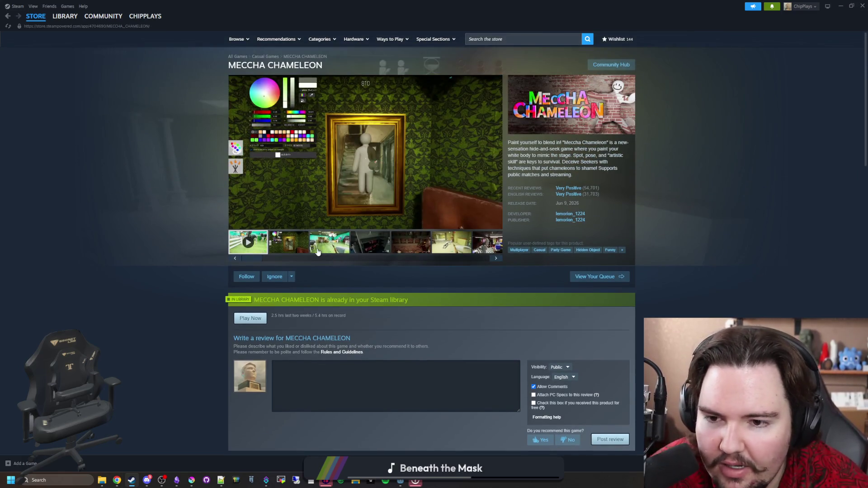
- Page through MECCHA CHAMELEON's screenshots and trailer in the full-size viewer
left_click(333, 204)
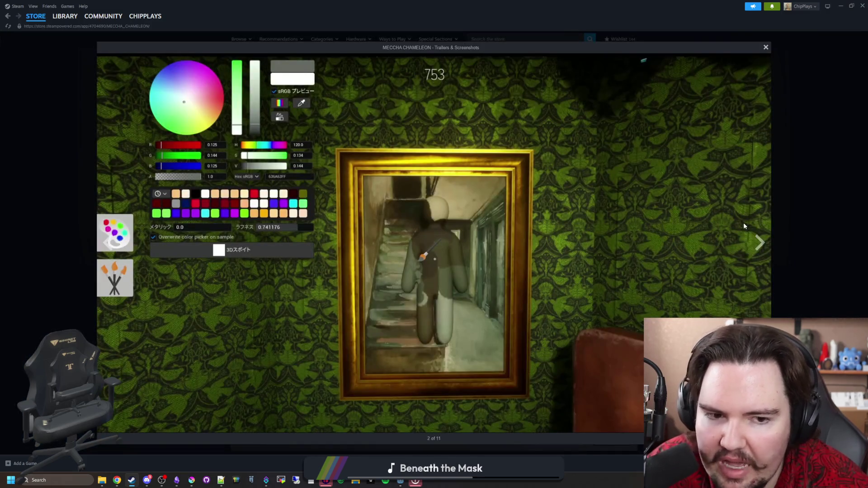
left_click(759, 242)
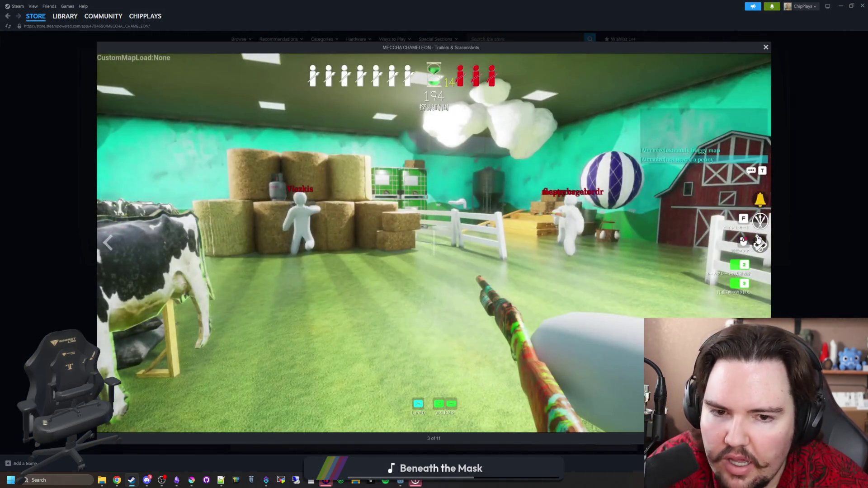
left_click(759, 241)
left_click(759, 241)
left_click(760, 240)
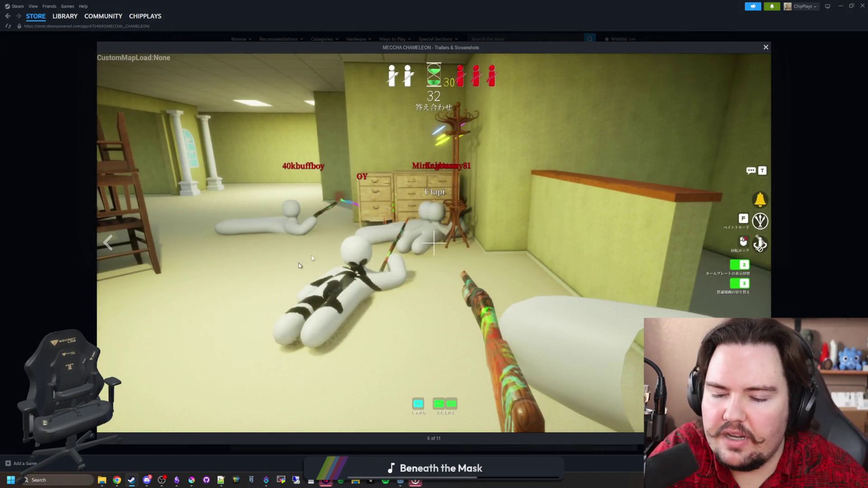
left_click(765, 245)
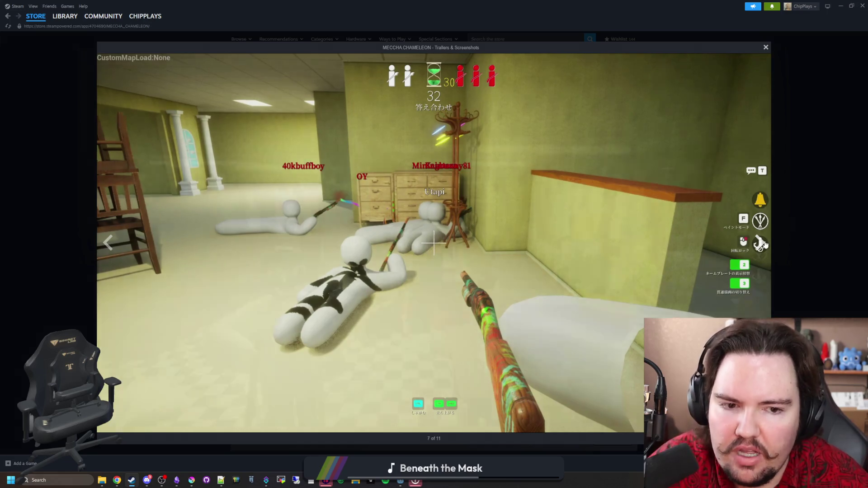
left_click(764, 245)
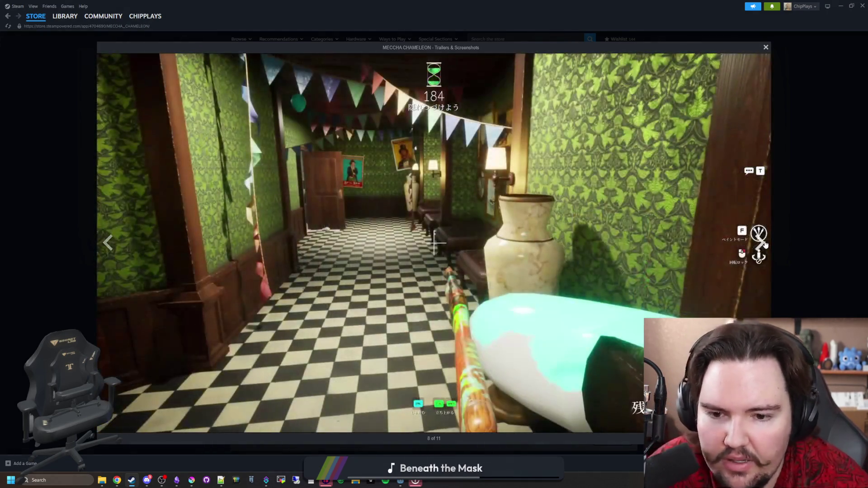
left_click(764, 244)
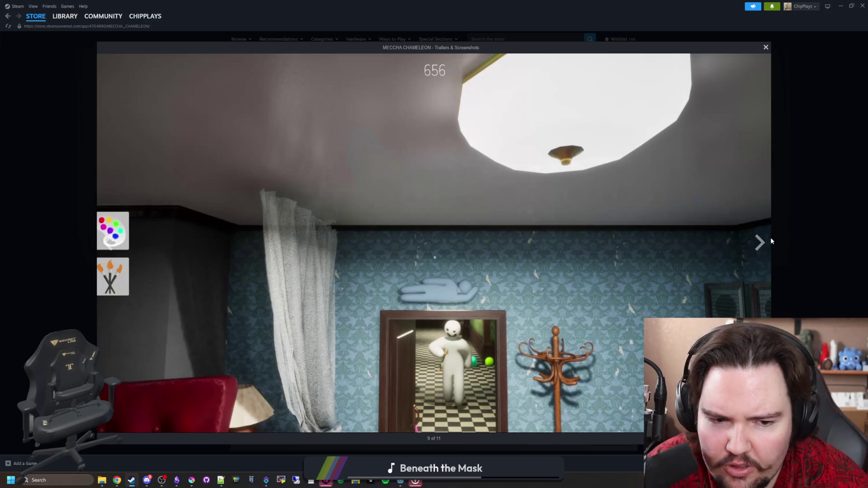
left_click(761, 242)
left_click(760, 241)
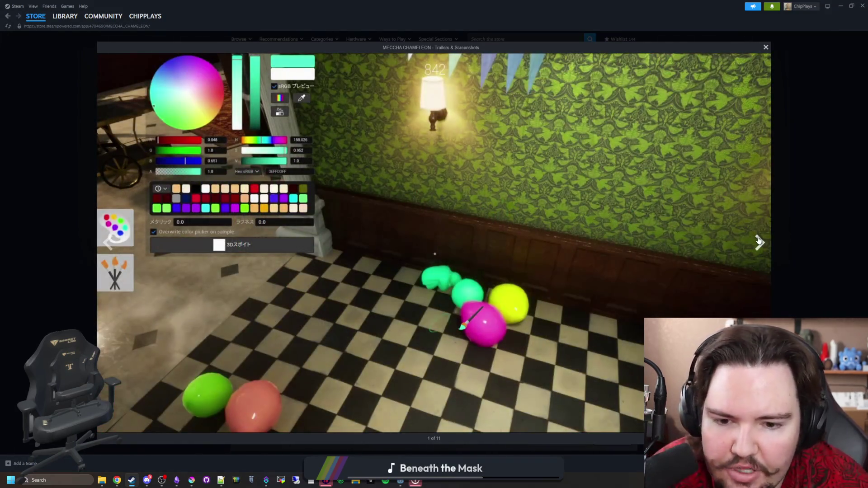
left_click(760, 241)
left_click(760, 241)
left_click(760, 241)
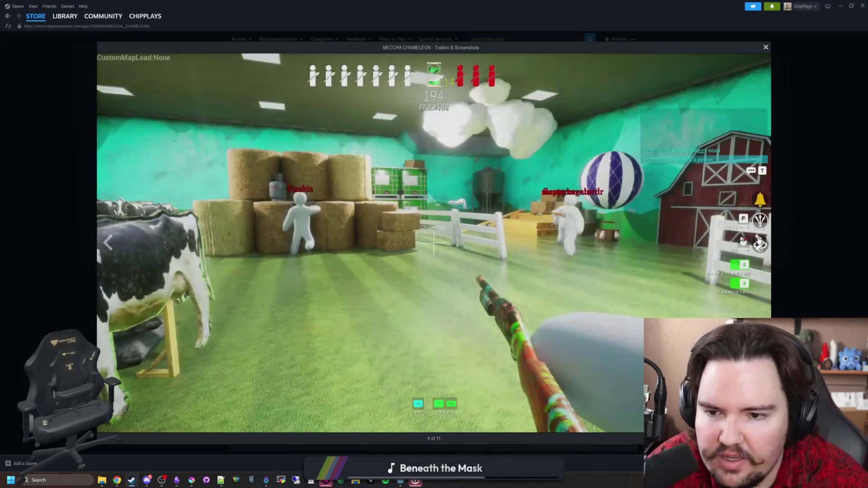
left_click(760, 241)
left_click(759, 240)
left_click(759, 240)
left_click(760, 240)
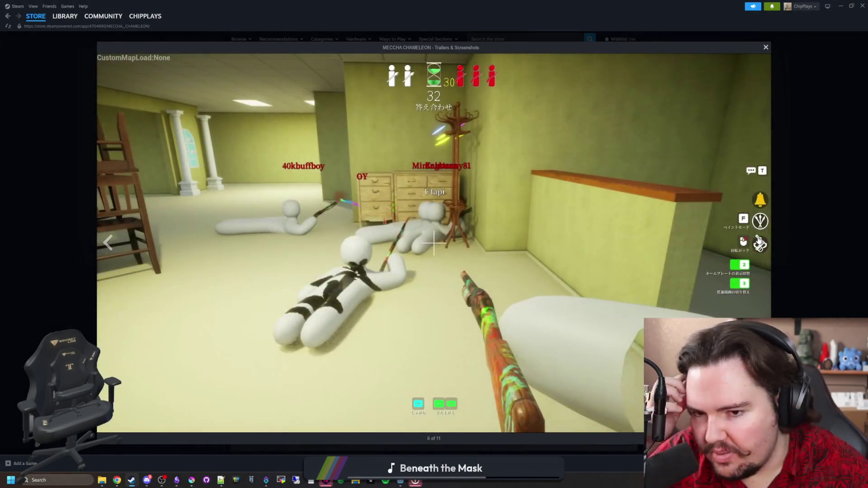
left_click(760, 240)
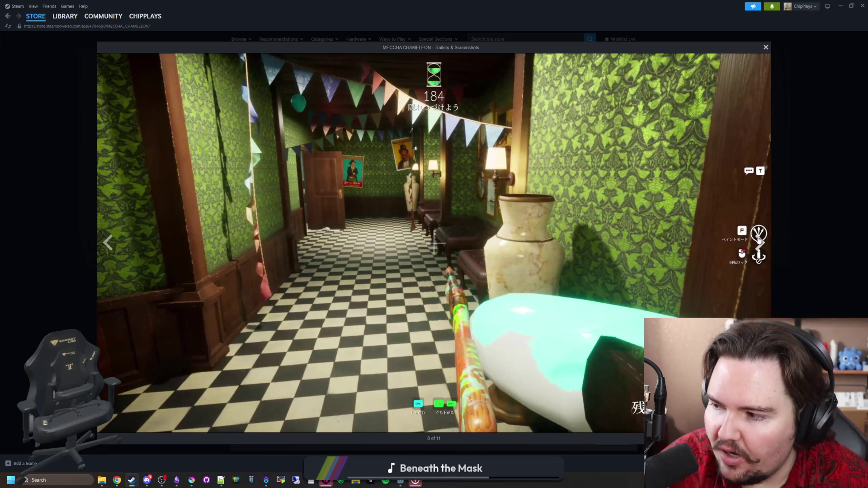
left_click(760, 240)
left_click(759, 240)
left_click(759, 240)
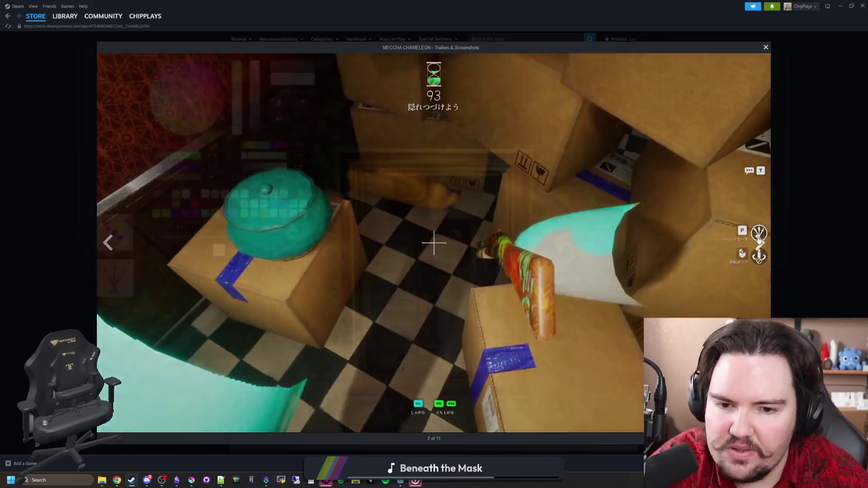
left_click(760, 240)
left_click(760, 240)
left_click(759, 240)
left_click(759, 241)
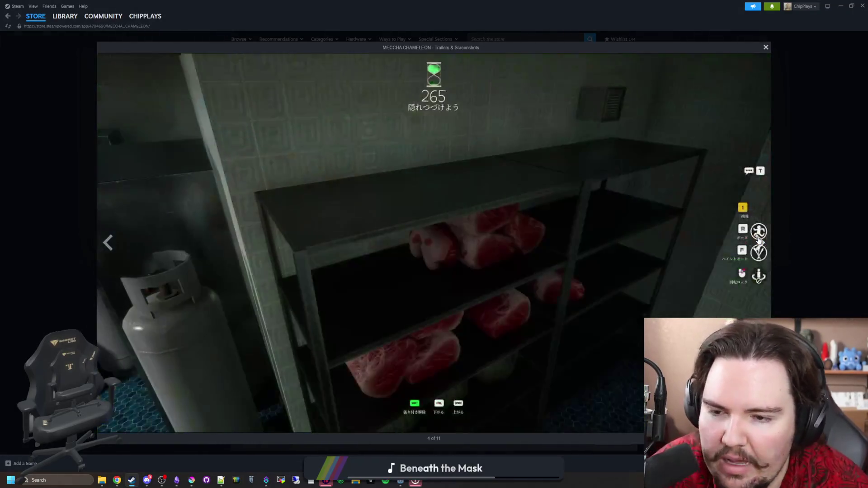
left_click(760, 240)
left_click(760, 240)
left_click(760, 240)
left_click(760, 240)
left_click(759, 240)
left_click(759, 241)
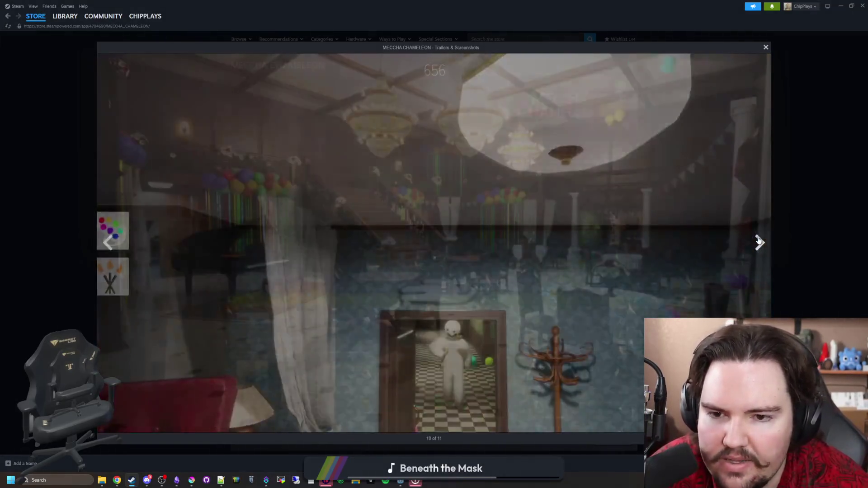
left_click(759, 240)
left_click(759, 240)
left_click(759, 240)
left_click(759, 240)
left_click(759, 240)
left_click(759, 240)
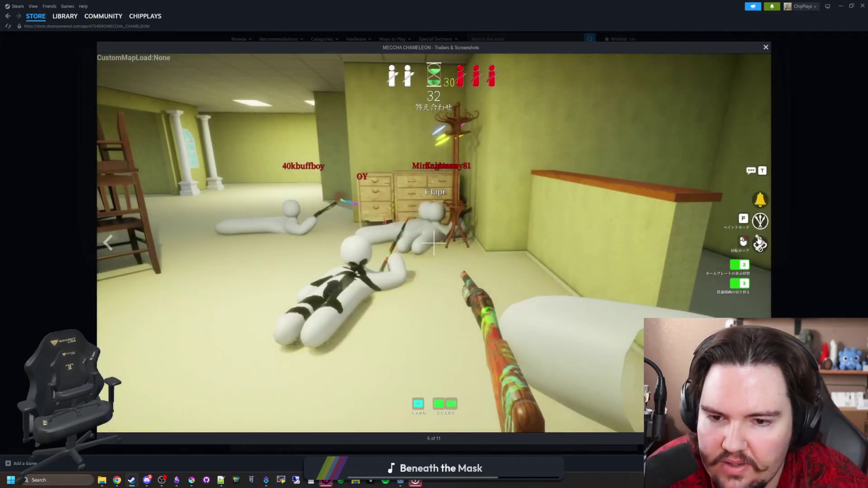
left_click(759, 240)
left_click(760, 240)
left_click(759, 240)
left_click(759, 240)
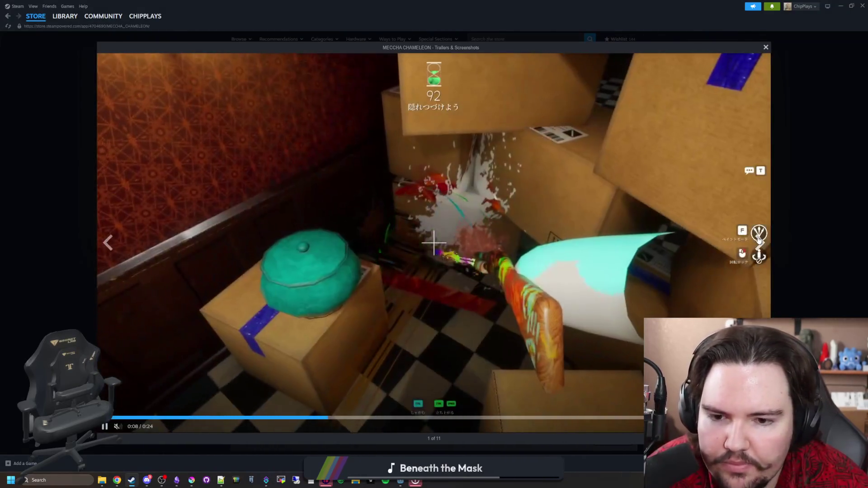
left_click(760, 240)
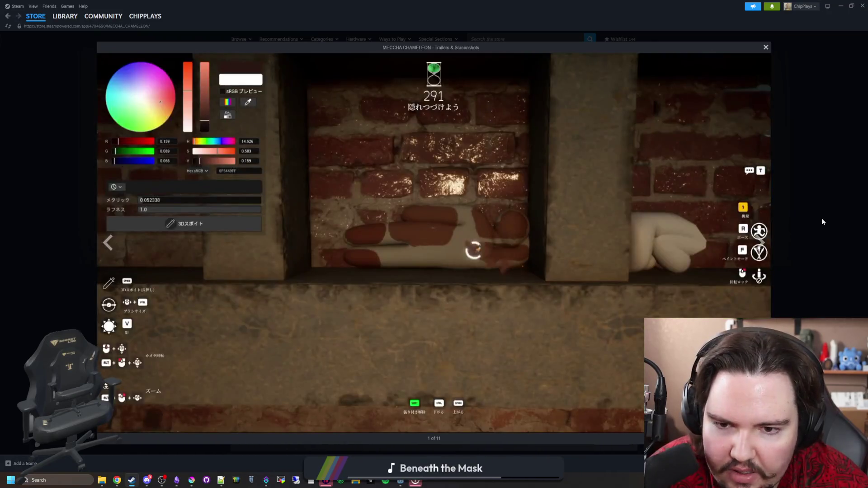
- Close the viewer, scroll the store page, and restore Steam to a smaller window
left_click(821, 218)
scroll(387, 190, "down", 10)
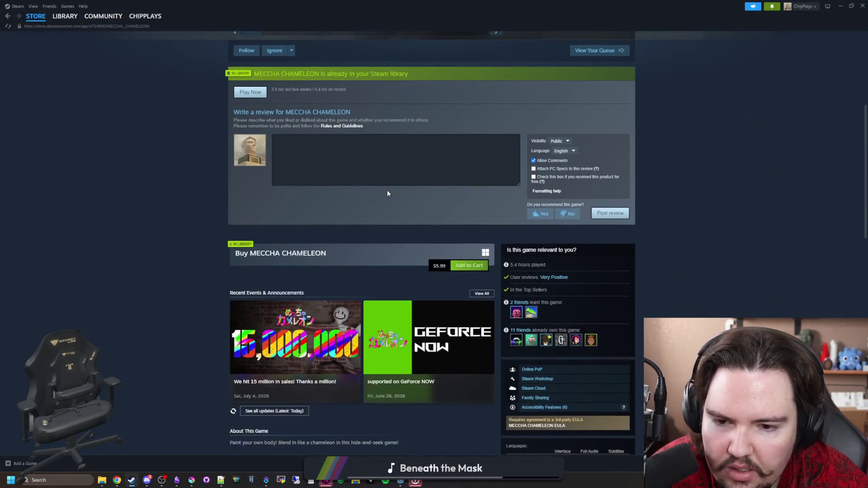
scroll(179, 230, "down", 10)
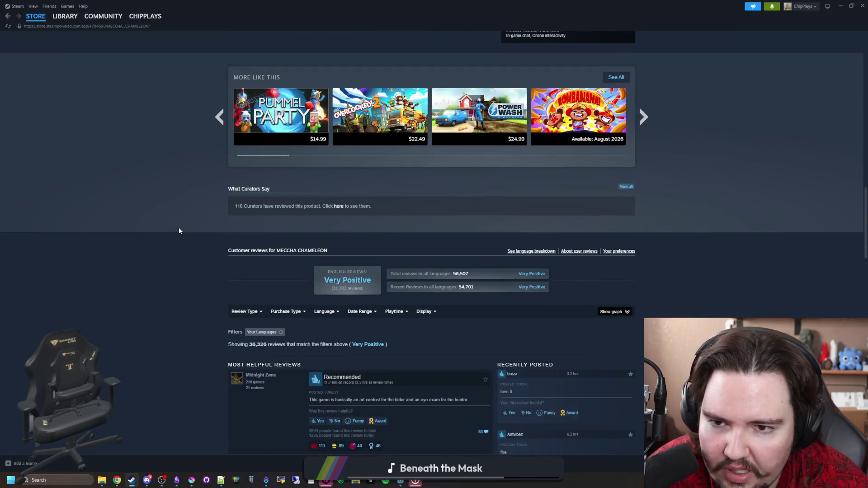
scroll(189, 209, "up", 20)
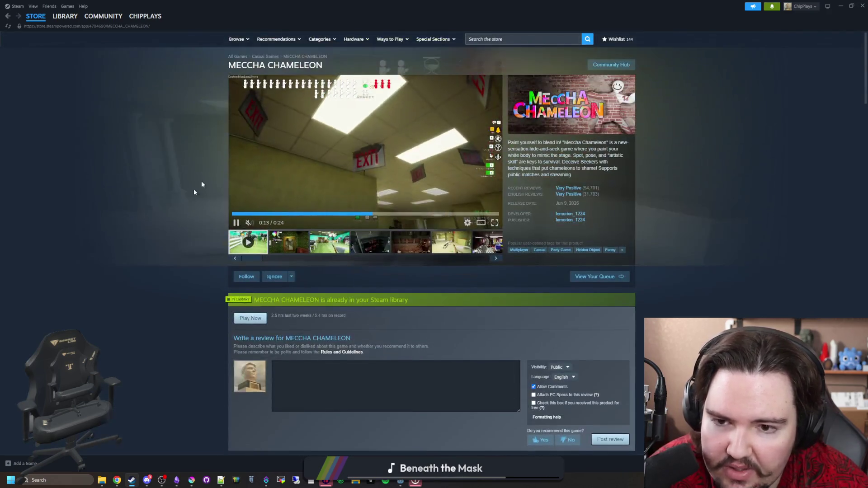
double_click(289, 3)
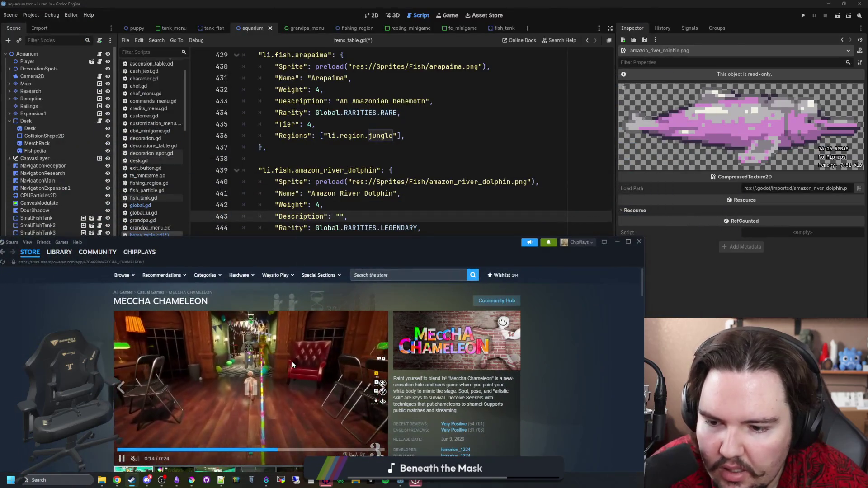
- Minimize Steam to show the Godot script, then switch to Discord's Roles settings
left_click(618, 242)
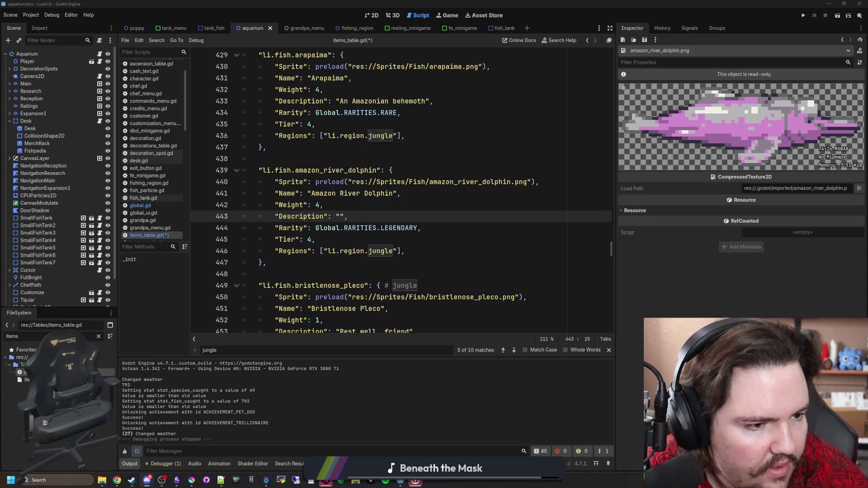
key("alt+Tab")
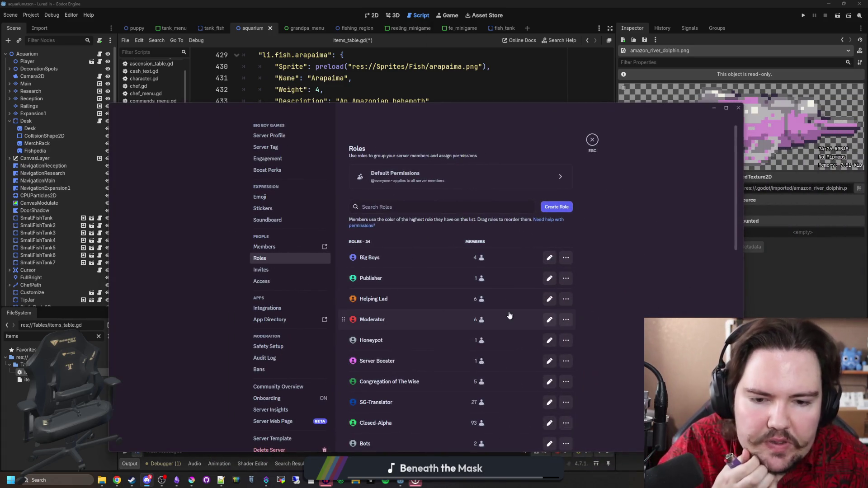
scroll(520, 352, "down", 15)
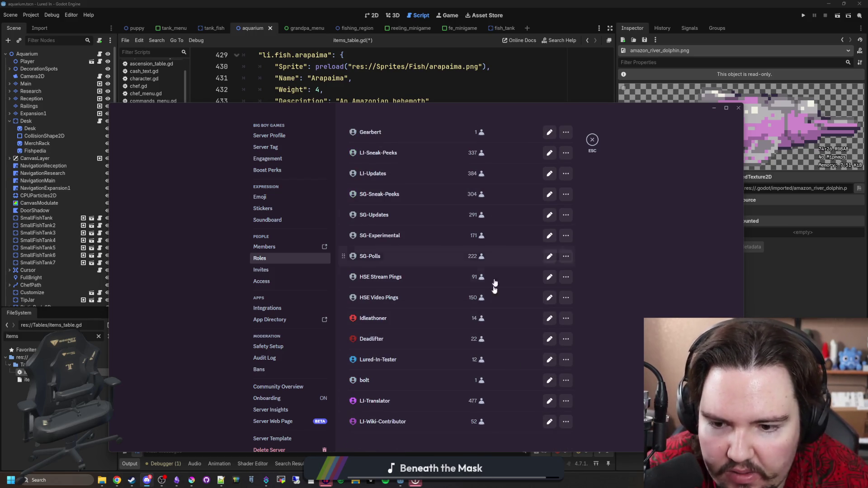
scroll(507, 372, "up", 15)
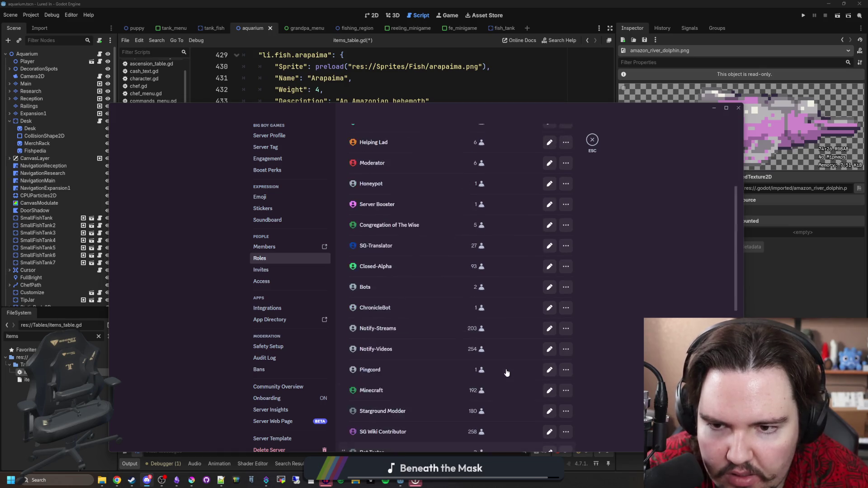
scroll(489, 312, "down", 3)
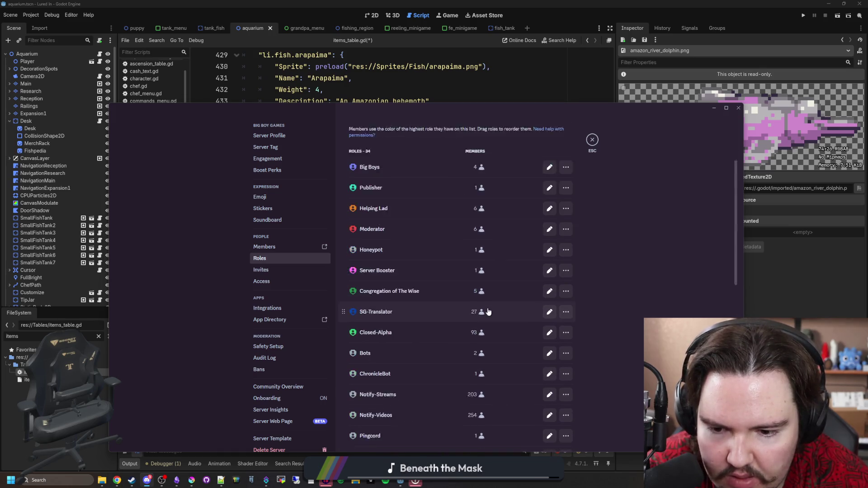
scroll(488, 312, "down", 5)
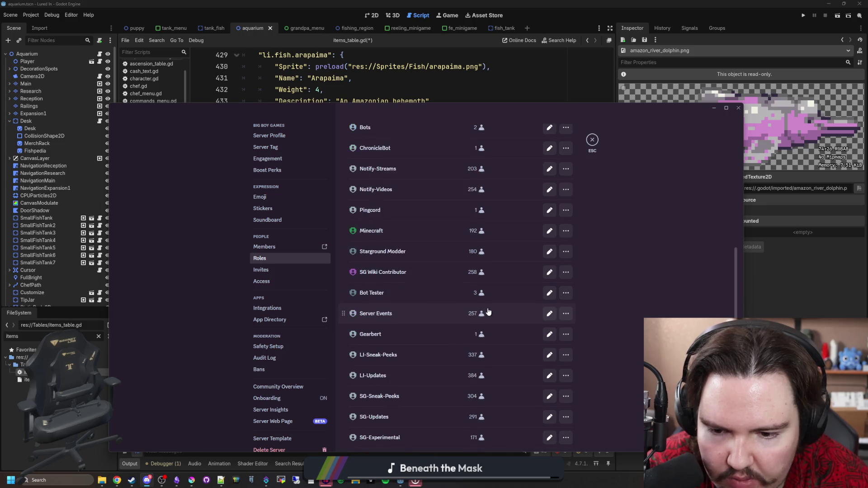
scroll(488, 312, "down", 4)
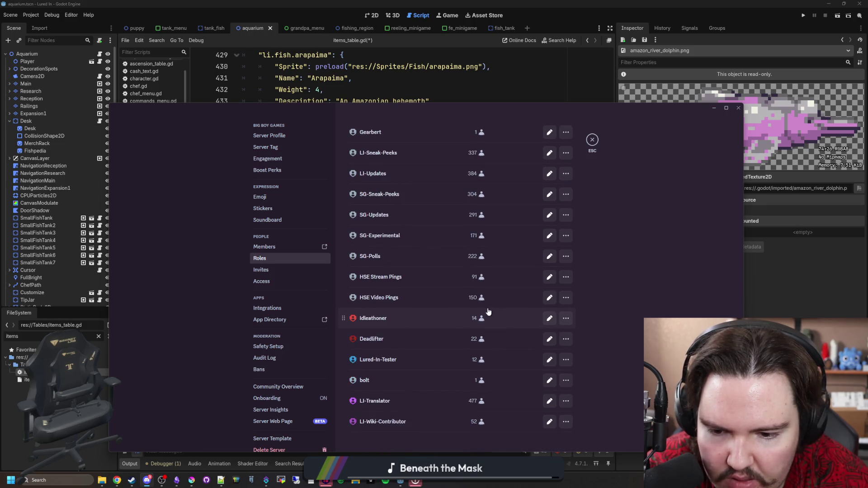
scroll(489, 312, "up", 12)
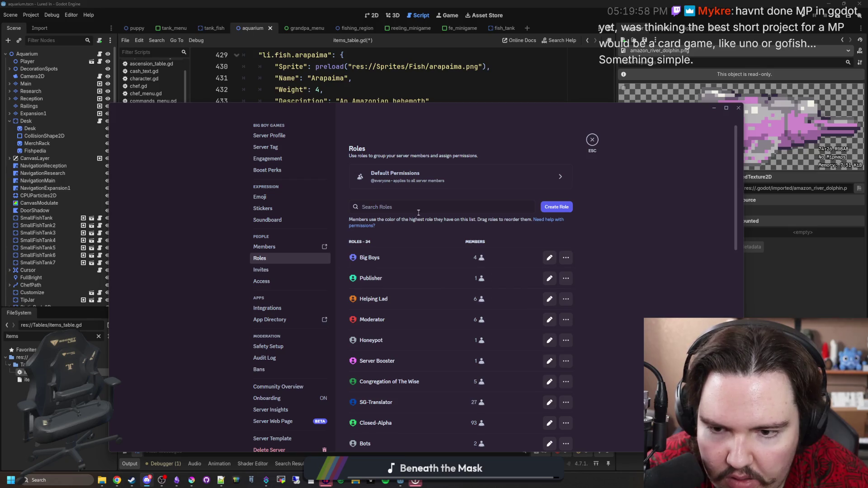
left_click(418, 208)
type("ever")
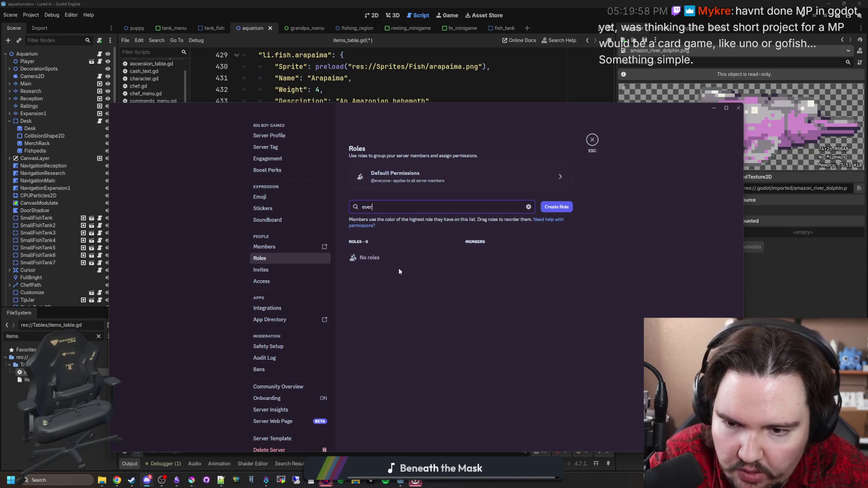
key("BackSpace")
key("BackSpace")
key("BackSpace")
left_click(452, 176)
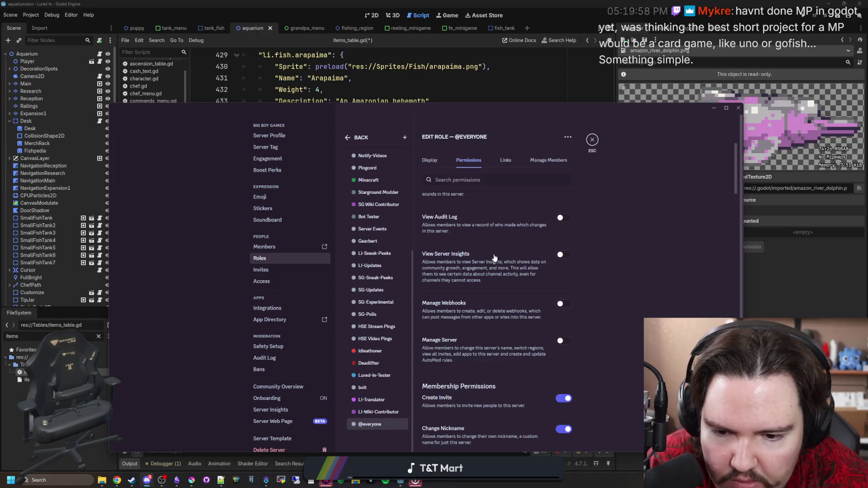
scroll(476, 323, "down", 1)
scroll(471, 341, "down", 4)
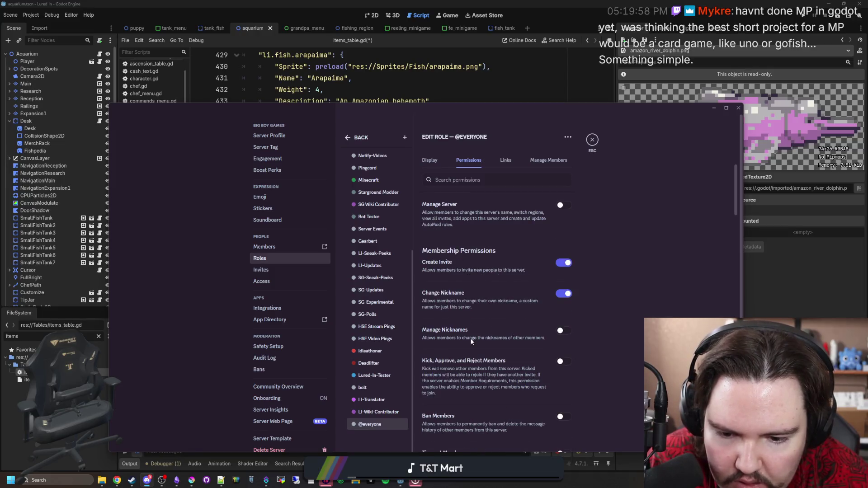
scroll(471, 341, "down", 5)
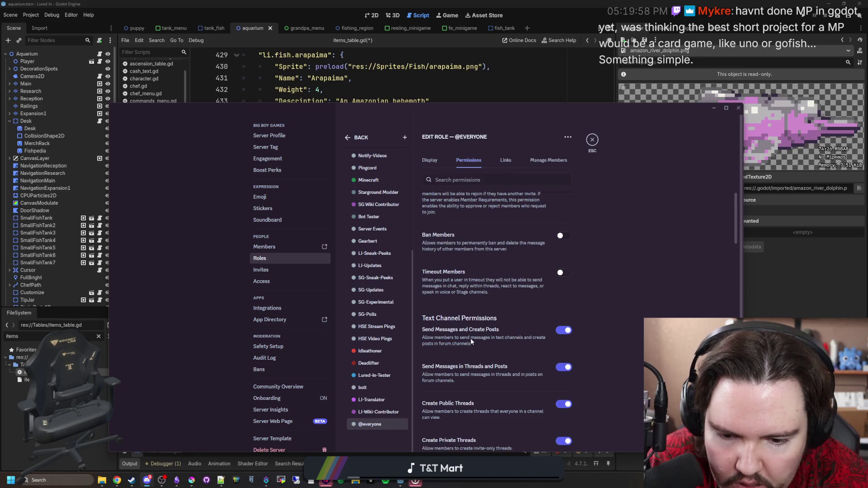
scroll(472, 341, "down", 4)
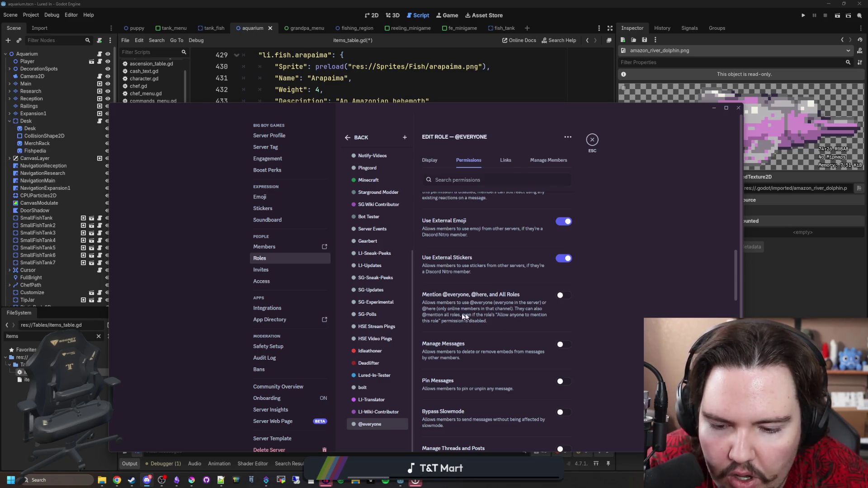
scroll(362, 213, "up", 4)
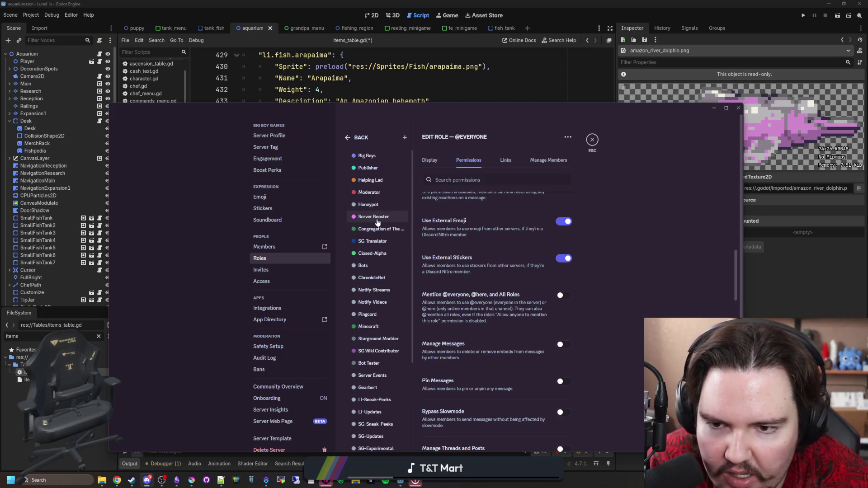
left_click(383, 198)
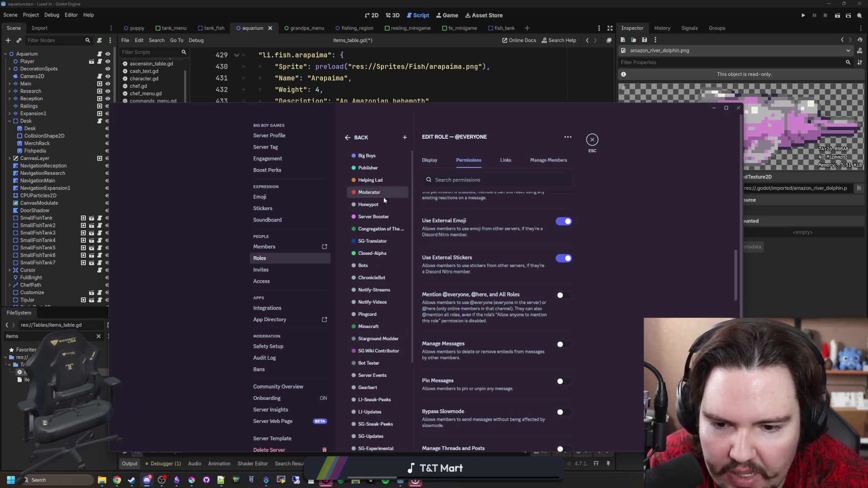
- Search the Moderator role's permissions for 'mention', then clear the search
left_click(475, 181)
type("mention")
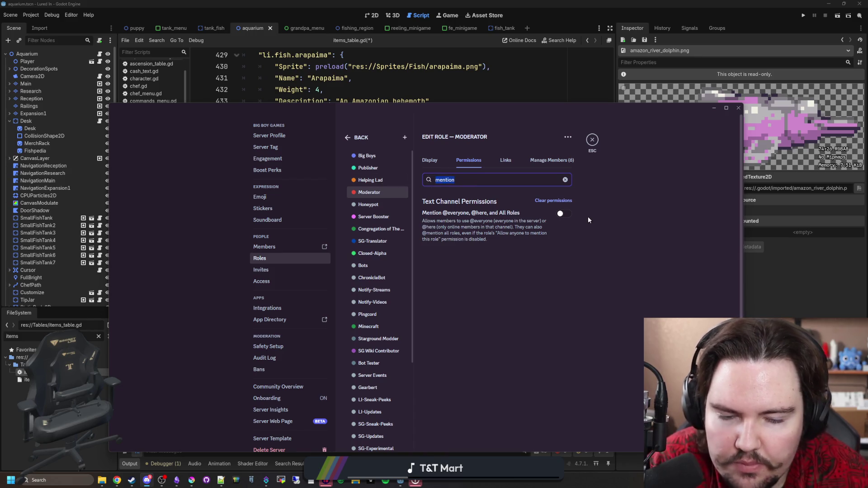
key("ctrl+a")
key("BackSpace")
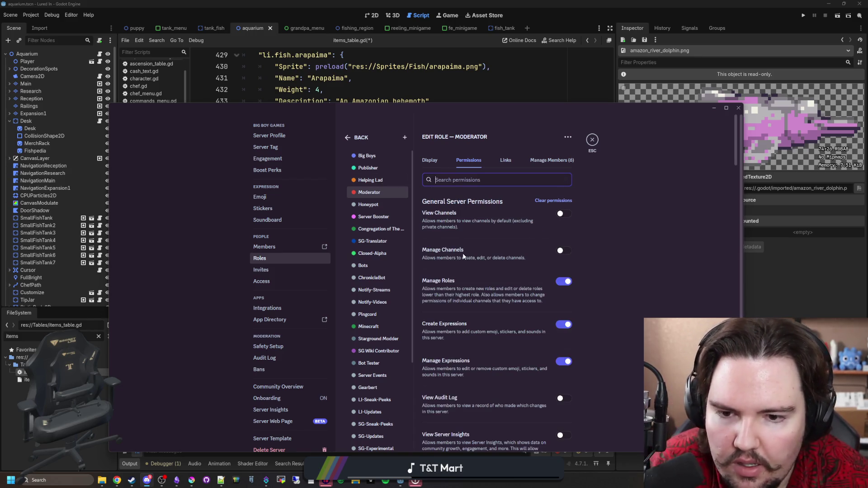
- Scroll up through the Moderator permissions, check the Links tab, and return to Display
scroll(492, 249, "down", 15)
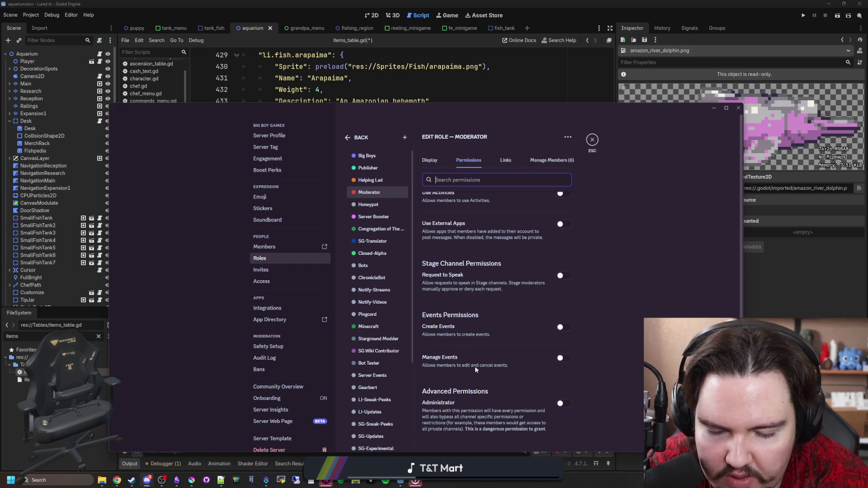
scroll(475, 367, "up", 2)
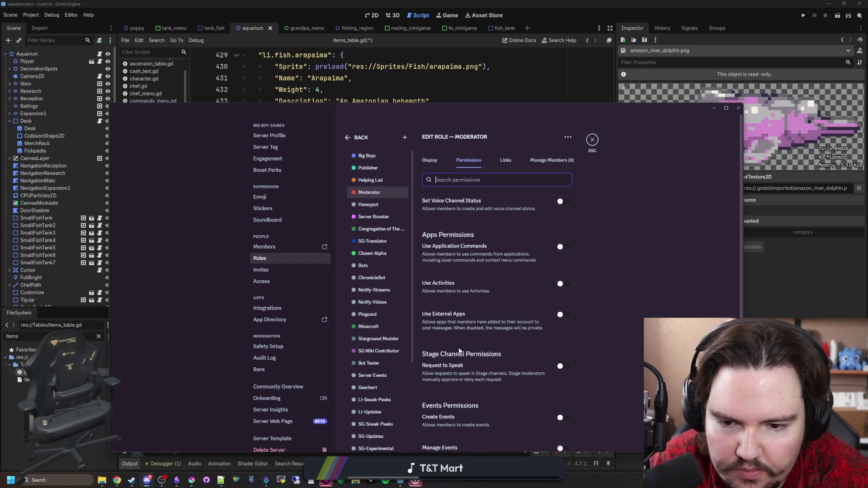
scroll(459, 350, "up", 4)
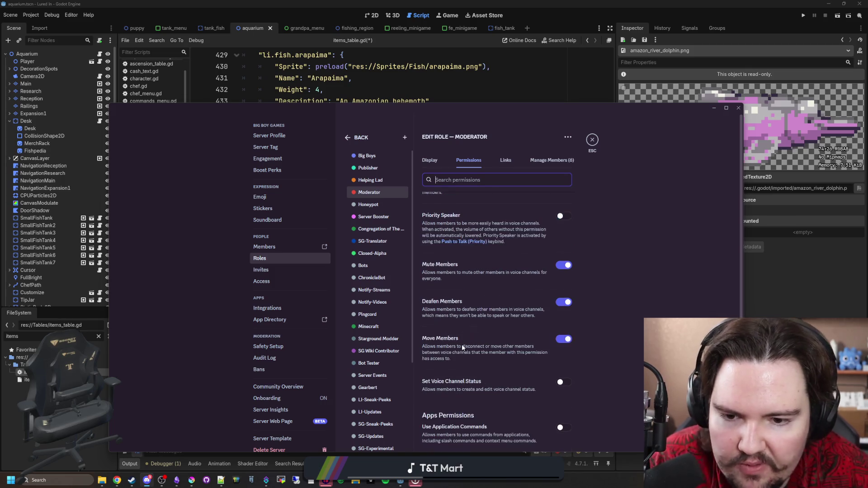
scroll(463, 347, "up", 1)
scroll(463, 349, "up", 2)
scroll(463, 347, "up", 4)
scroll(464, 324, "up", 3)
scroll(465, 313, "up", 5)
scroll(464, 314, "up", 4)
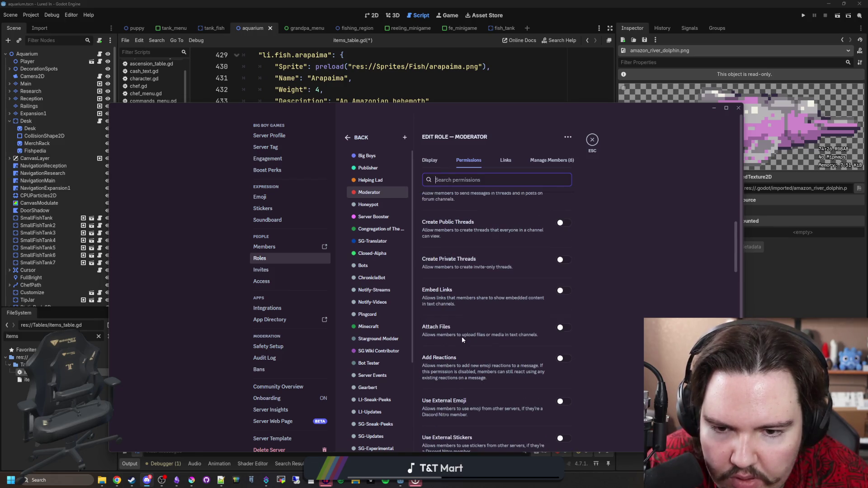
scroll(463, 338, "up", 3)
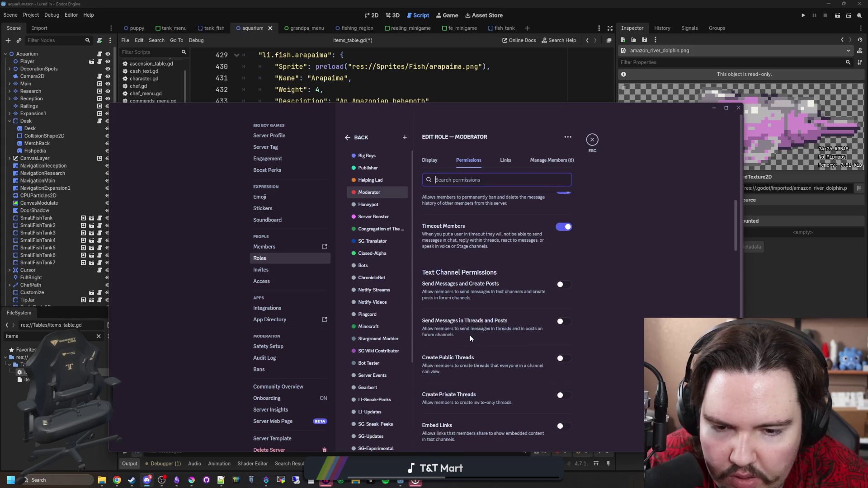
scroll(471, 338, "up", 1)
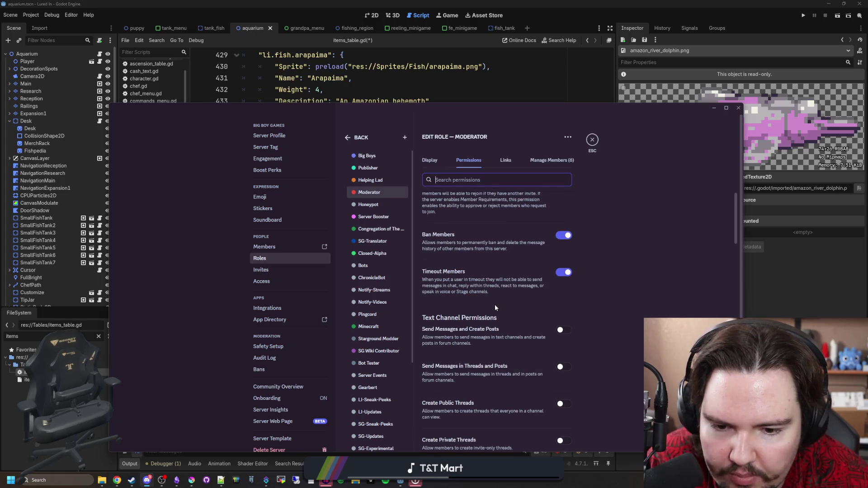
scroll(494, 305, "up", 2)
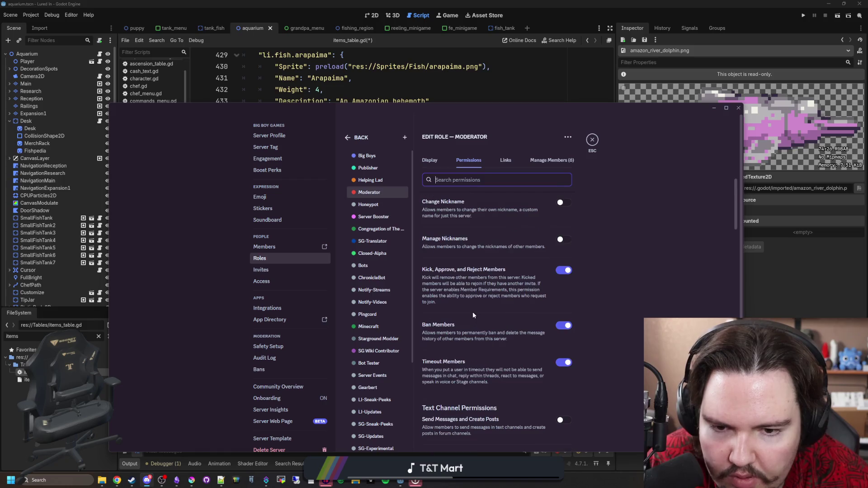
scroll(486, 309, "up", 1)
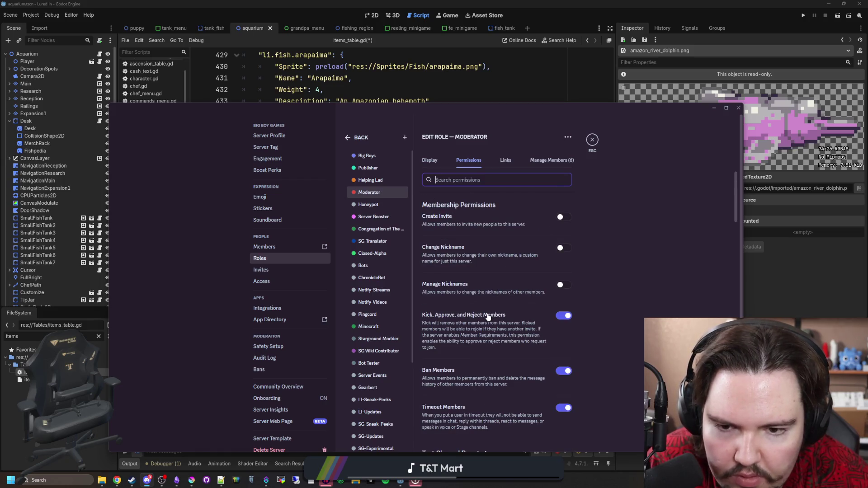
scroll(488, 317, "up", 3)
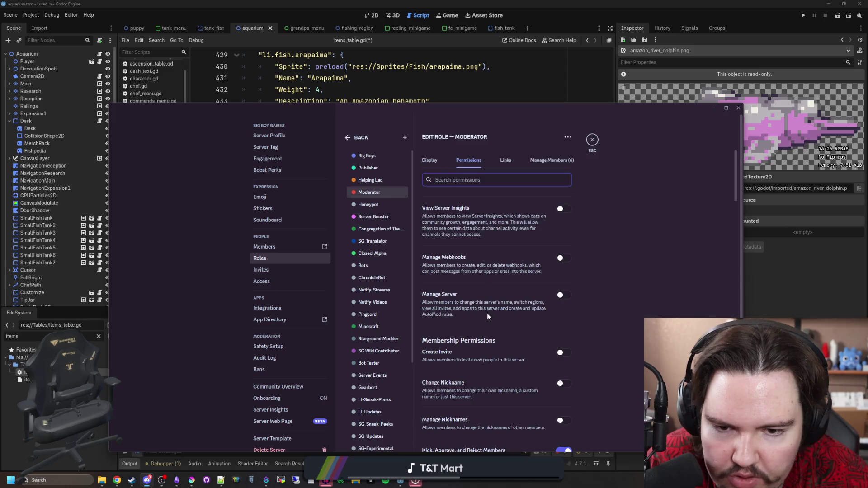
scroll(488, 317, "up", 4)
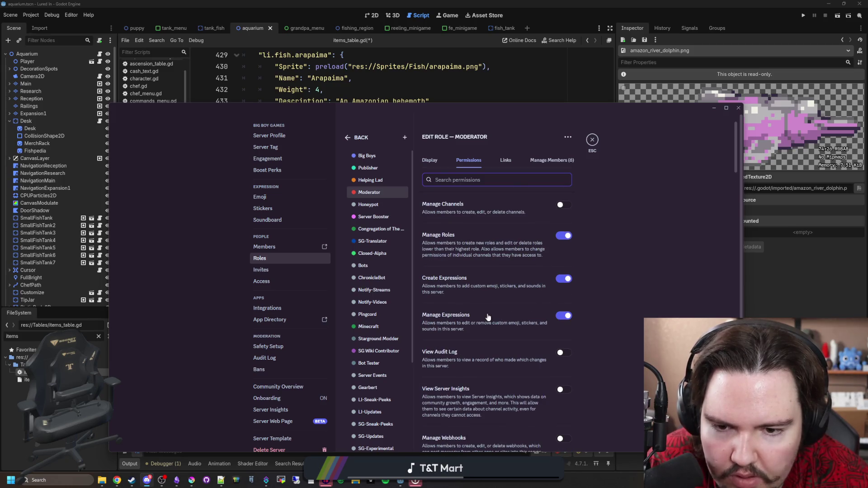
scroll(488, 317, "up", 1)
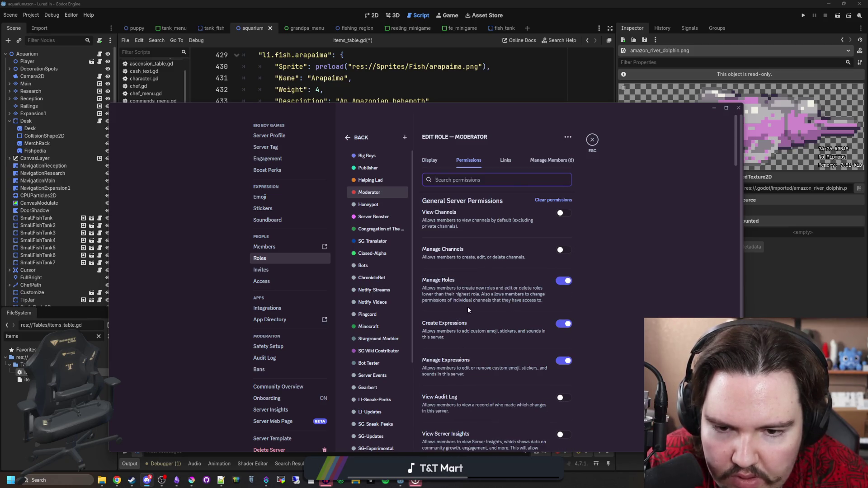
left_click(501, 166)
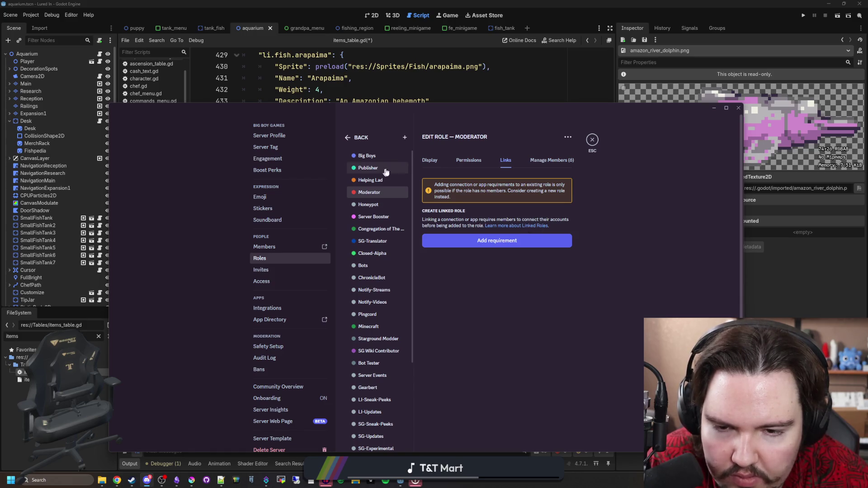
left_click(424, 161)
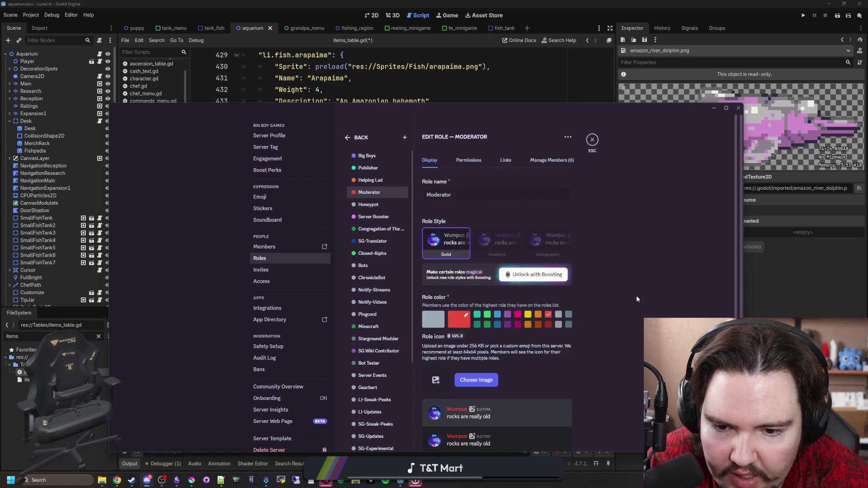
scroll(637, 295, "down", 5)
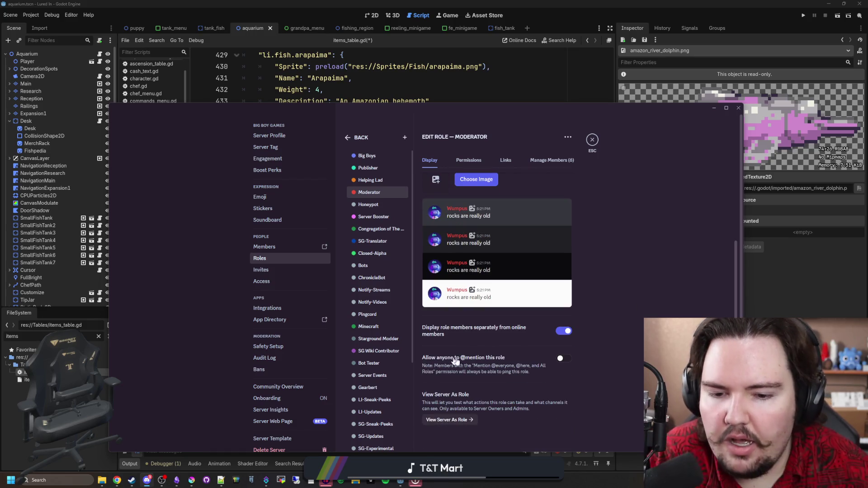
left_click(569, 358)
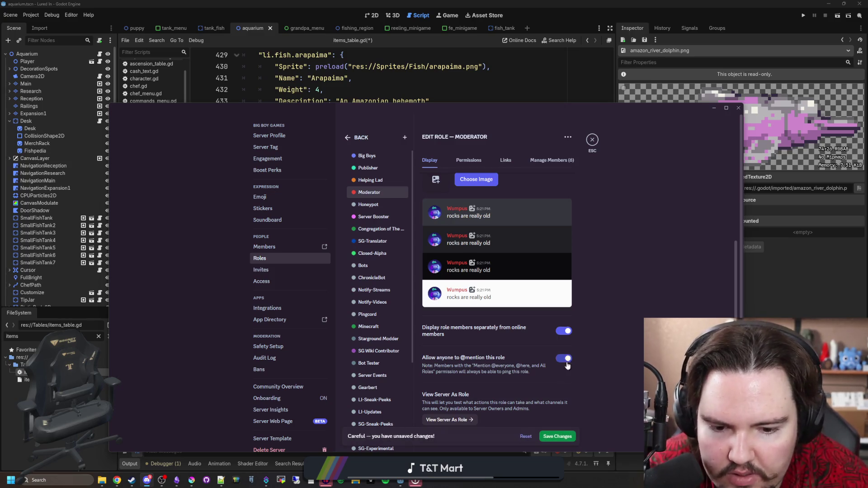
left_click(570, 437)
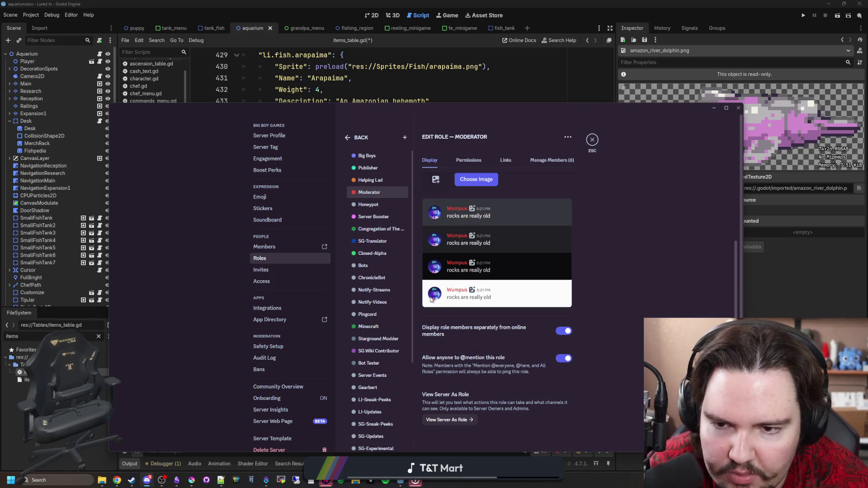
- Glance at the Big Boys role, return to Moderator, then close settings and move Discord off-screen
left_click(376, 155)
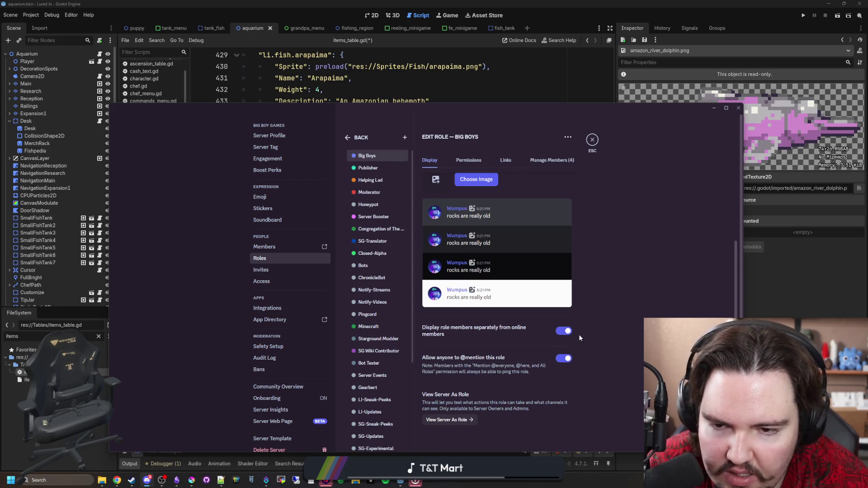
left_click(400, 200)
scroll(403, 334, "down", 3)
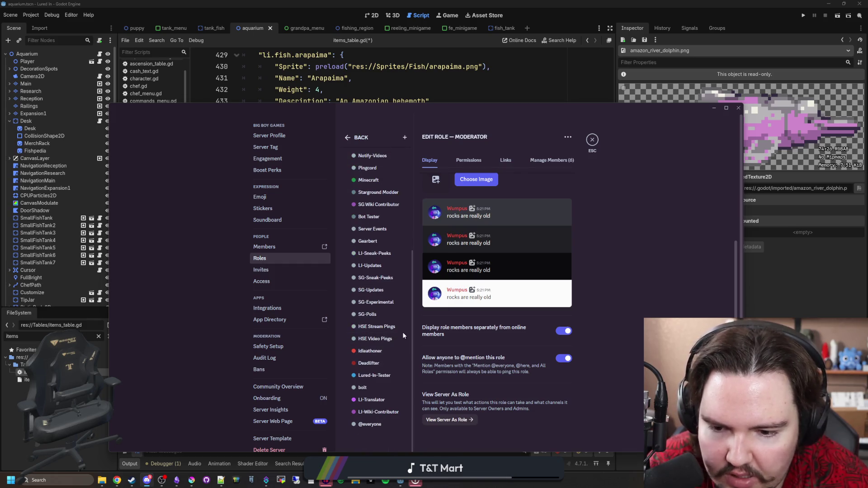
scroll(402, 332, "up", 4)
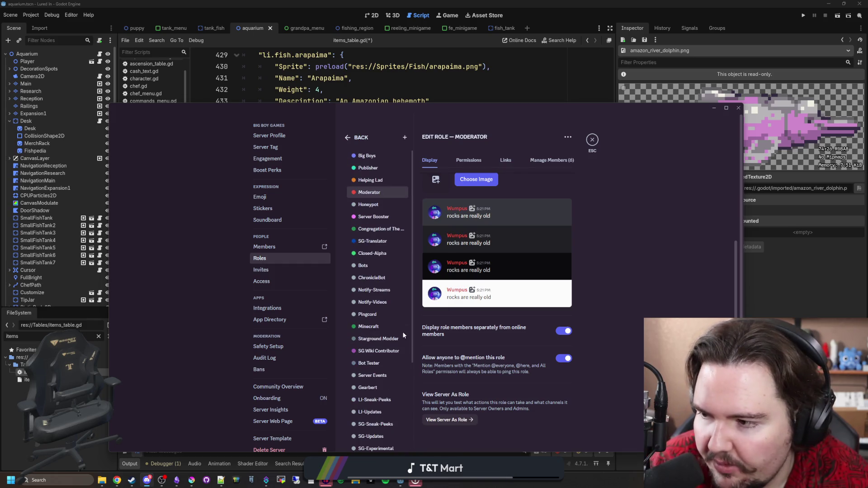
left_click(593, 140)
left_click_drag(602, 107, 867, 13)
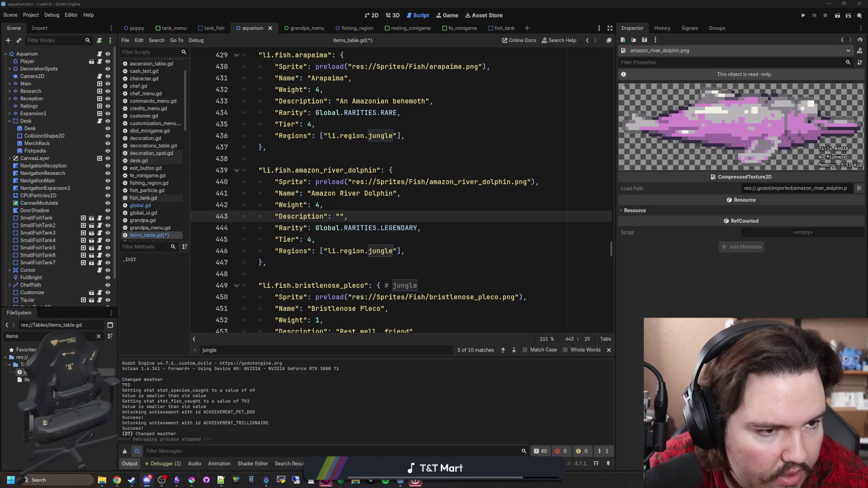
- Put the cursor at the end of line 441, then open Steam's library higher on screen
left_click(453, 196)
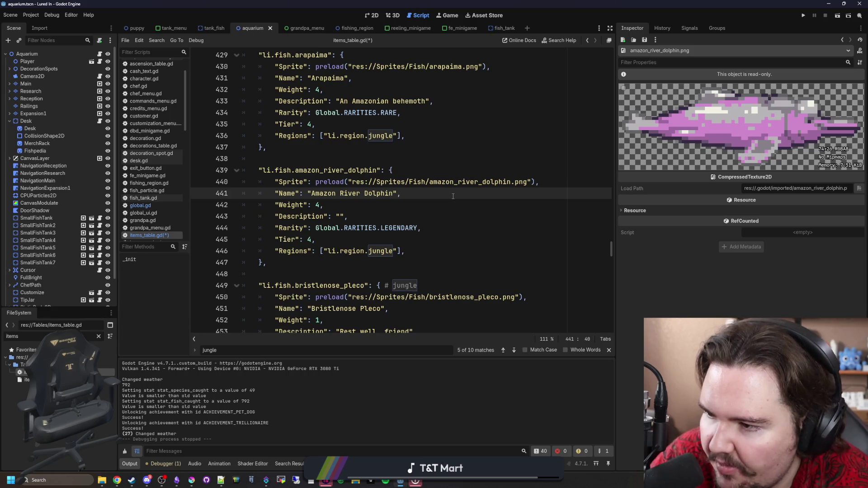
left_click(132, 480)
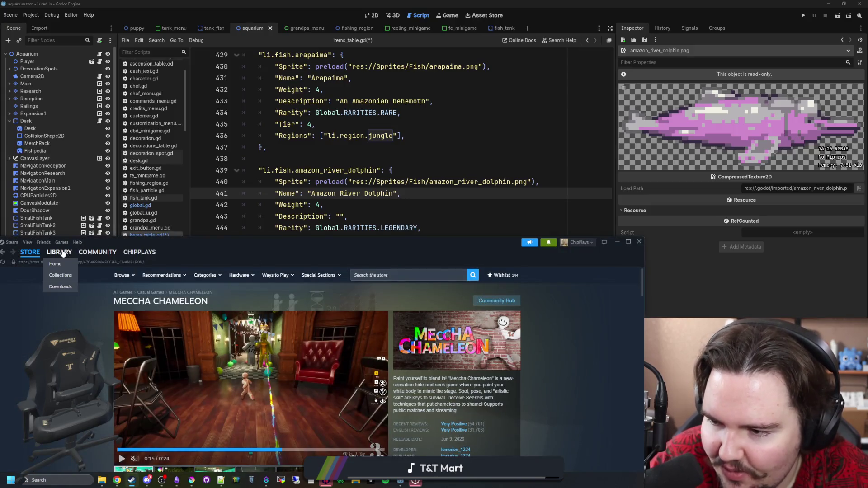
left_click(59, 252)
left_click_drag(105, 240, 247, 101)
- Search the library for 'stargr' and open Starground's community guides
mouse_move(239, 115)
left_click(249, 159)
type("stargr")
left_click(172, 183)
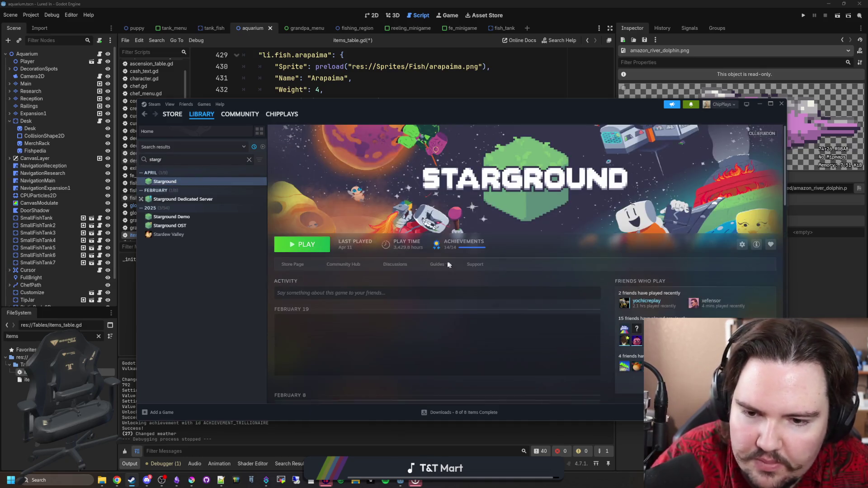
left_click(445, 262)
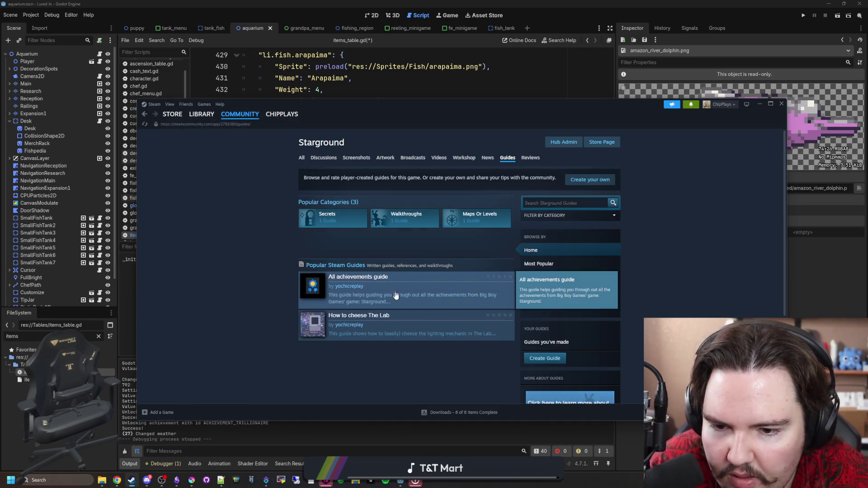
- Open the Starground All achievements guide, scroll down to its comments and footer, then back up
left_click(423, 284)
scroll(380, 286, "down", 2)
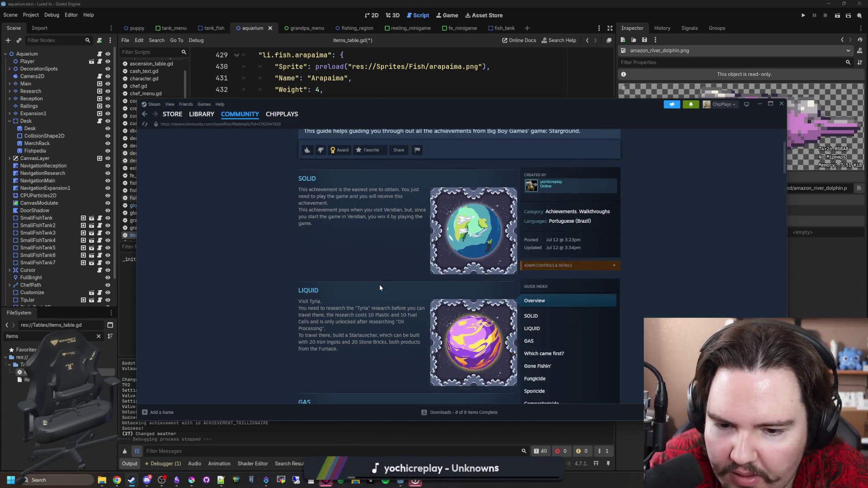
scroll(378, 285, "down", 4)
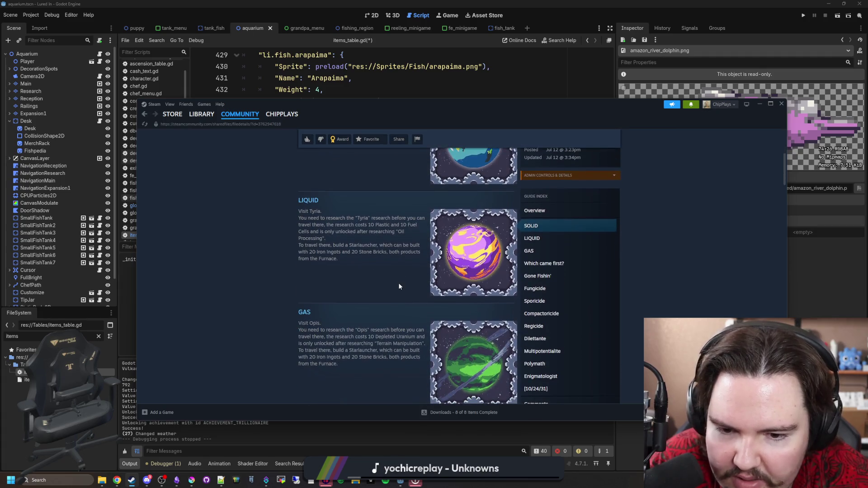
scroll(400, 285, "down", 3)
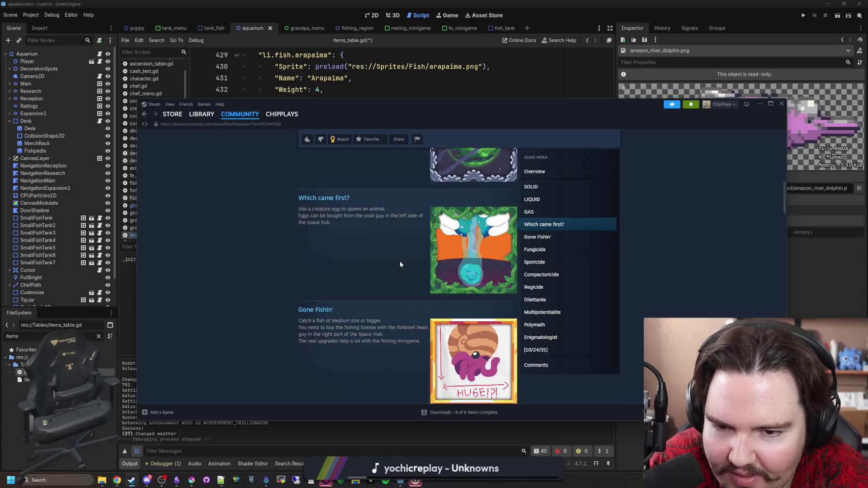
scroll(400, 262, "down", 2)
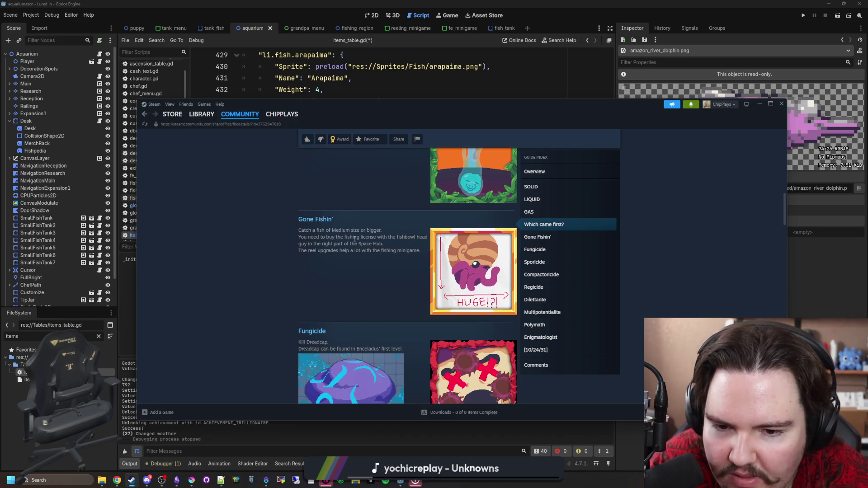
scroll(403, 253, "down", 2)
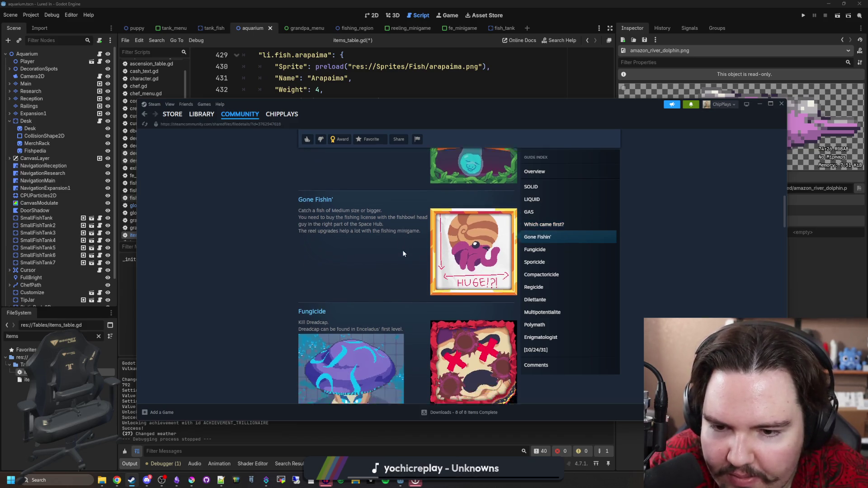
scroll(410, 285, "down", 9)
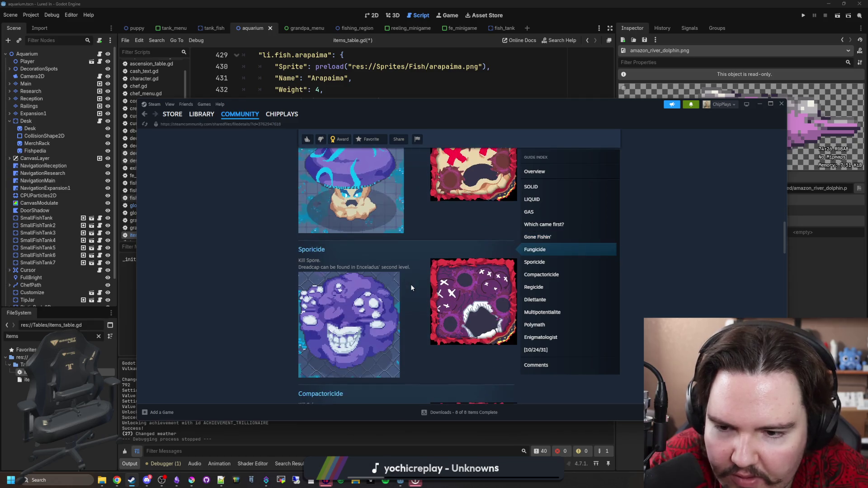
scroll(393, 250, "down", 3)
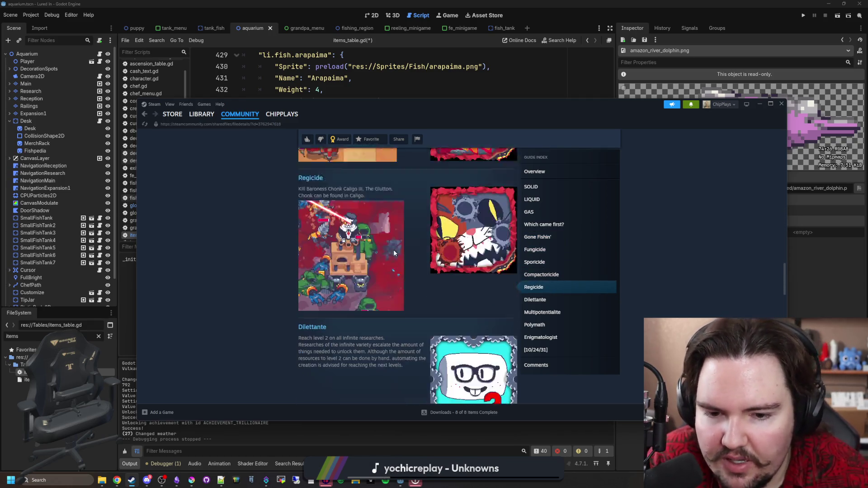
scroll(394, 253, "down", 6)
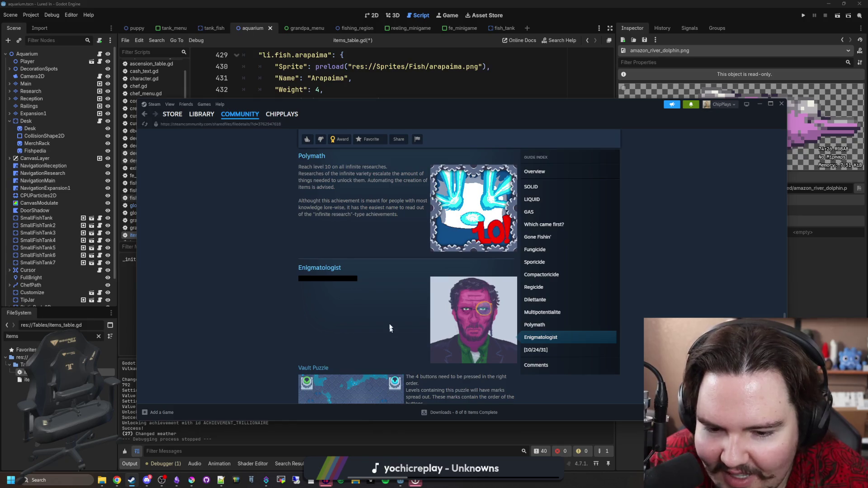
scroll(392, 332, "down", 3)
scroll(390, 326, "down", 3)
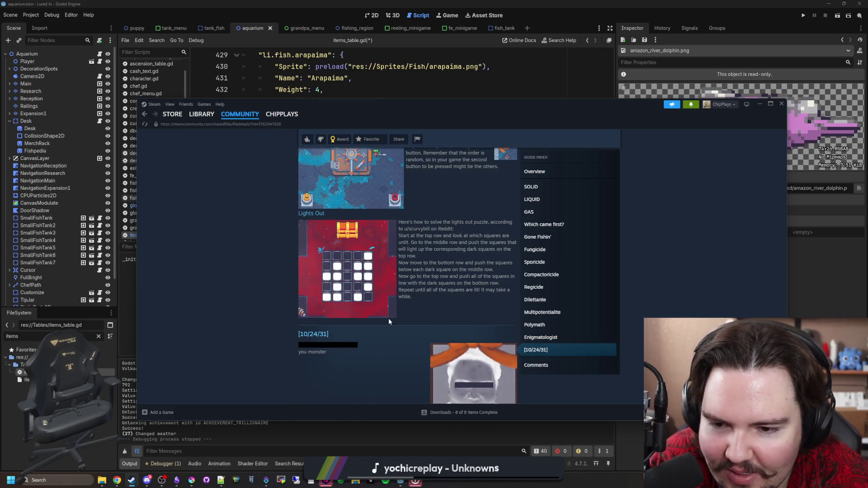
scroll(389, 321, "down", 1)
scroll(389, 322, "down", 1)
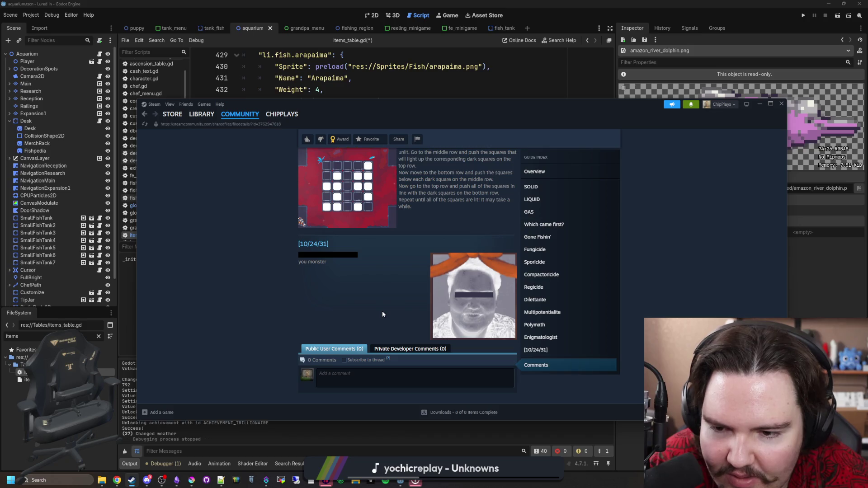
scroll(484, 269, "down", 1)
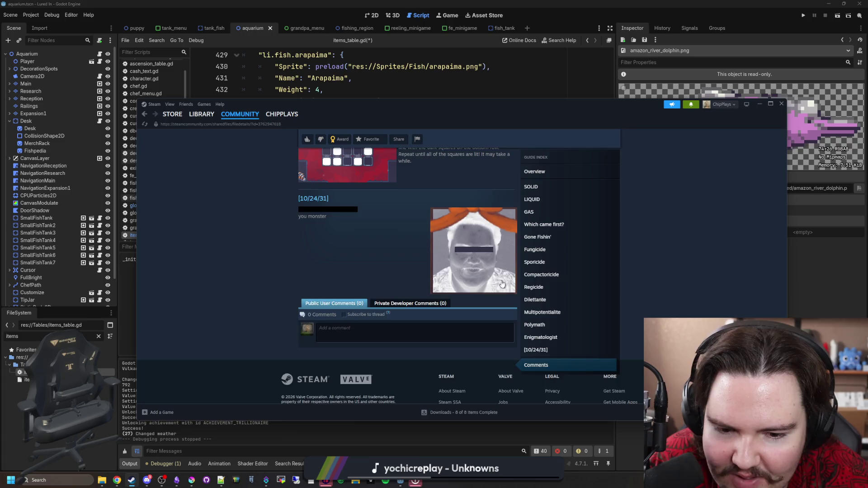
scroll(484, 272, "up", 20)
scroll(471, 273, "up", 15)
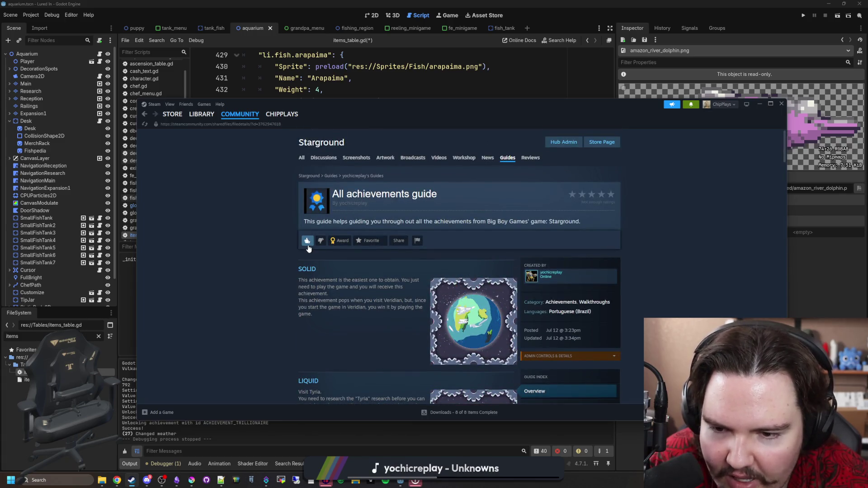
- Give the Starground achievements guide the Helpful award for 500 Steam Points
left_click(345, 242)
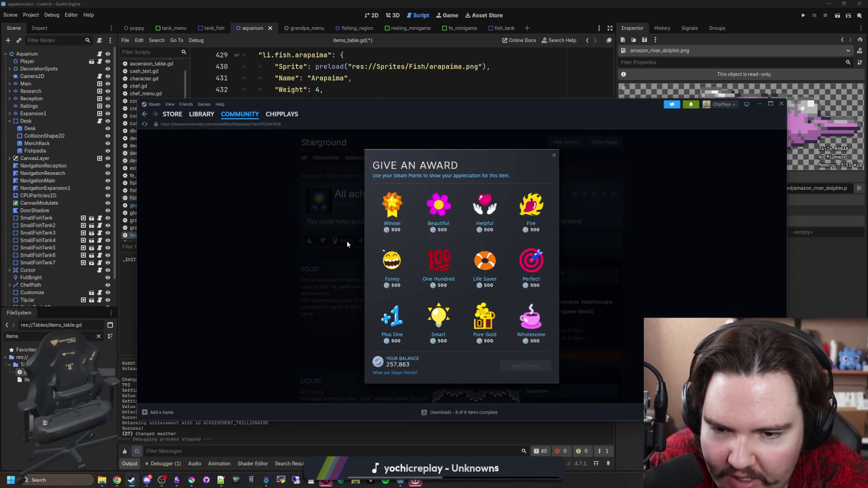
left_click(485, 215)
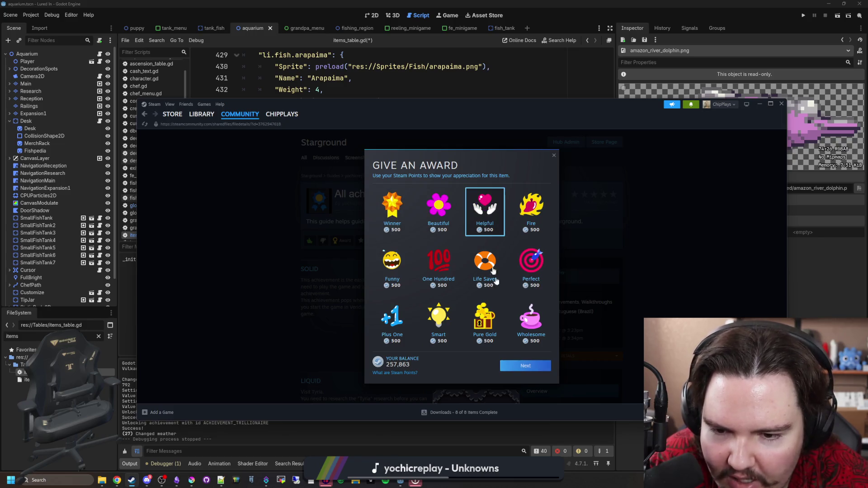
left_click(514, 365)
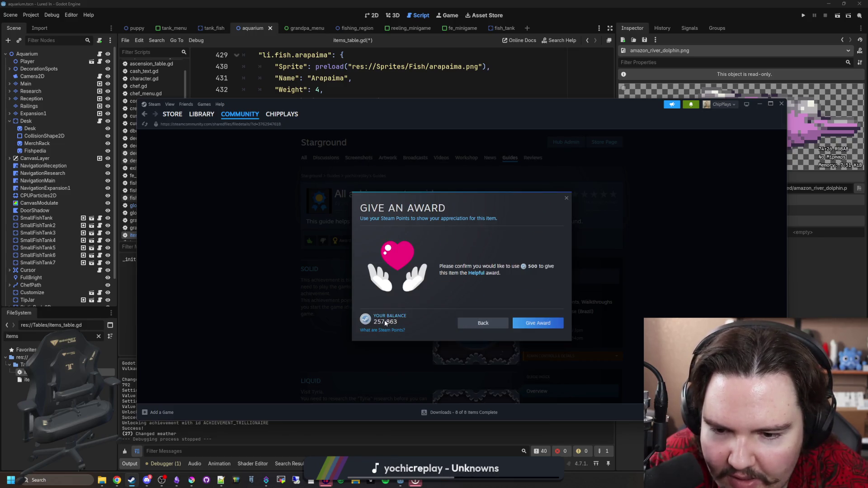
left_click(542, 322)
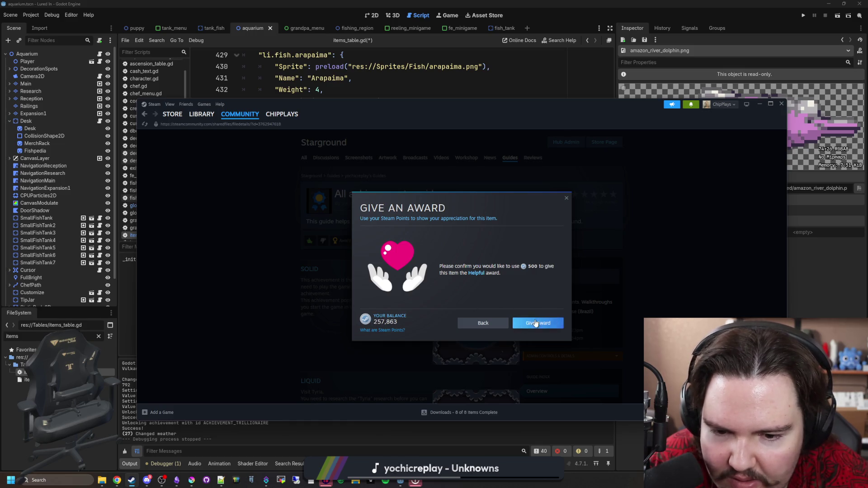
left_click(543, 323)
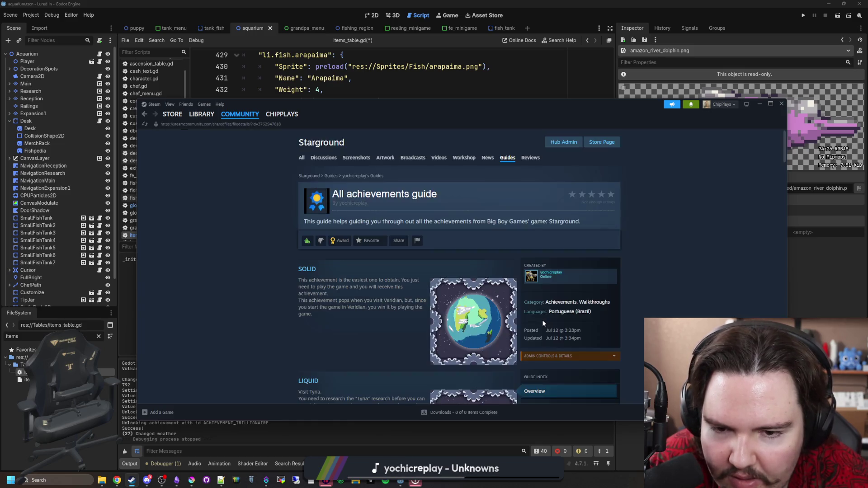
- Favourite the Starground guide, then close the Share options without sharing it
left_click(373, 252)
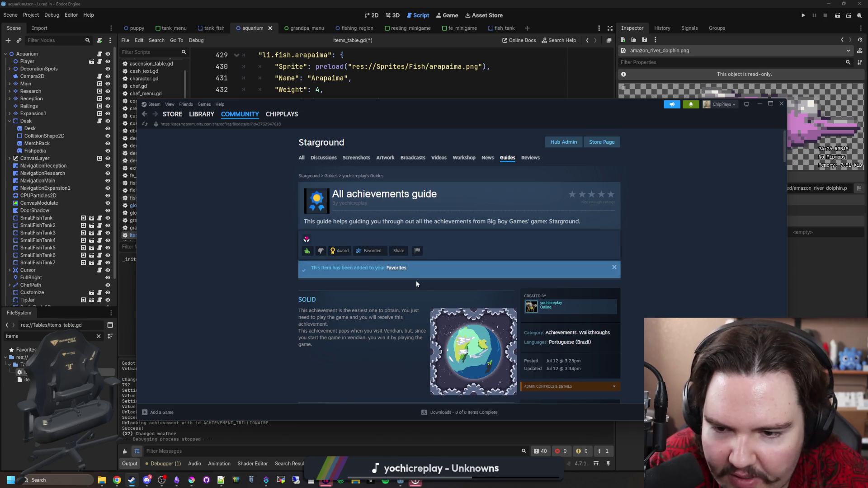
left_click(399, 251)
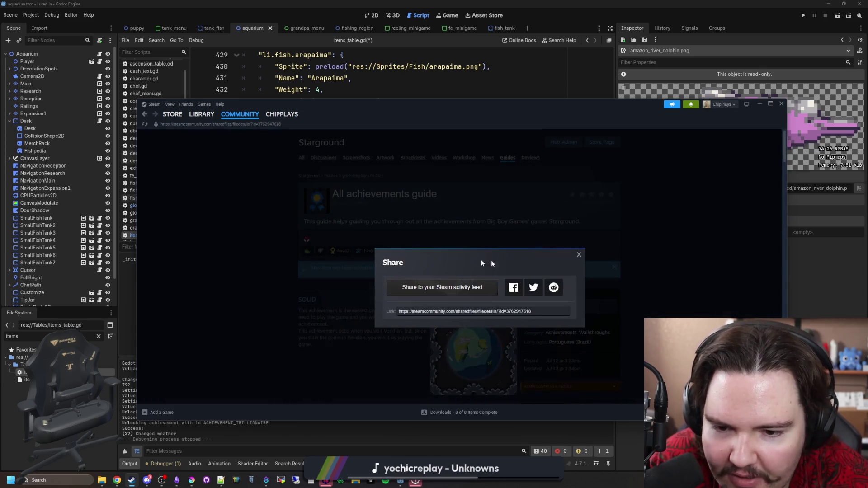
left_click(580, 255)
left_click(398, 248)
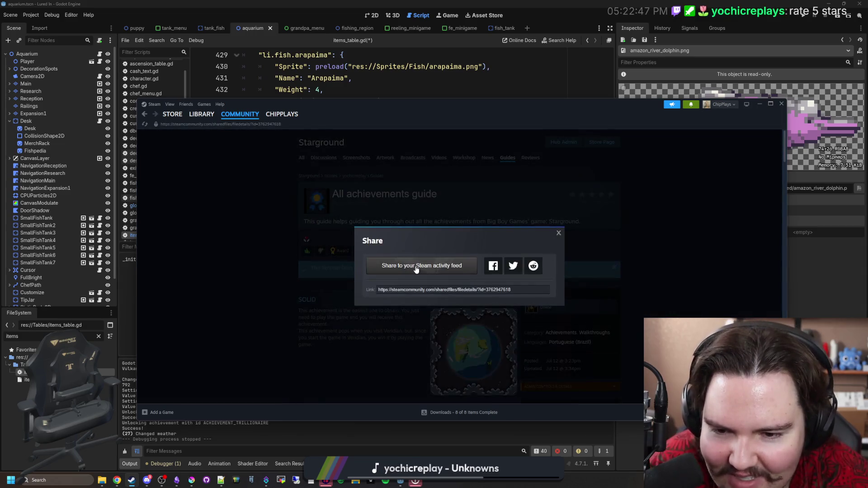
left_click(559, 233)
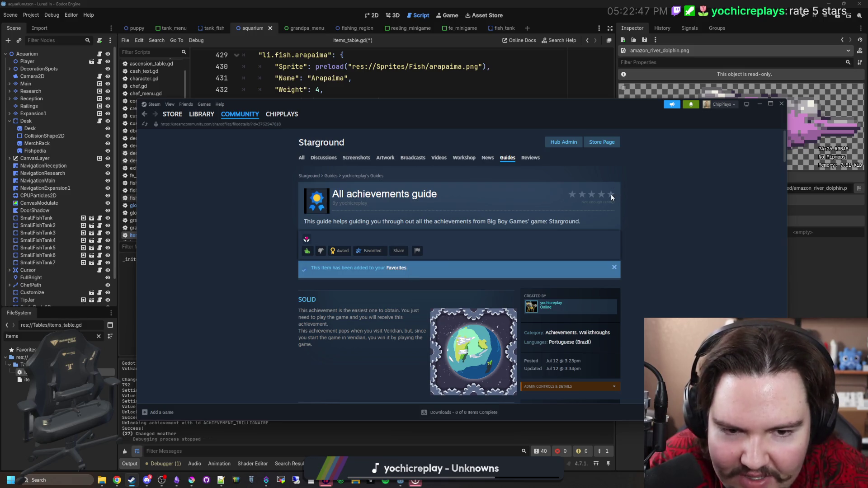
scroll(531, 267, "down", 4)
scroll(571, 274, "up", 4)
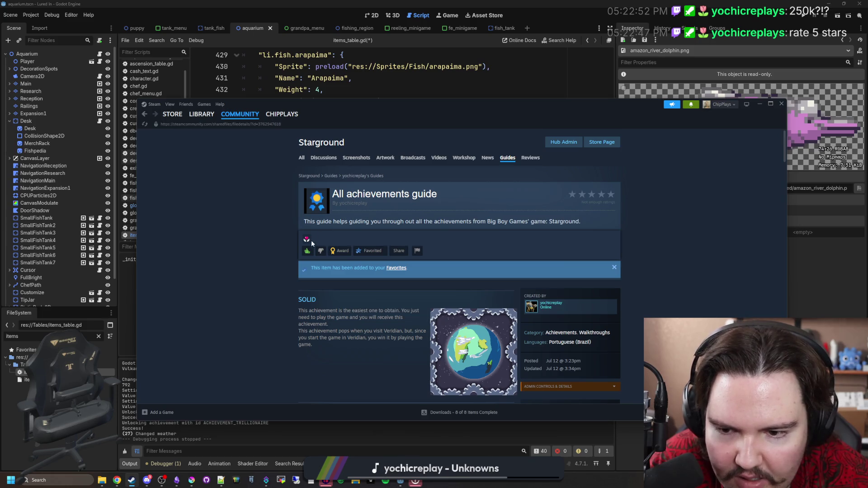
scroll(444, 283, "down", 3)
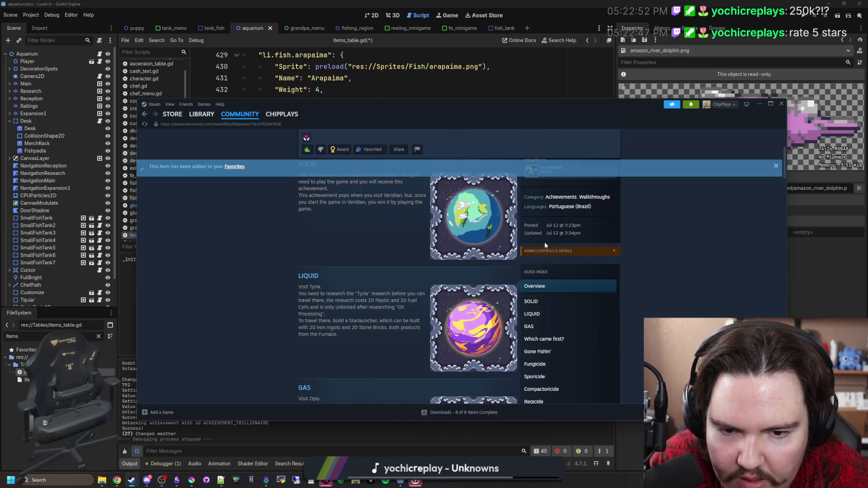
scroll(545, 242, "down", 15)
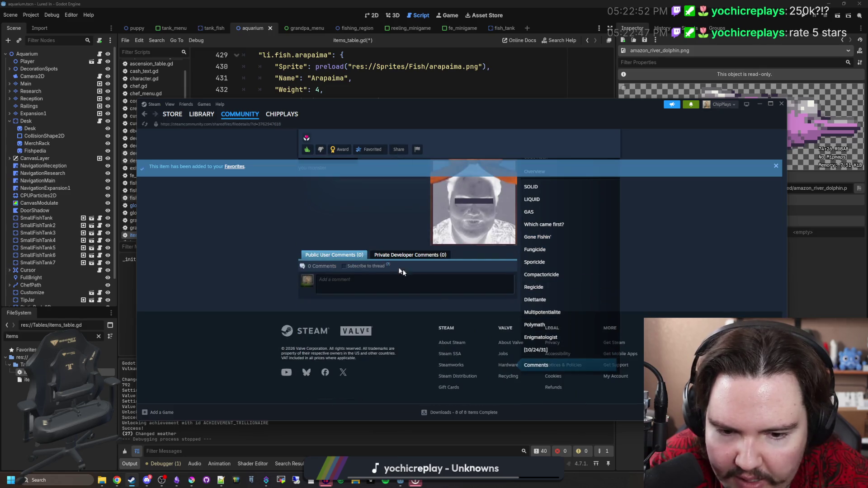
scroll(391, 265, "up", 5)
scroll(418, 282, "down", 5)
scroll(465, 253, "up", 10)
scroll(465, 252, "up", 10)
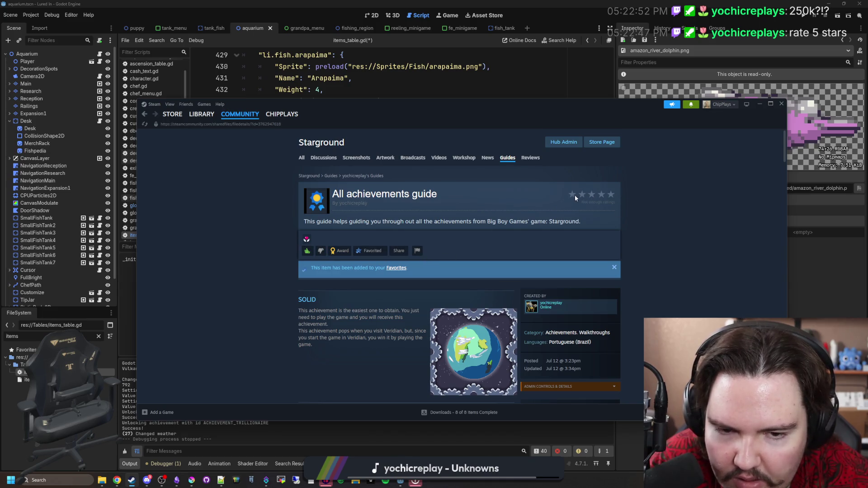
scroll(561, 270, "down", 3)
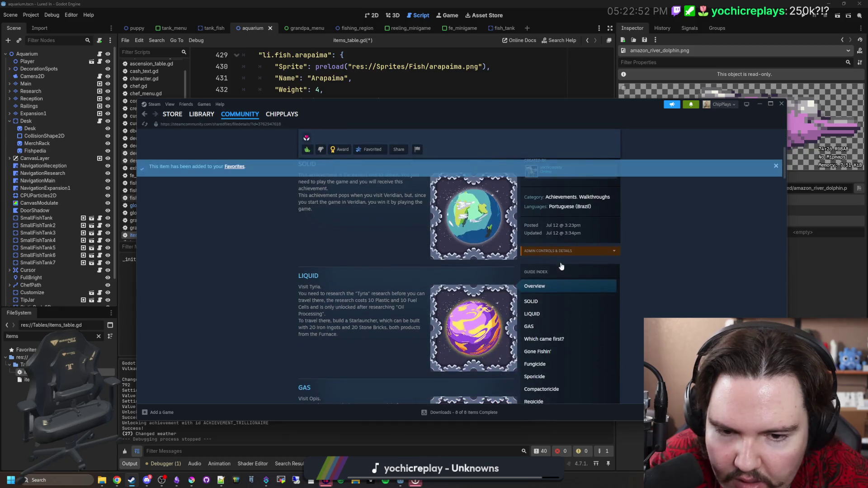
left_click(615, 255)
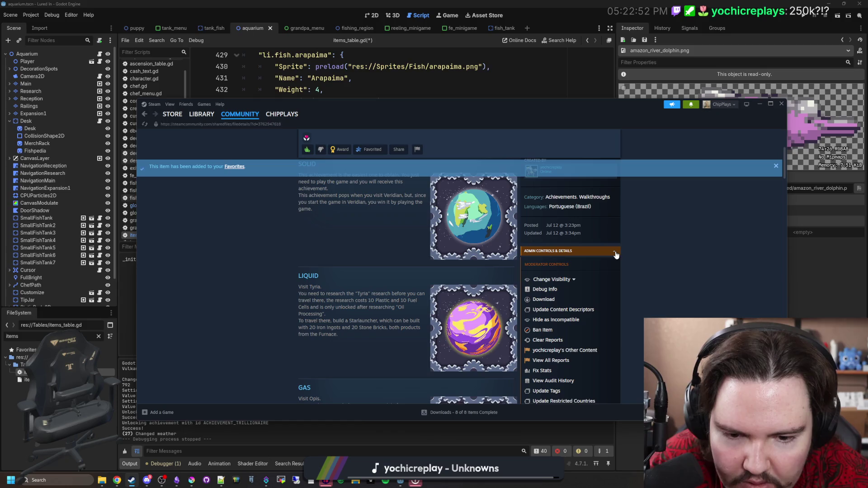
scroll(623, 262, "down", 1)
scroll(621, 265, "down", 1)
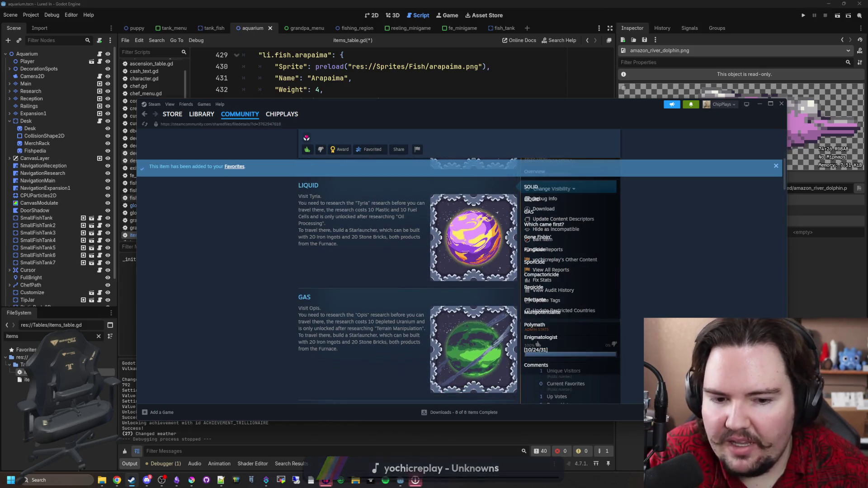
scroll(711, 289, "down", 3)
scroll(695, 315, "up", 4)
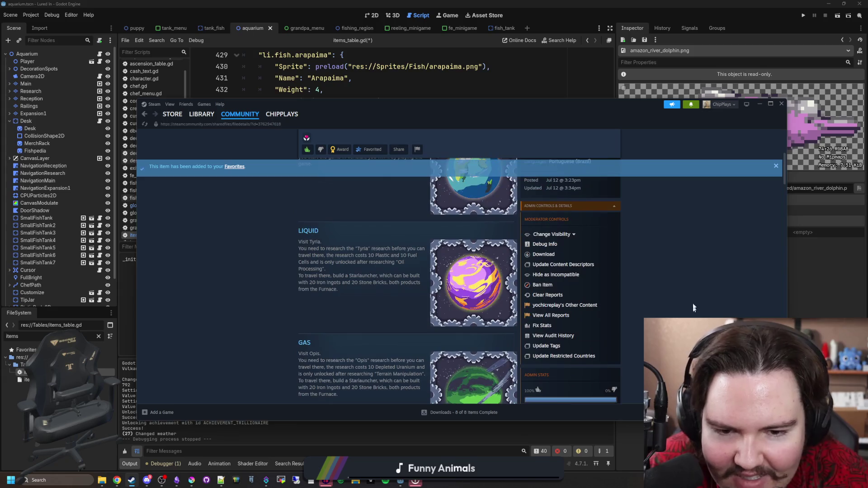
scroll(688, 290, "up", 1)
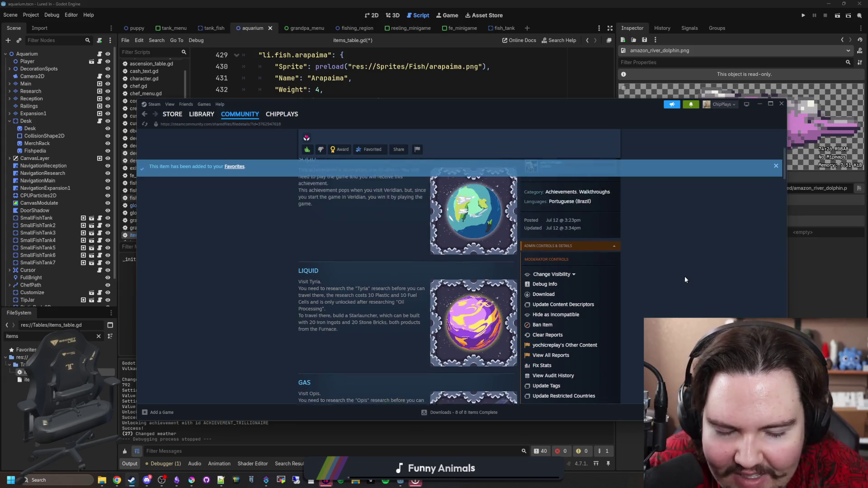
left_click(616, 253)
scroll(696, 276, "up", 3)
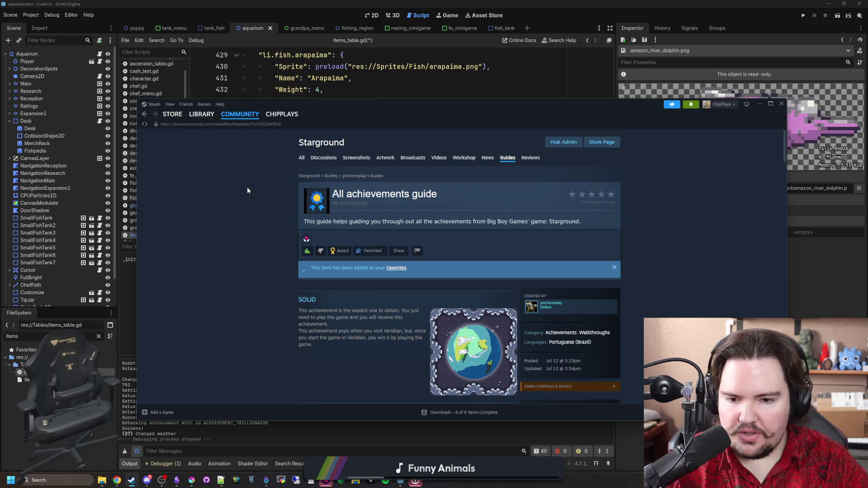
left_click(439, 56)
- Place the cursor in the Amazon River Dolphin's empty Description quotes on line 443
left_click(396, 146)
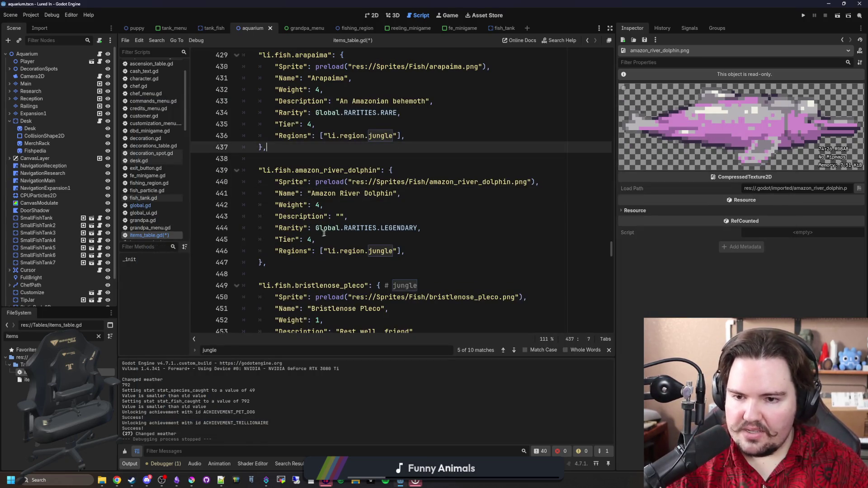
left_click(340, 217)
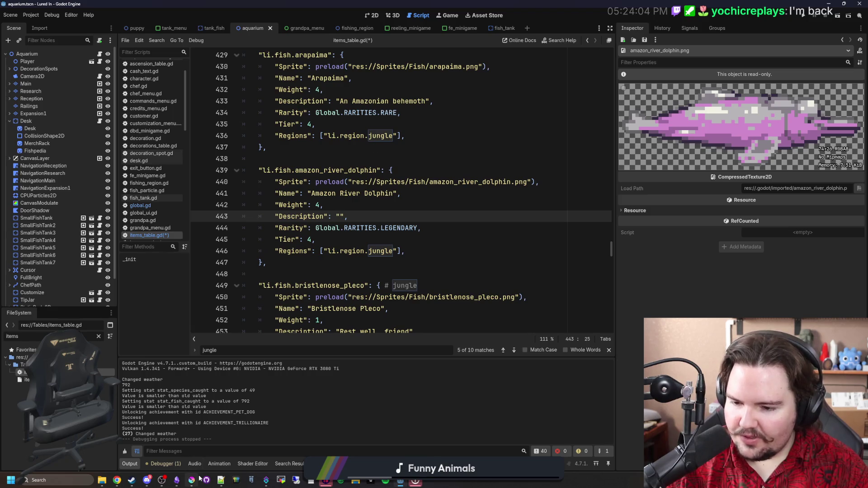
mouse_move(132, 480)
left_click(137, 458)
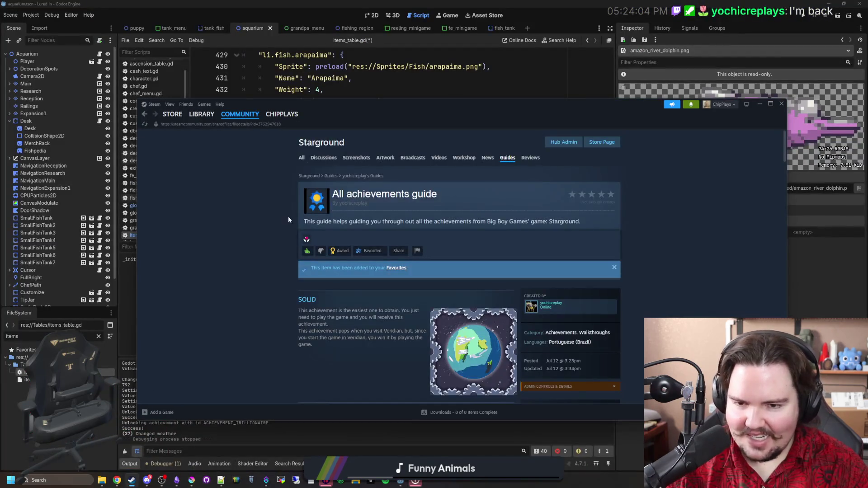
mouse_move(172, 115)
left_click(173, 157)
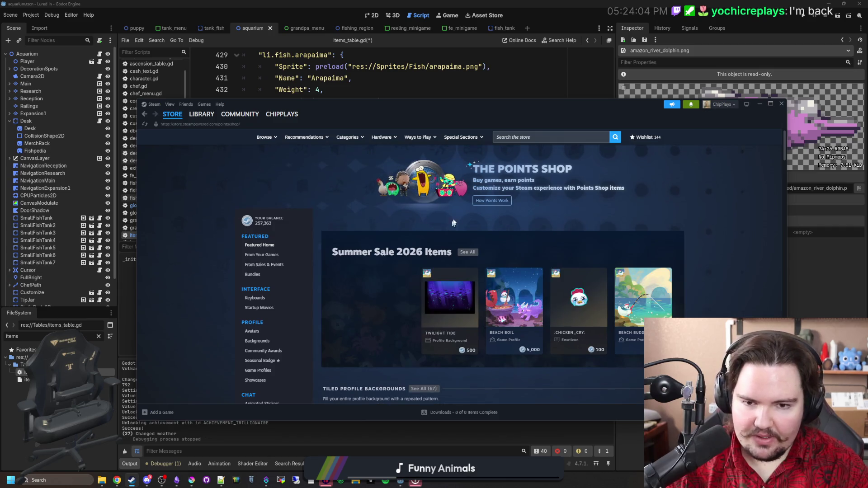
scroll(470, 204, "down", 1)
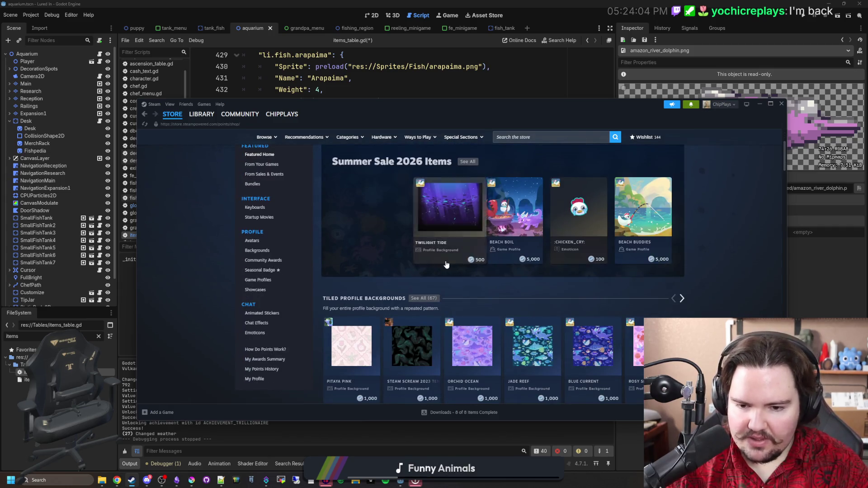
scroll(447, 264, "down", 2)
scroll(446, 264, "up", 3)
scroll(469, 202, "down", 5)
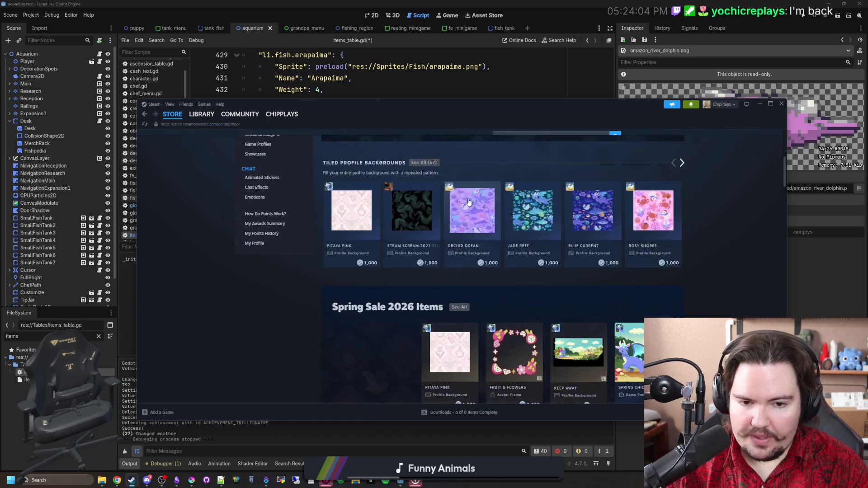
scroll(469, 202, "up", 2)
scroll(469, 202, "up", 3)
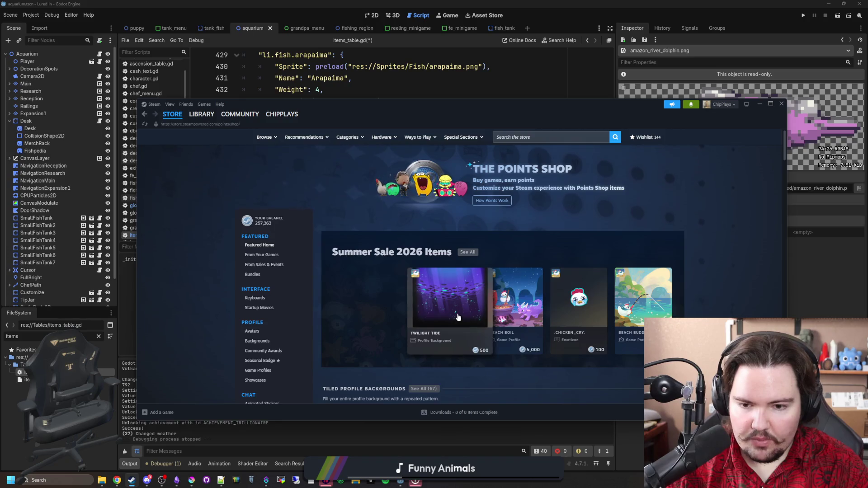
left_click(458, 317)
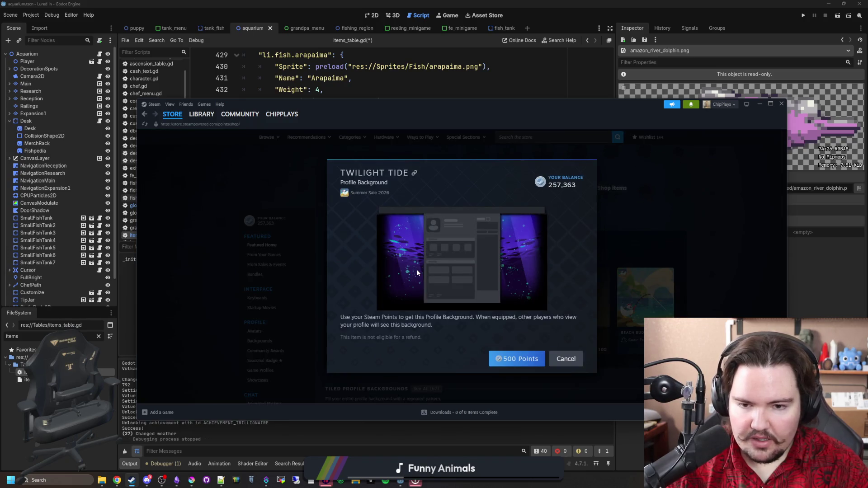
left_click(674, 255)
mouse_move(448, 302)
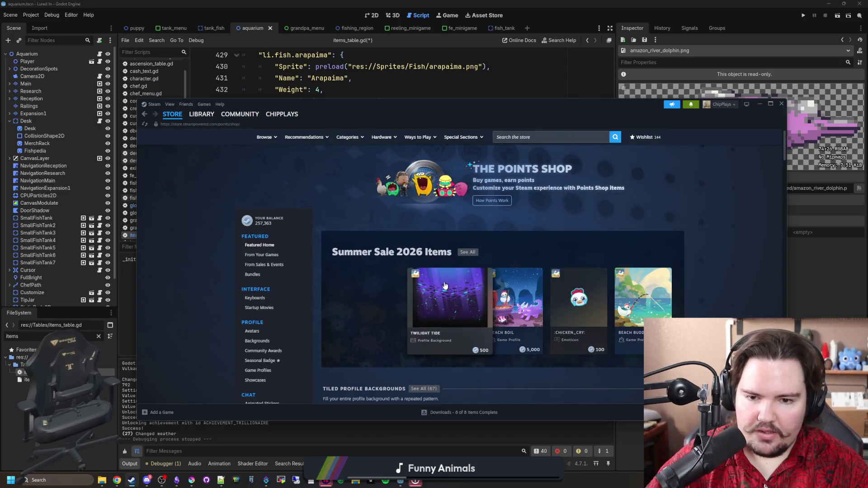
left_click_drag(388, 240, 441, 265)
left_click(441, 265)
scroll(464, 326, "down", 5)
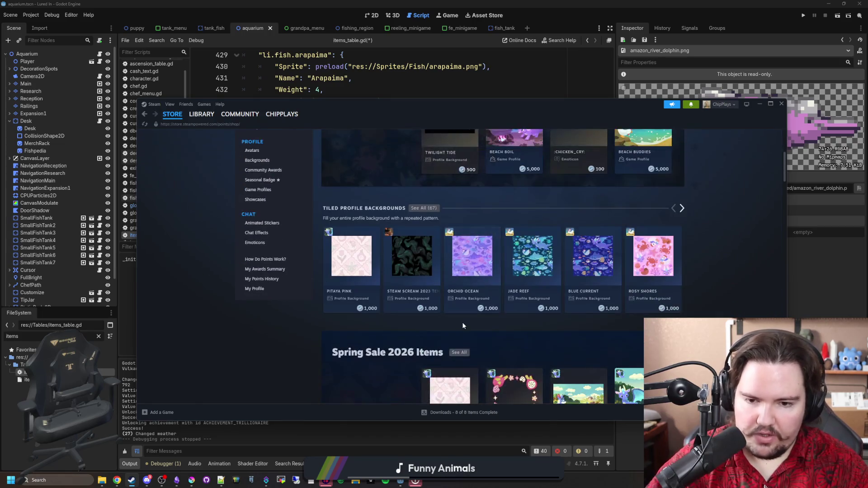
scroll(349, 341, "down", 3)
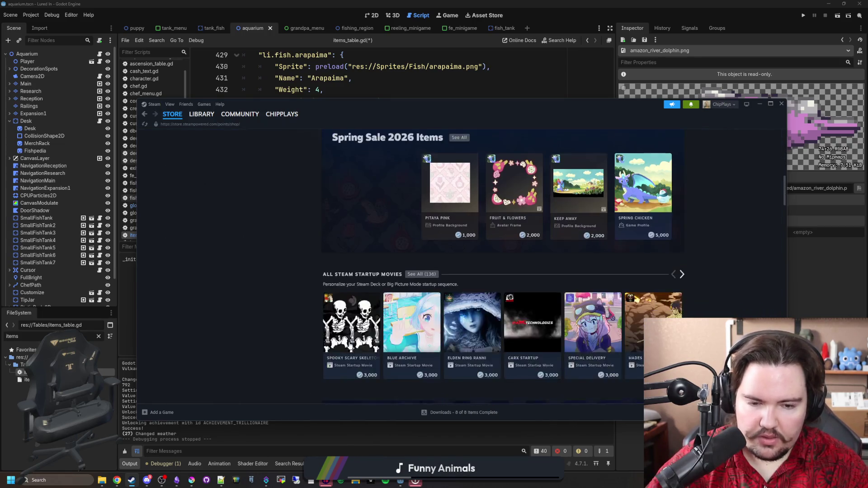
scroll(299, 326, "down", 2)
scroll(300, 328, "down", 2)
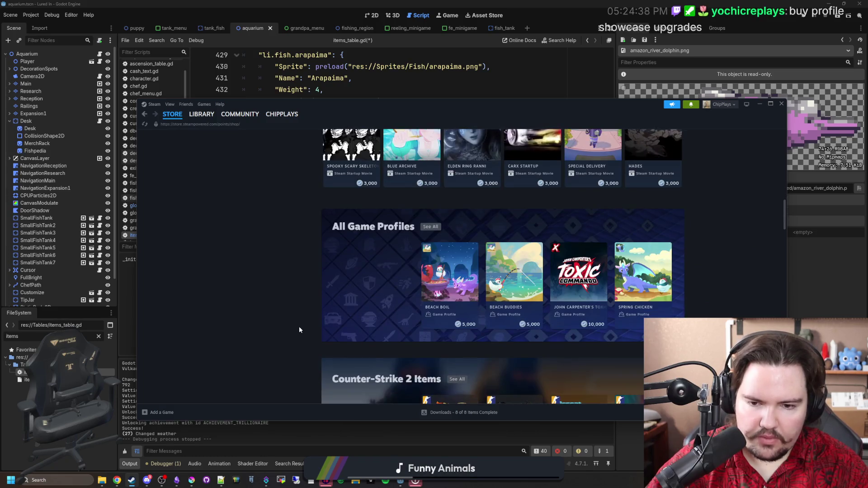
scroll(299, 328, "down", 5)
scroll(299, 327, "down", 1)
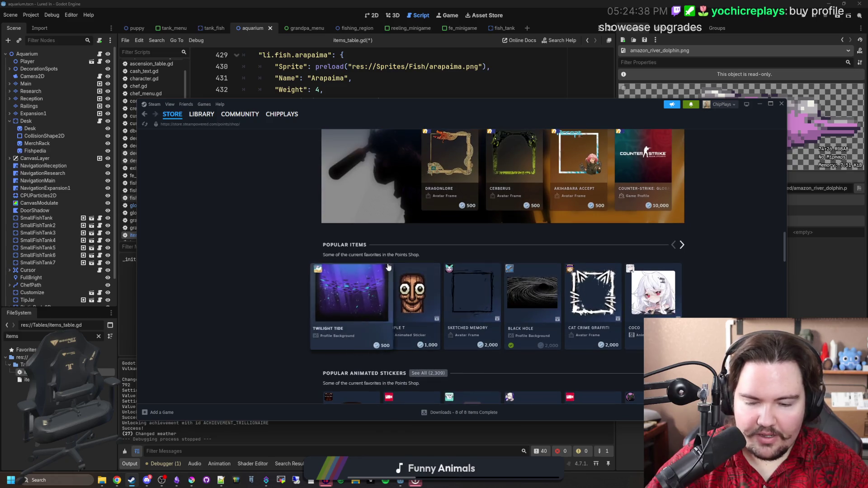
left_click(388, 270)
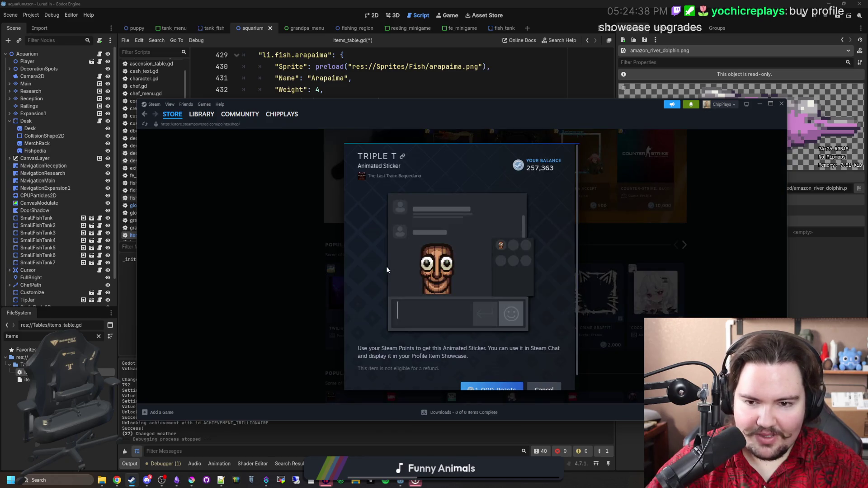
left_click(602, 204)
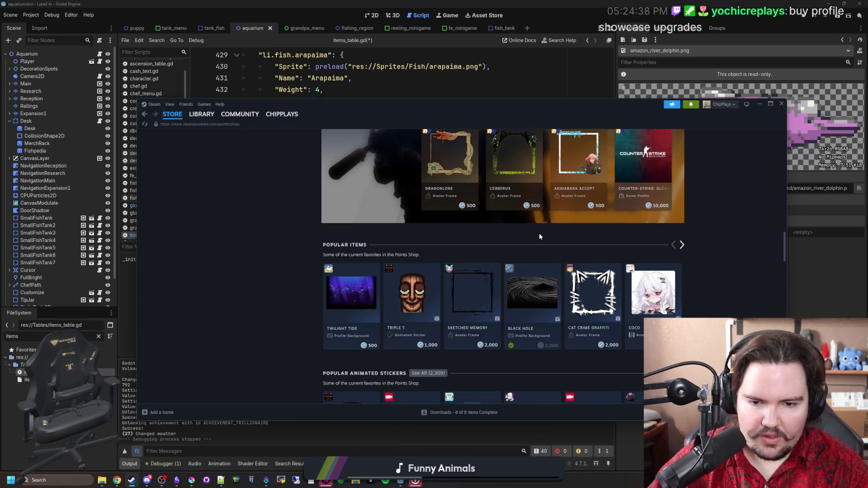
scroll(539, 232, "down", 4)
scroll(553, 240, "down", 4)
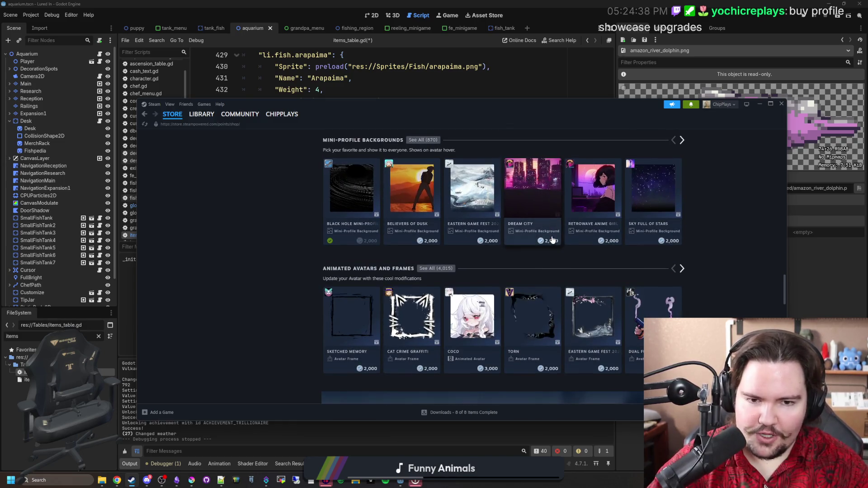
scroll(553, 239, "down", 6)
scroll(552, 237, "down", 1)
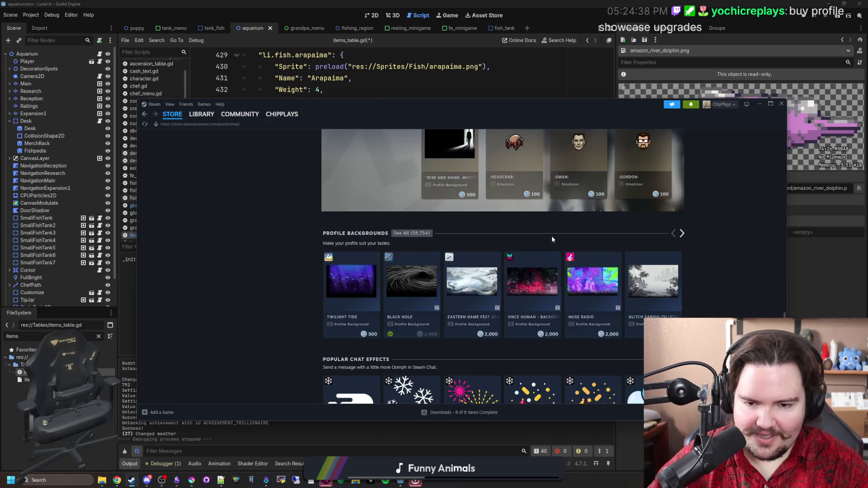
scroll(556, 333, "down", 2)
scroll(556, 333, "down", 5)
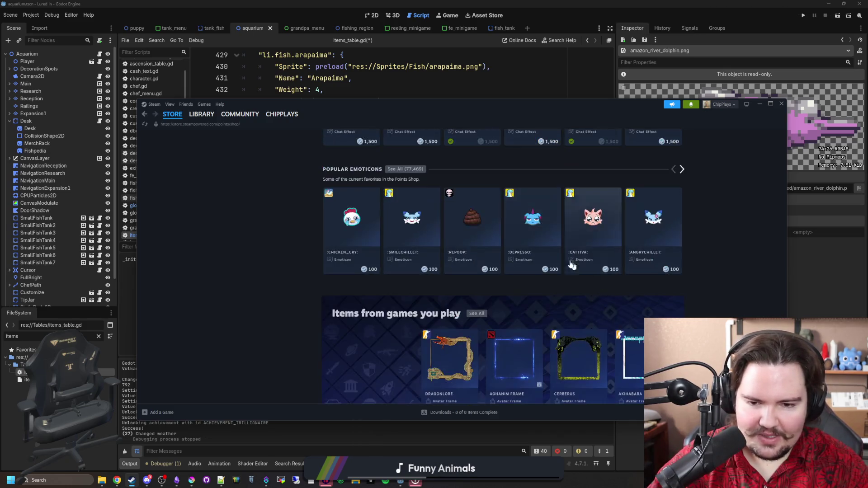
scroll(514, 229, "down", 5)
key("Home")
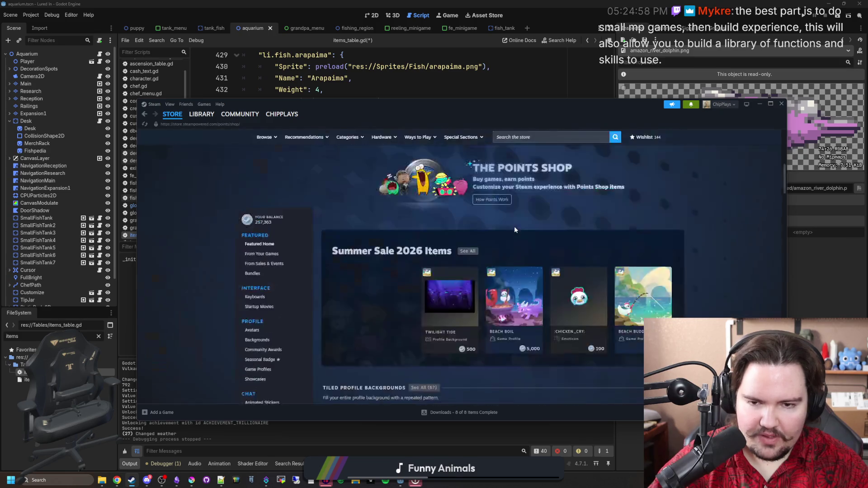
scroll(447, 225, "down", 2)
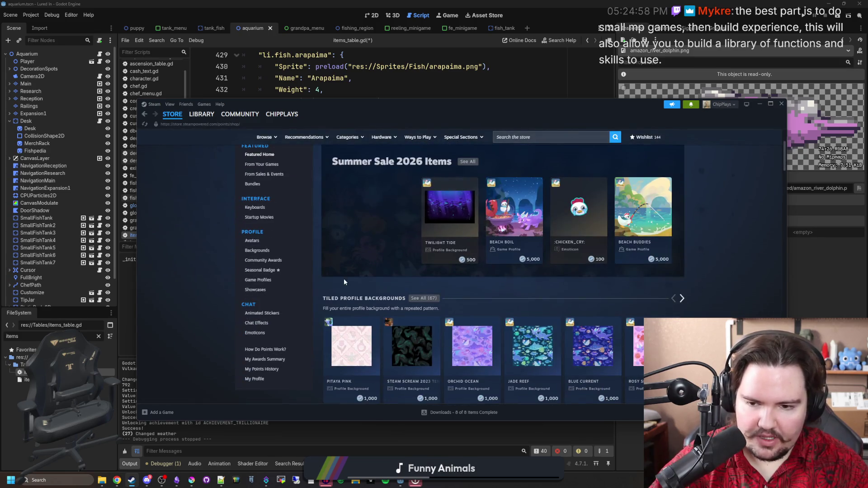
scroll(271, 259, "down", 4)
scroll(464, 306, "up", 4)
scroll(464, 307, "up", 2)
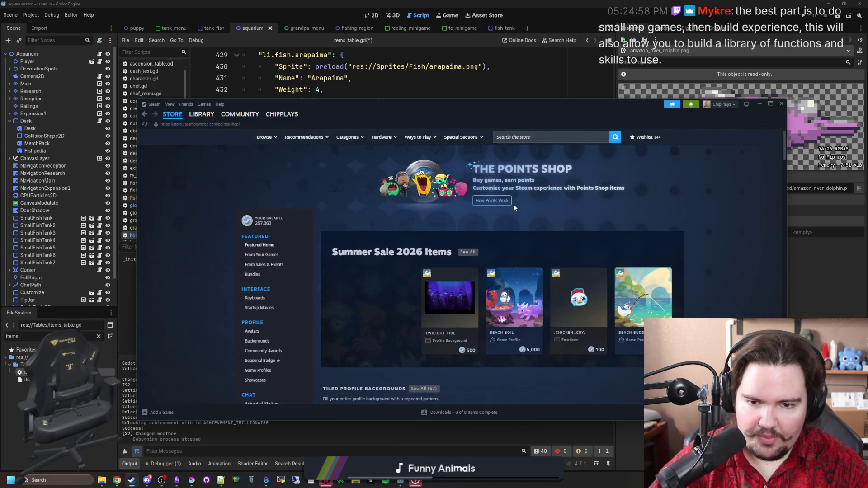
scroll(400, 243, "down", 10)
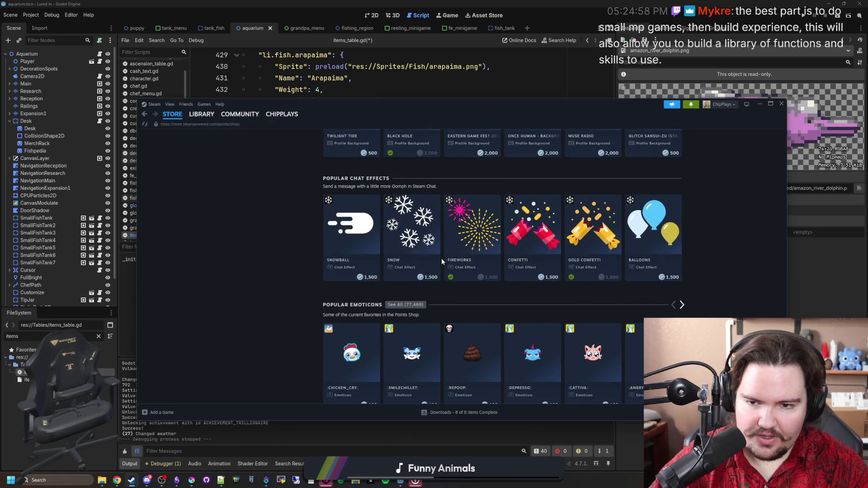
left_click(406, 305)
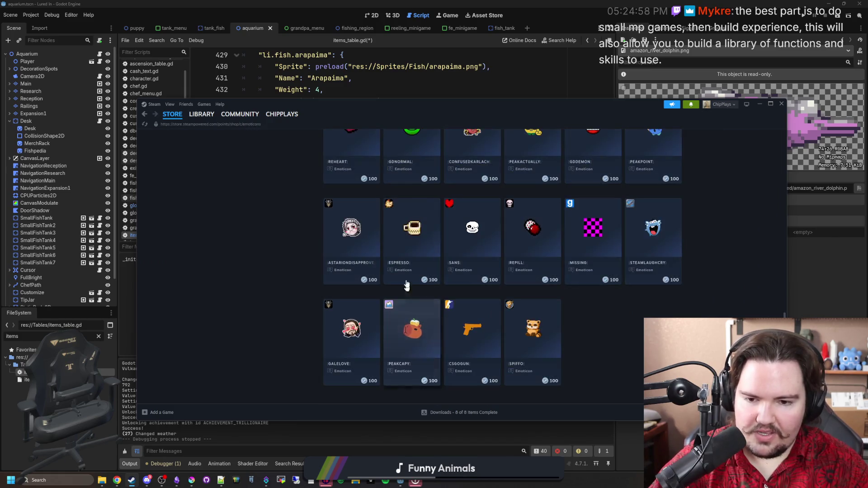
scroll(275, 206, "down", 3)
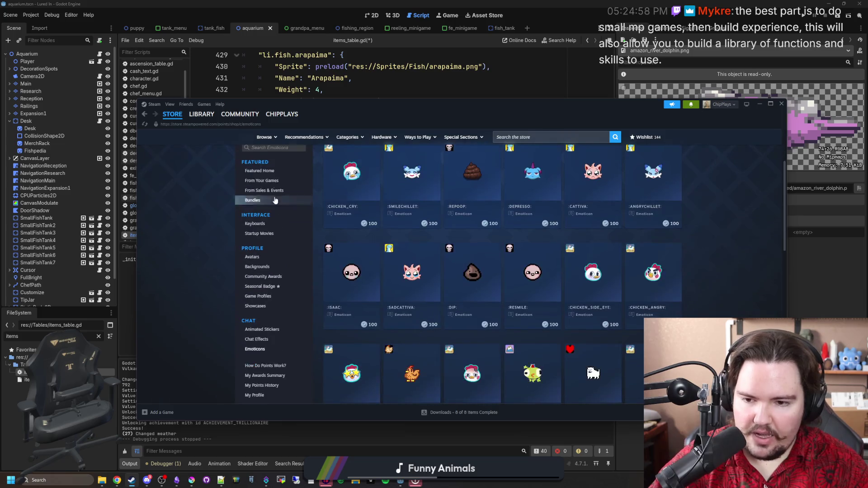
scroll(415, 306, "down", 5)
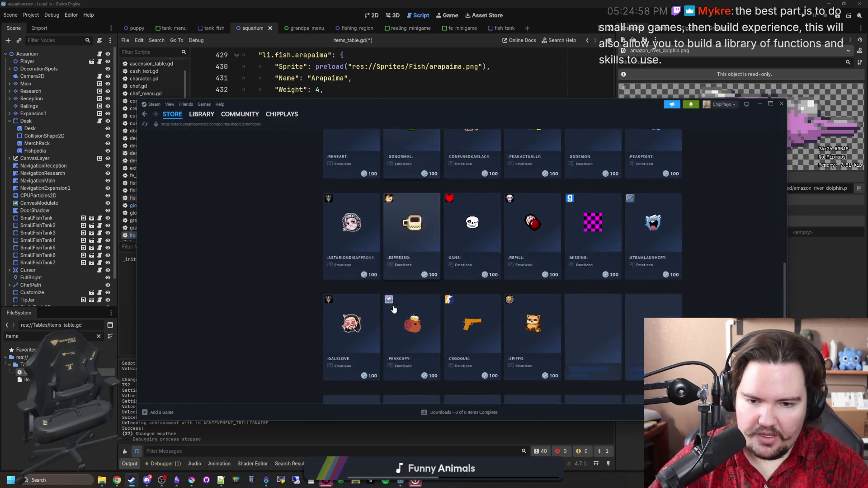
scroll(415, 306, "down", 10)
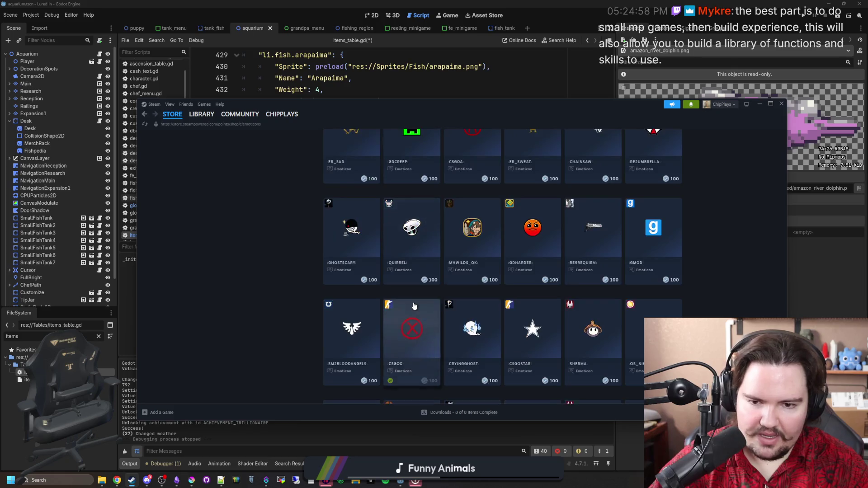
scroll(414, 307, "down", 3)
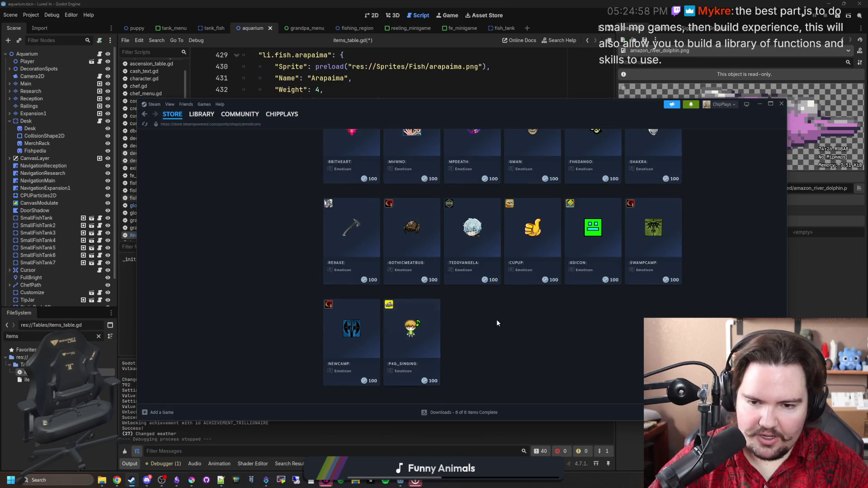
scroll(503, 310, "up", 20)
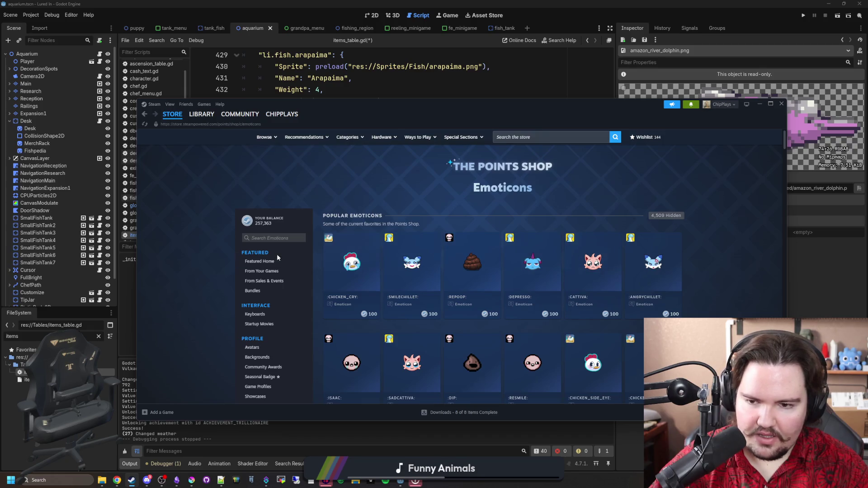
left_click(260, 262)
left_click(261, 255)
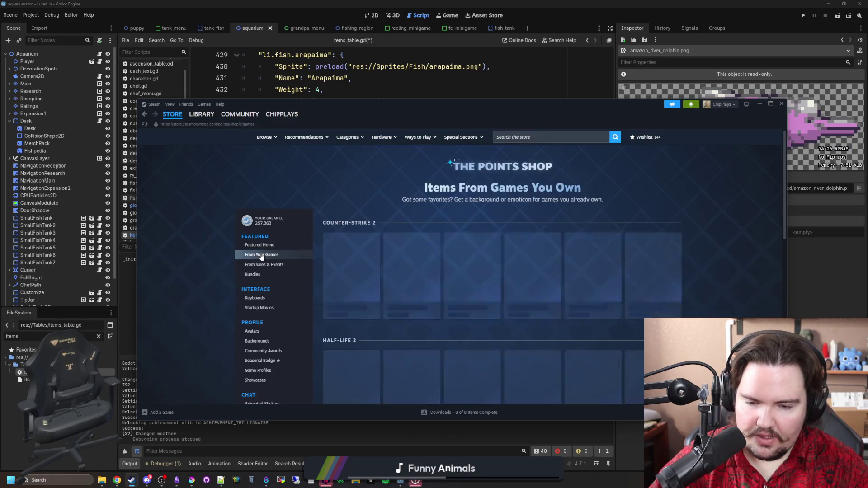
scroll(398, 284, "down", 15)
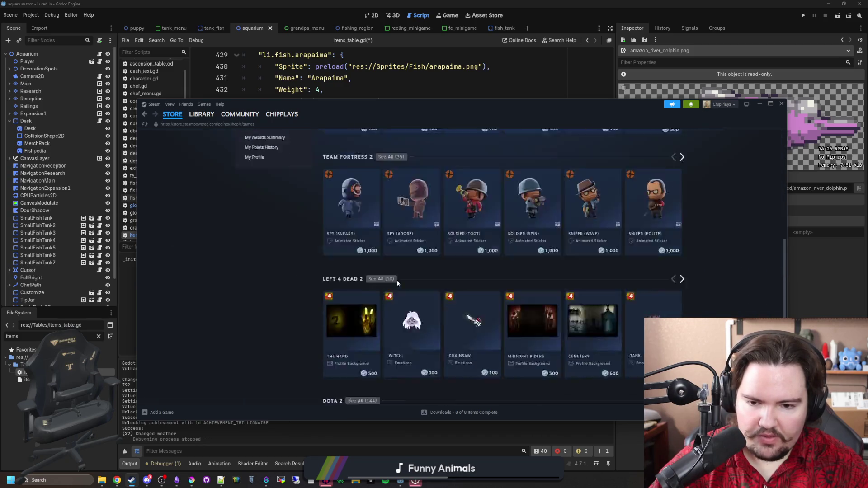
scroll(398, 284, "down", 10)
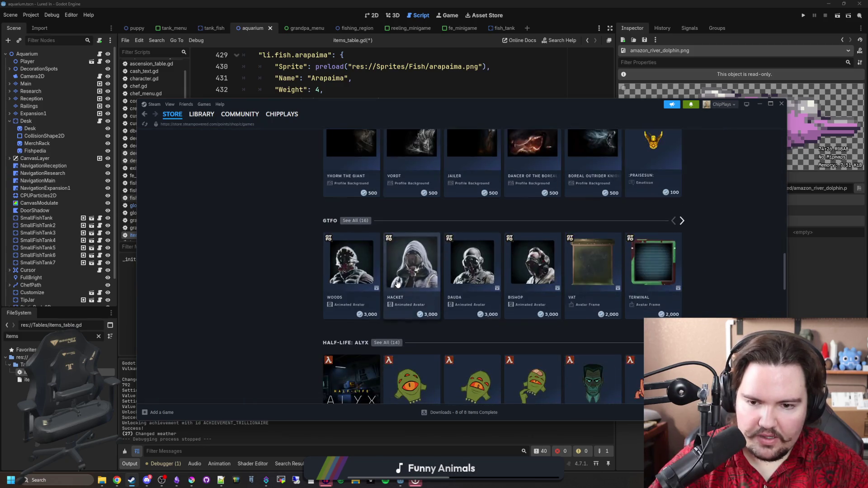
scroll(397, 284, "down", 10)
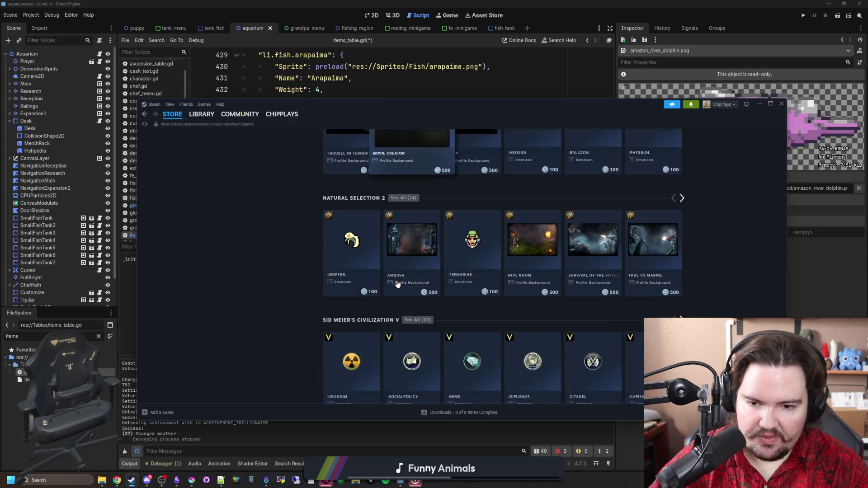
scroll(317, 337, "down", 10)
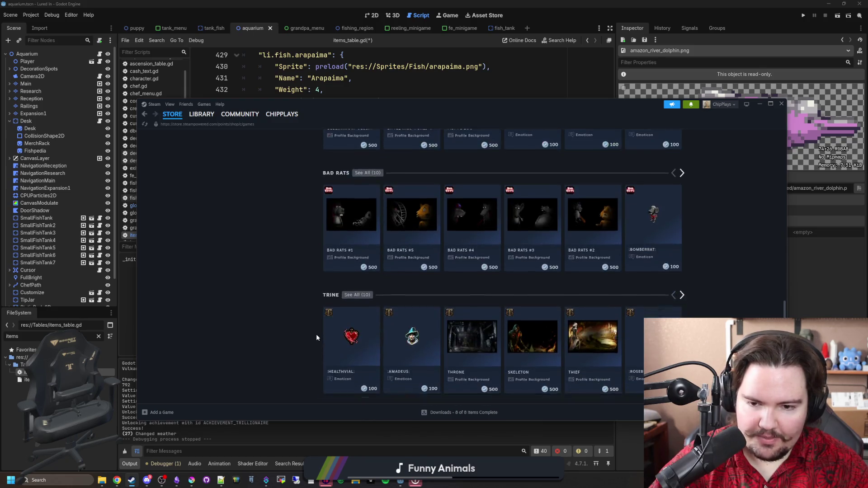
scroll(317, 336, "down", 10)
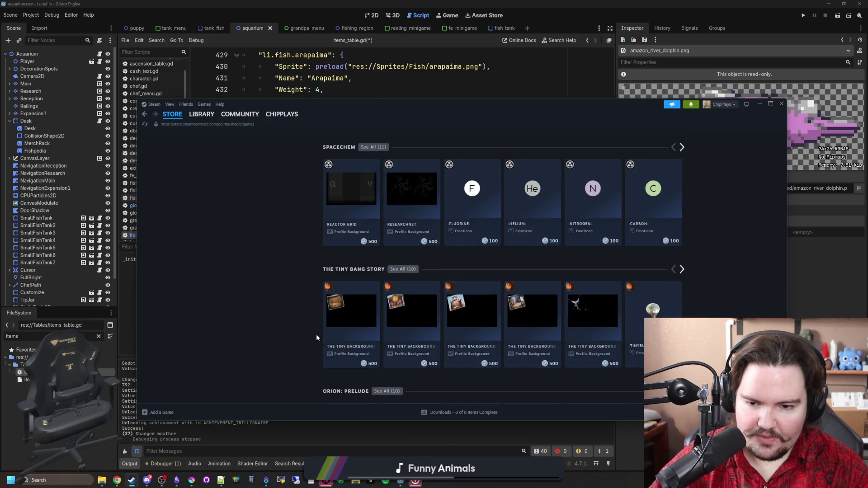
scroll(317, 335, "down", 10)
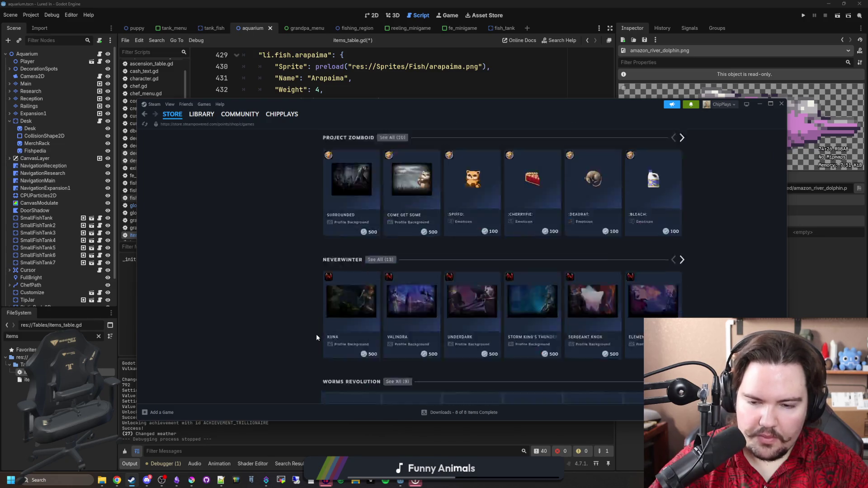
scroll(316, 335, "down", 10)
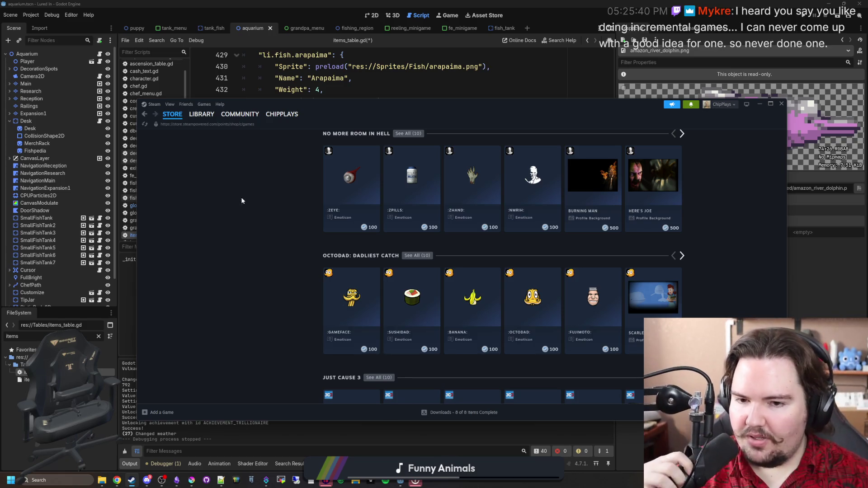
scroll(239, 213, "up", 15)
scroll(302, 229, "up", 5)
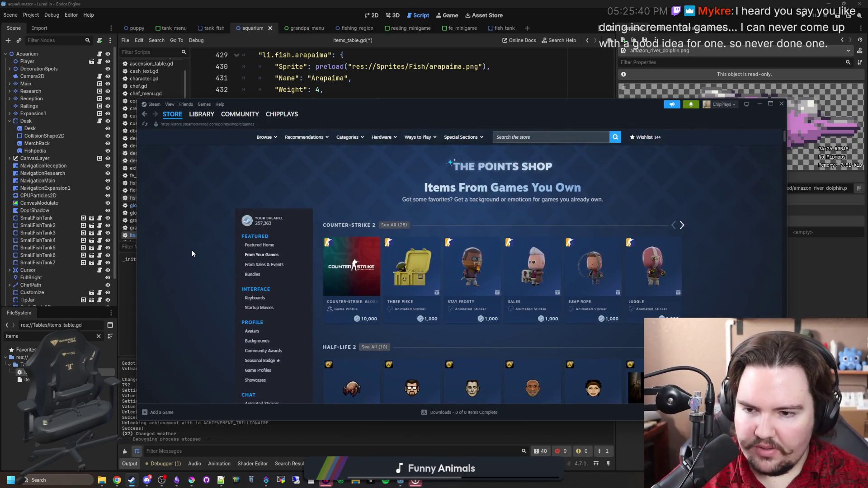
scroll(227, 273, "down", 5)
left_click(250, 291)
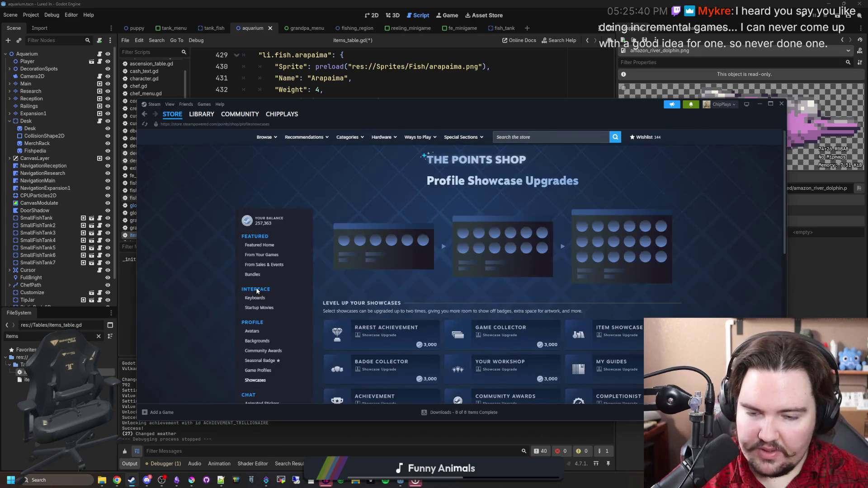
scroll(418, 251, "down", 2)
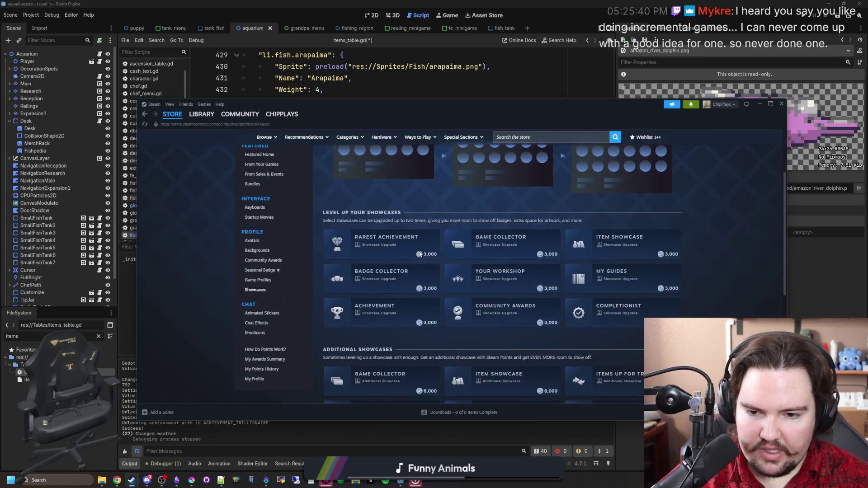
scroll(698, 296, "down", 3)
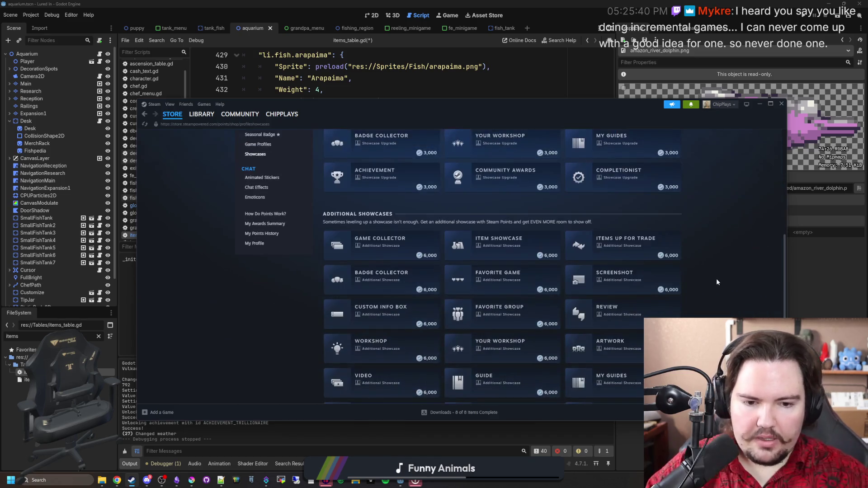
scroll(701, 262, "down", 2)
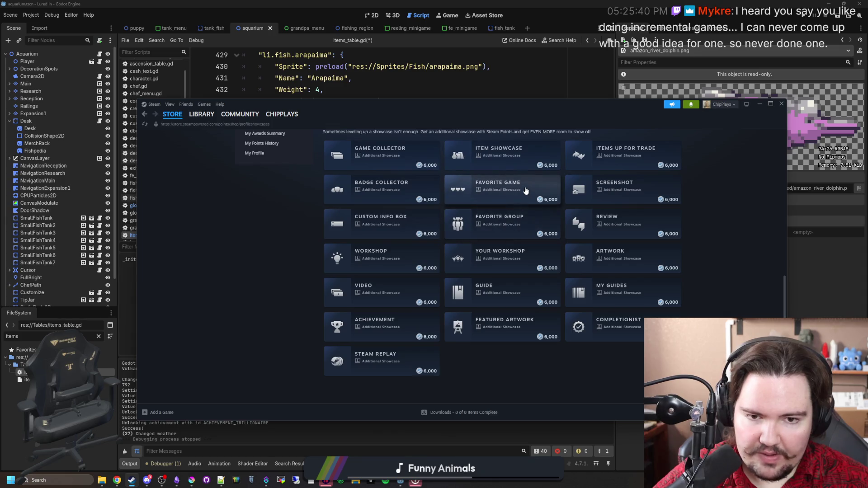
scroll(203, 273, "up", 3)
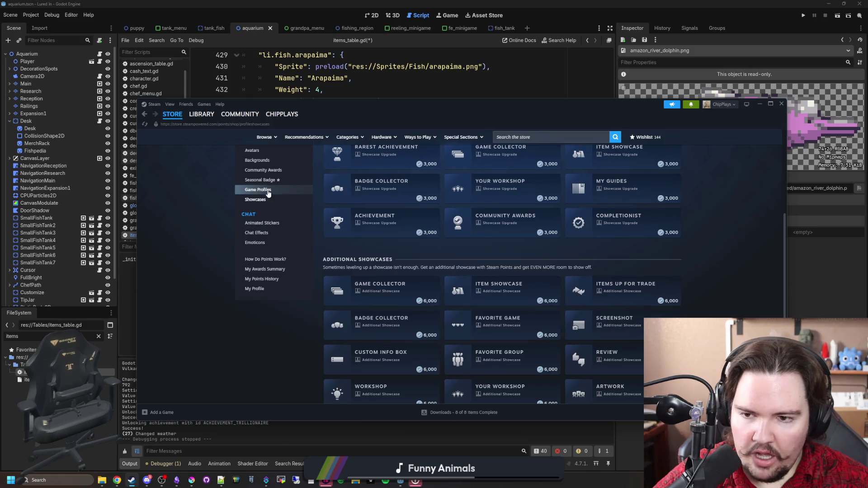
- View the Game Profiles category, then the Seasonal Badge listing
left_click(259, 206)
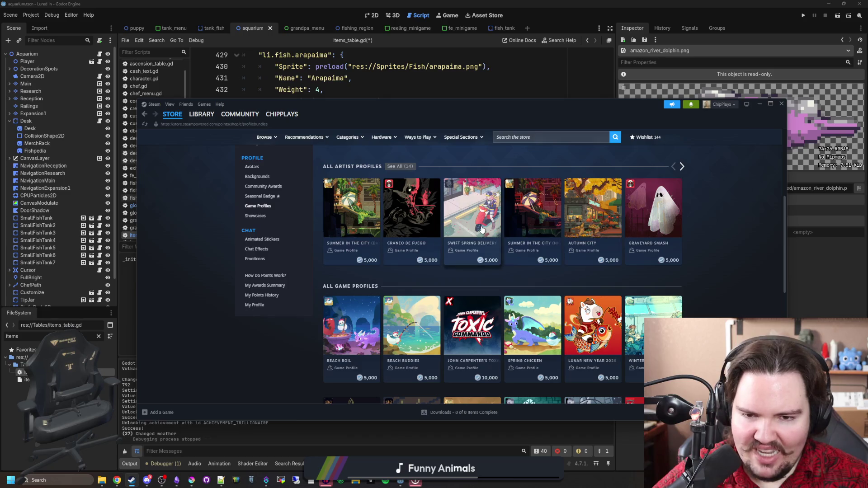
scroll(245, 252, "up", 1)
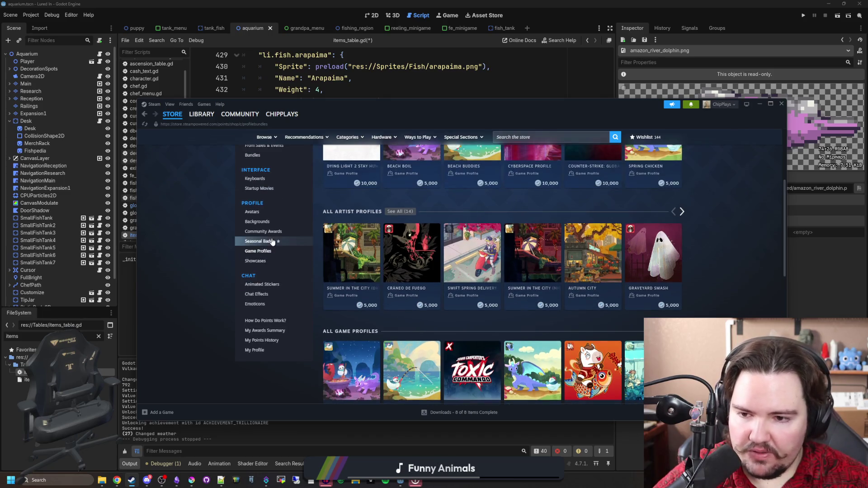
left_click(260, 240)
scroll(457, 275, "down", 4)
scroll(457, 275, "down", 5)
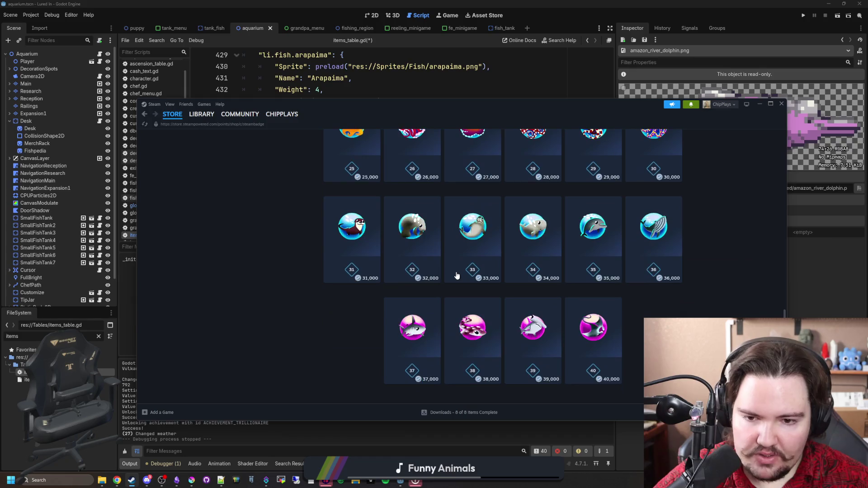
left_click(581, 337)
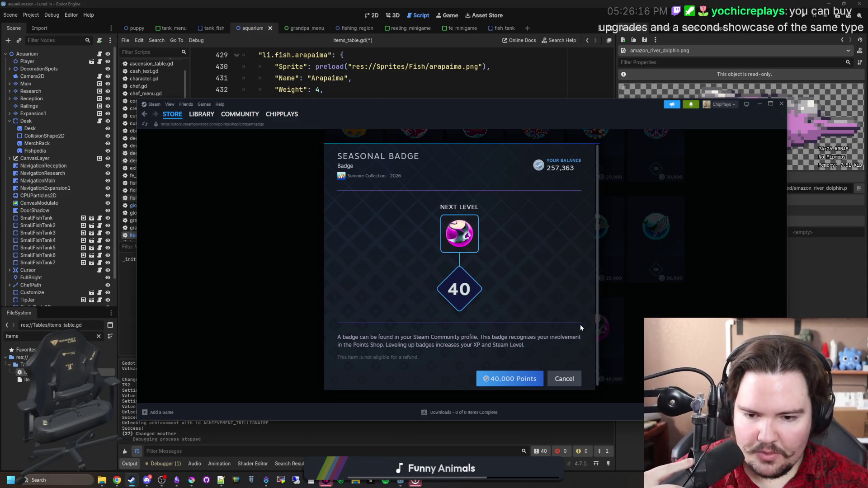
scroll(497, 335, "down", 1)
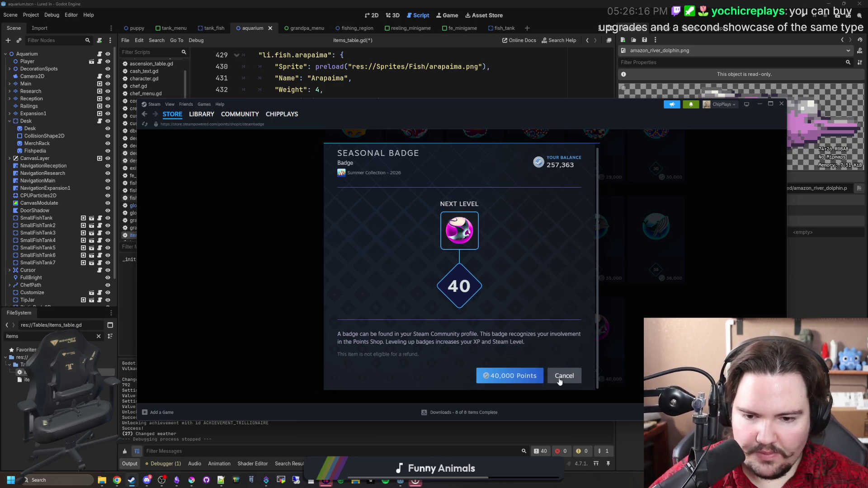
left_click(560, 376)
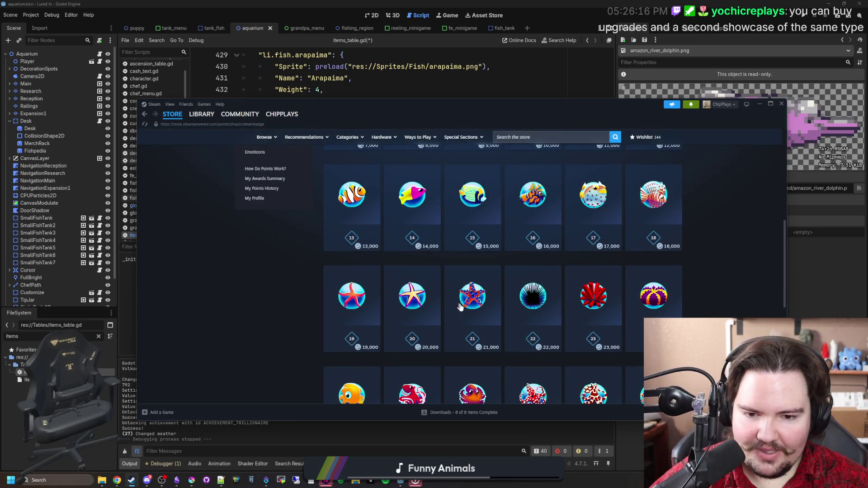
left_click(548, 296)
left_click(559, 376)
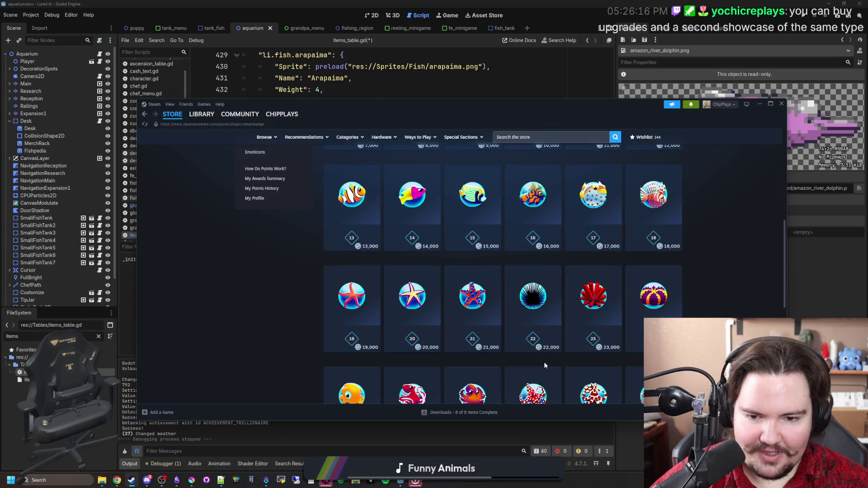
left_click(480, 307)
left_click(578, 385)
left_click(613, 308)
left_click(563, 383)
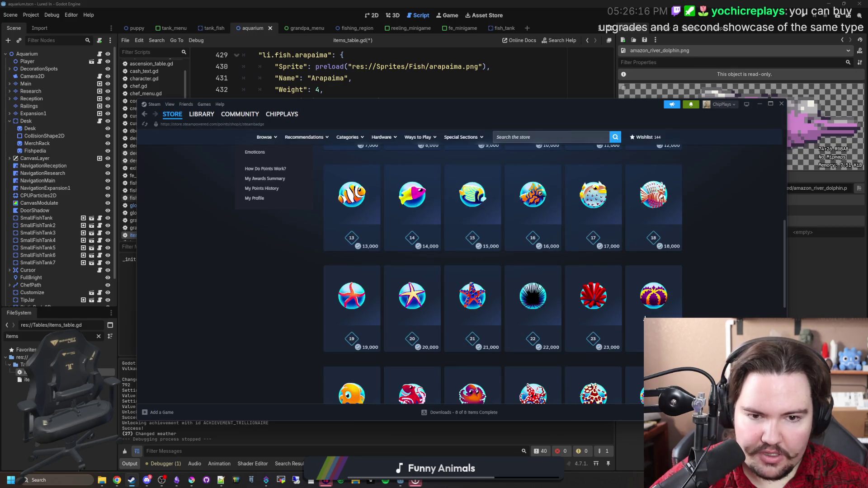
scroll(670, 197, "up", 2)
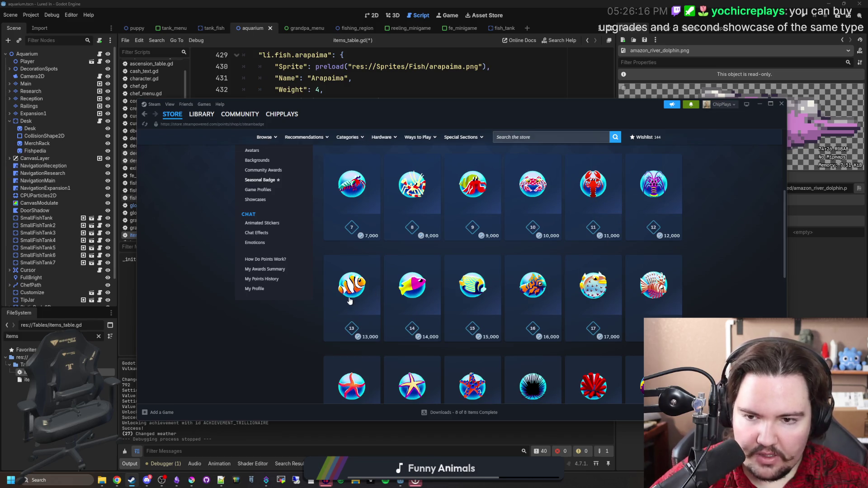
scroll(352, 301, "up", 2)
scroll(354, 301, "up", 2)
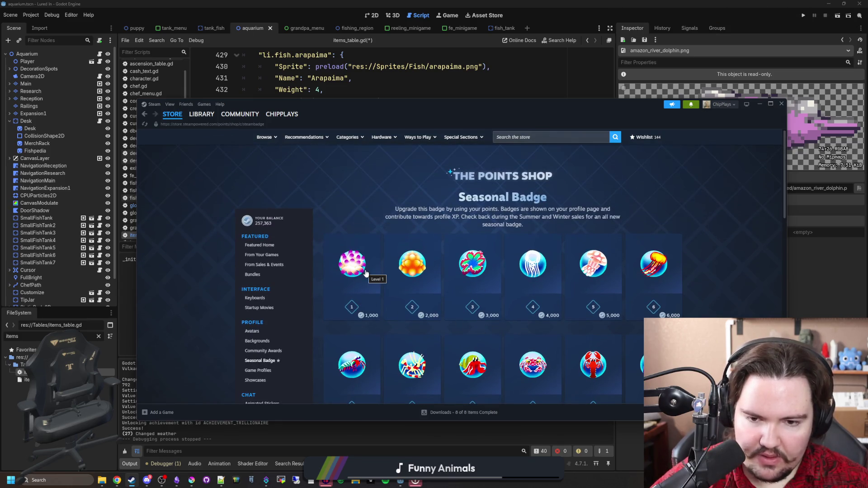
scroll(491, 336, "down", 2)
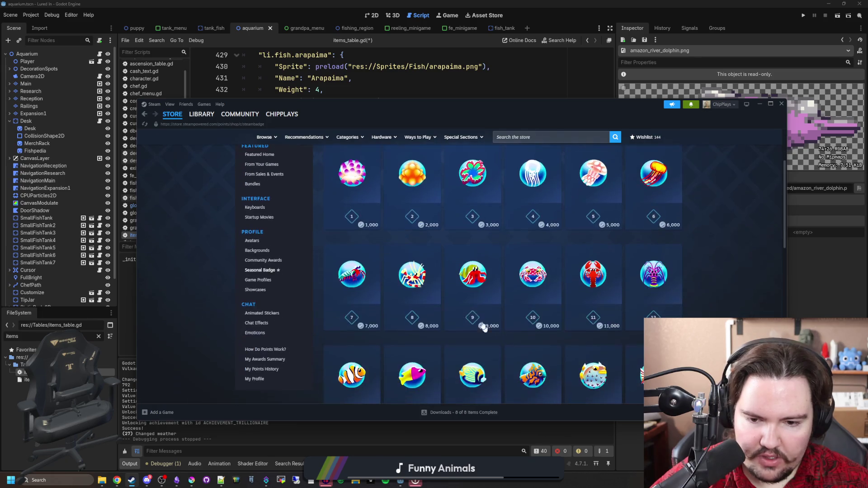
scroll(476, 287, "down", 8)
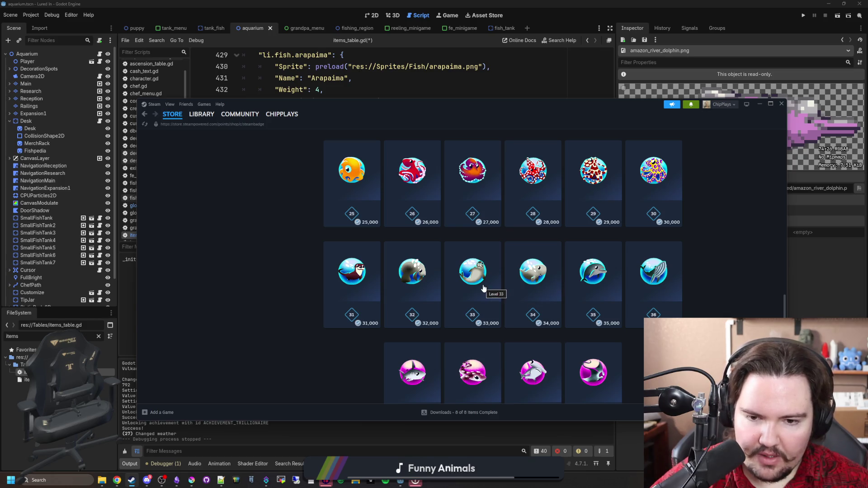
scroll(422, 341, "down", 2)
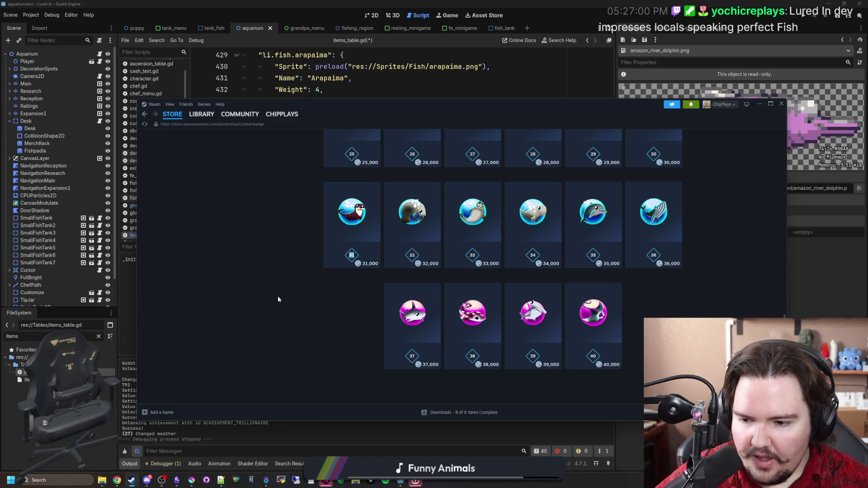
key("Home")
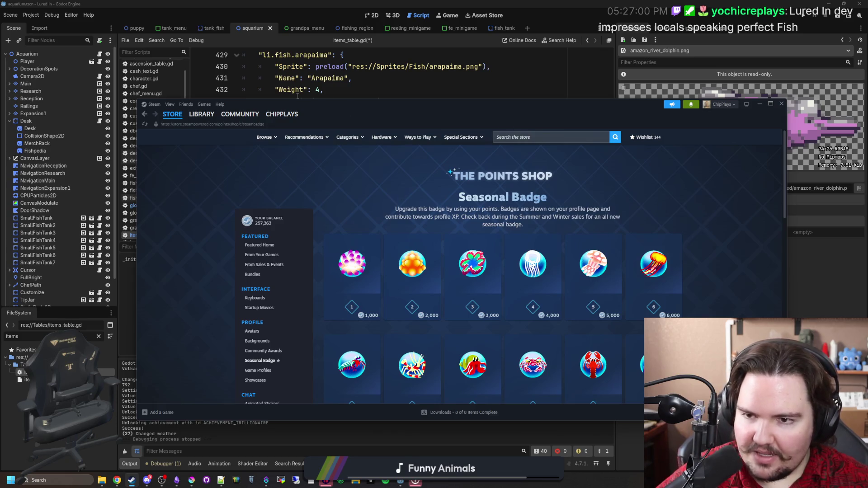
left_click(759, 104)
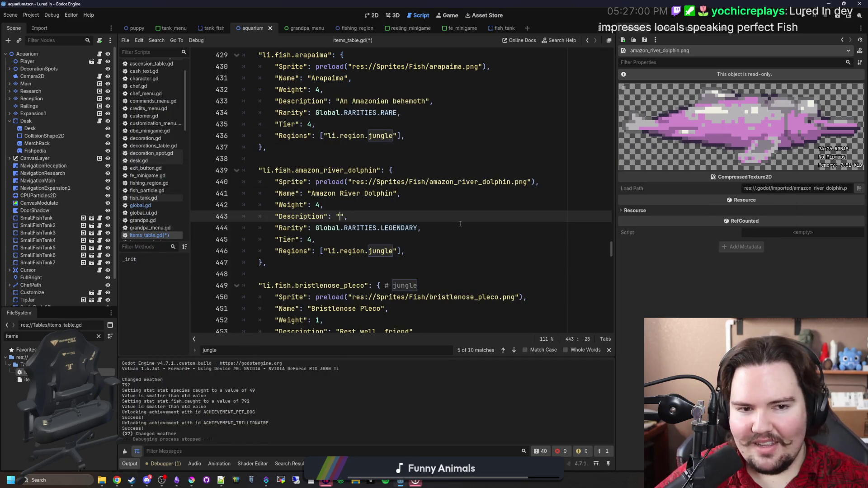
left_click(373, 205)
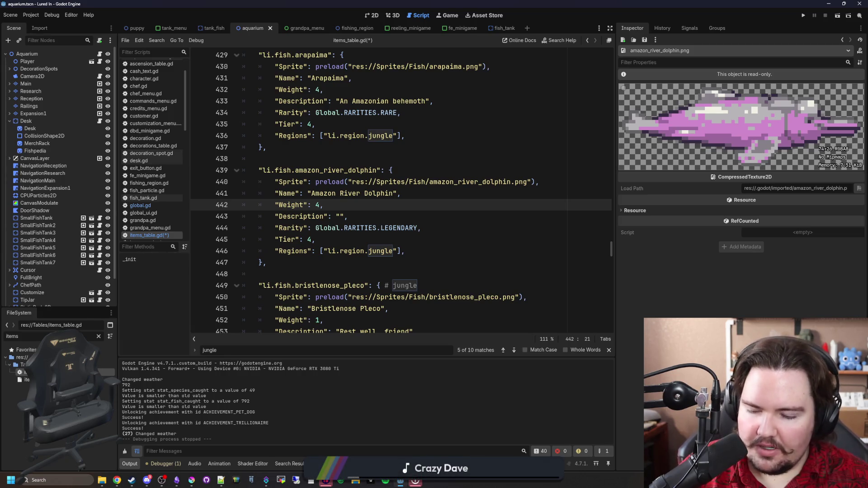
left_click(132, 480)
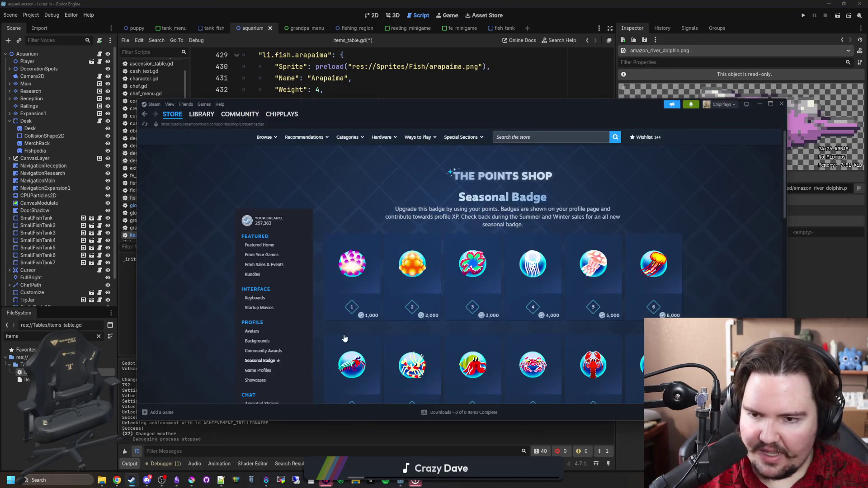
- Select Starground, clear the library search, and scroll the list to open Subnautica's page
left_click(201, 114)
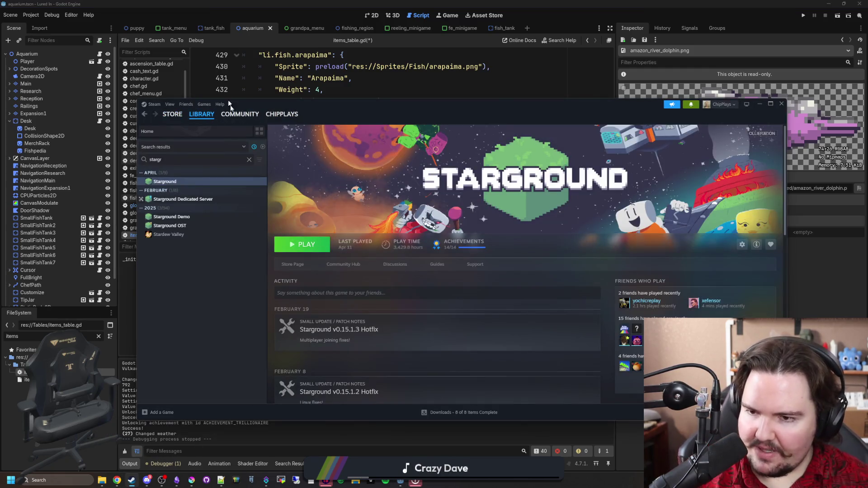
left_click(249, 161)
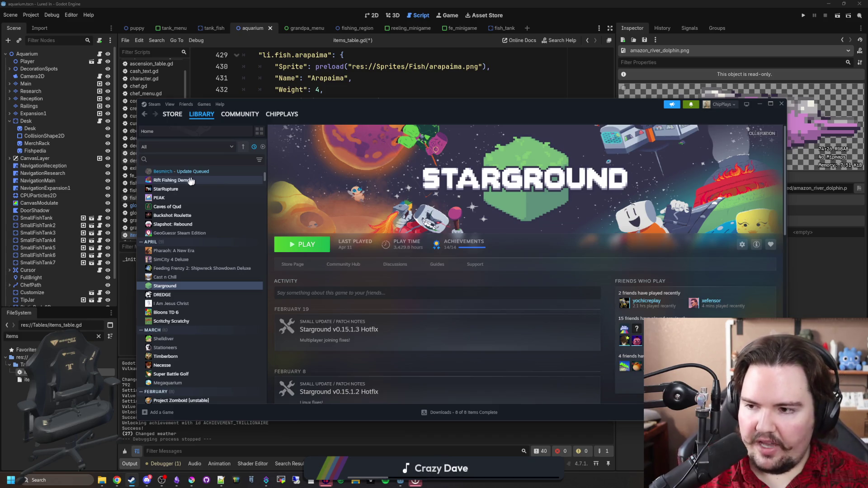
scroll(216, 260, "up", 5)
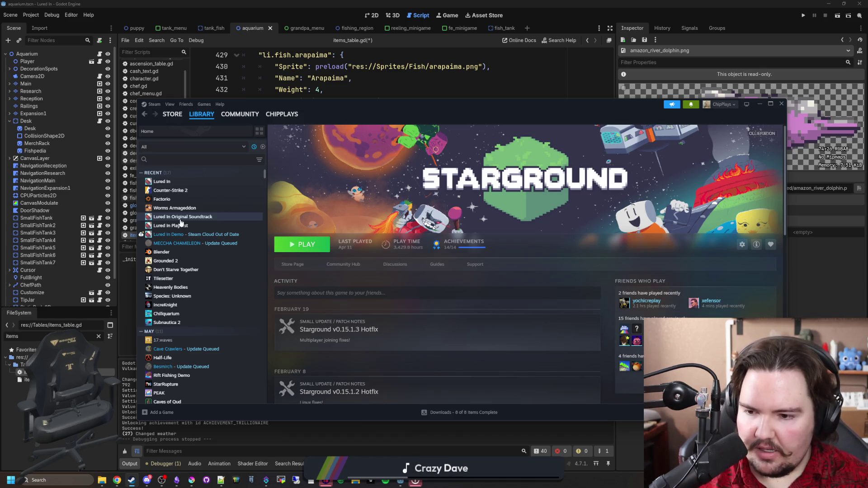
scroll(190, 289, "down", 5)
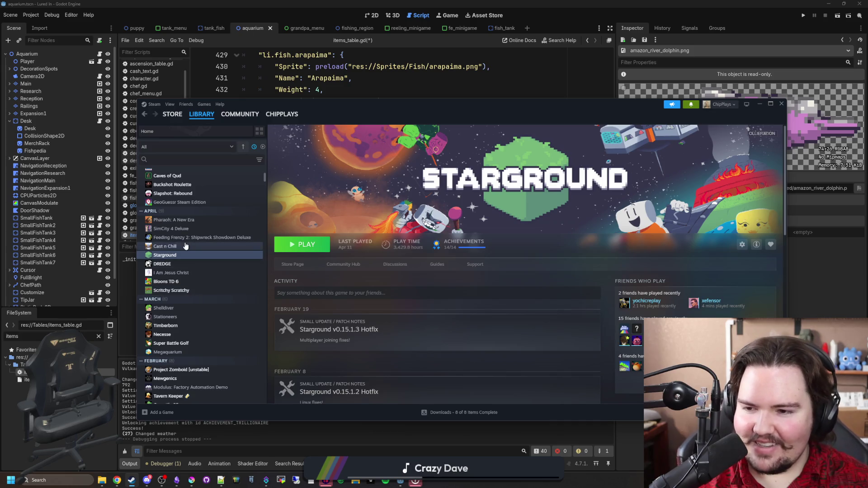
scroll(185, 246, "down", 10)
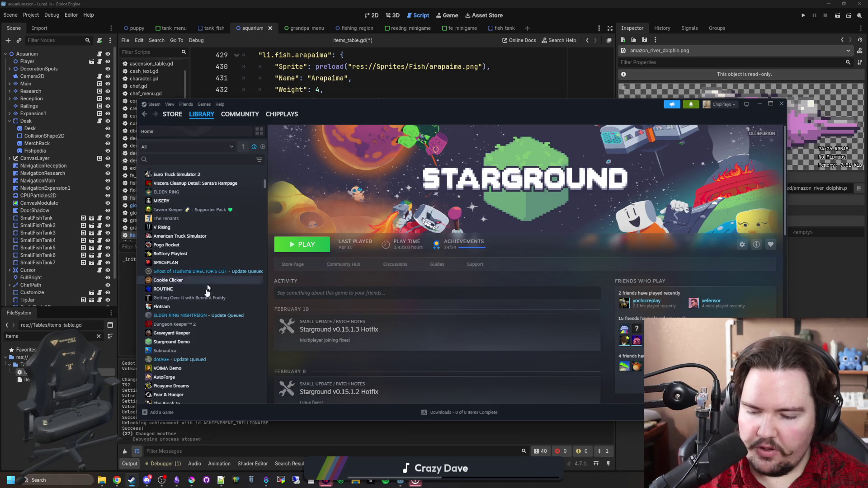
scroll(192, 302, "down", 3)
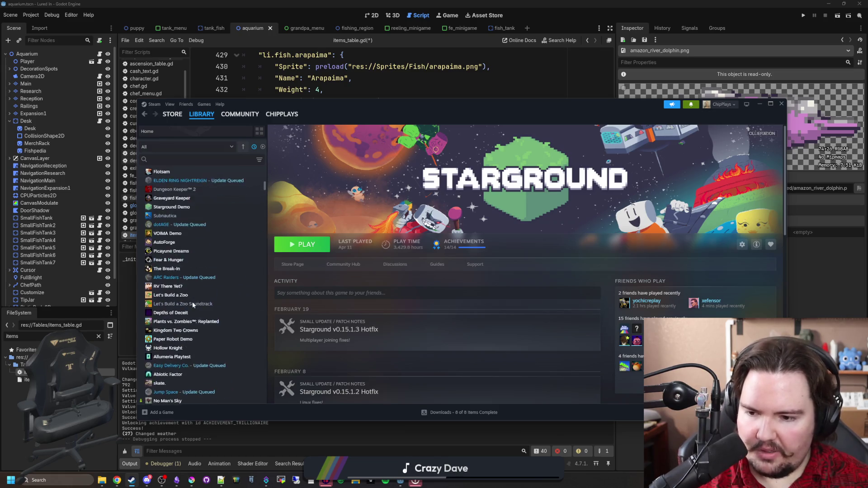
left_click(172, 216)
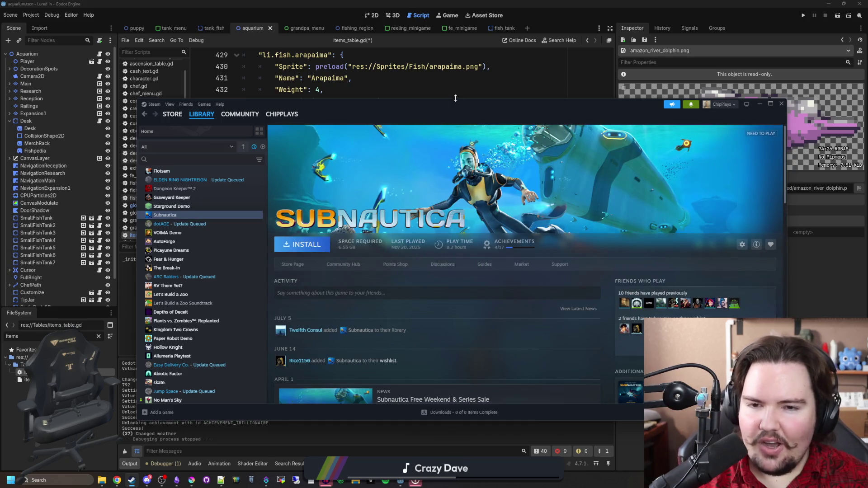
- Nudge the Steam window up and right and scroll down the library list
left_click_drag(454, 102, 464, 98)
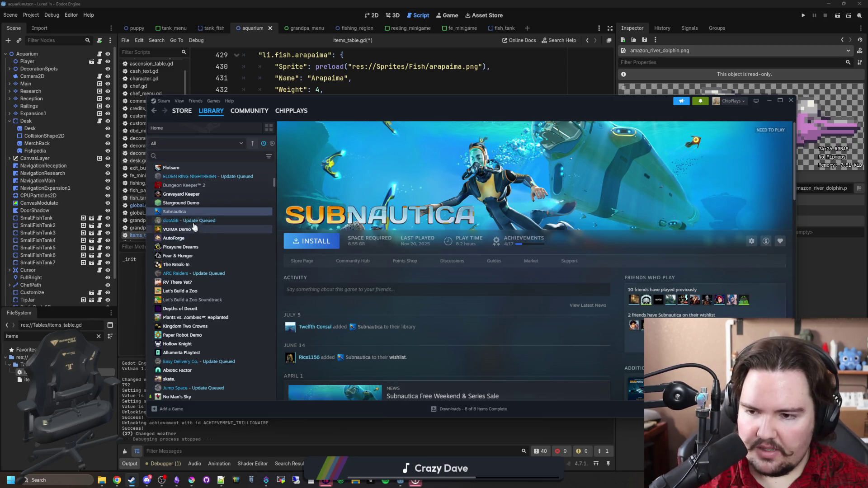
scroll(239, 236, "down", 3)
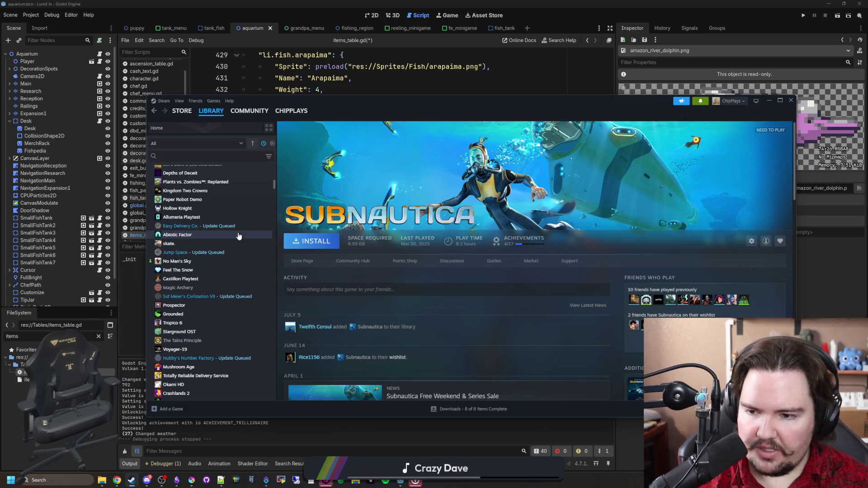
scroll(200, 239, "down", 2)
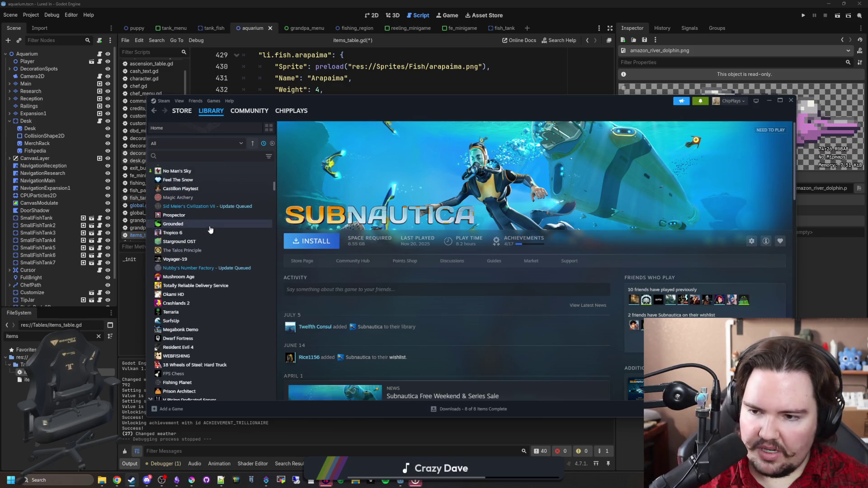
scroll(210, 232, "down", 1)
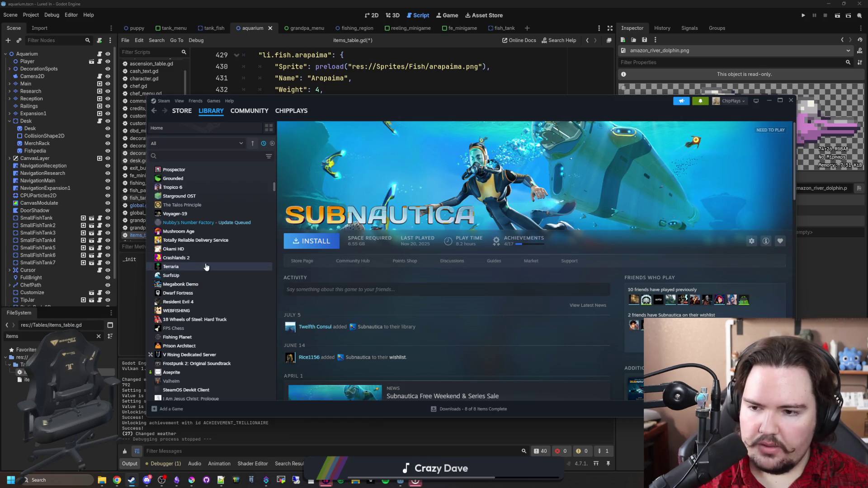
- Open Terraria's library page and scroll through its news and achievements
left_click(204, 268)
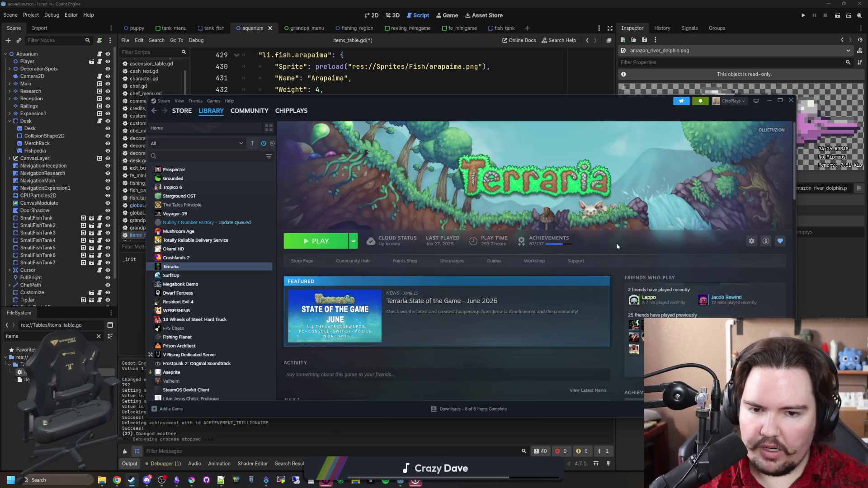
scroll(437, 169, "down", 3)
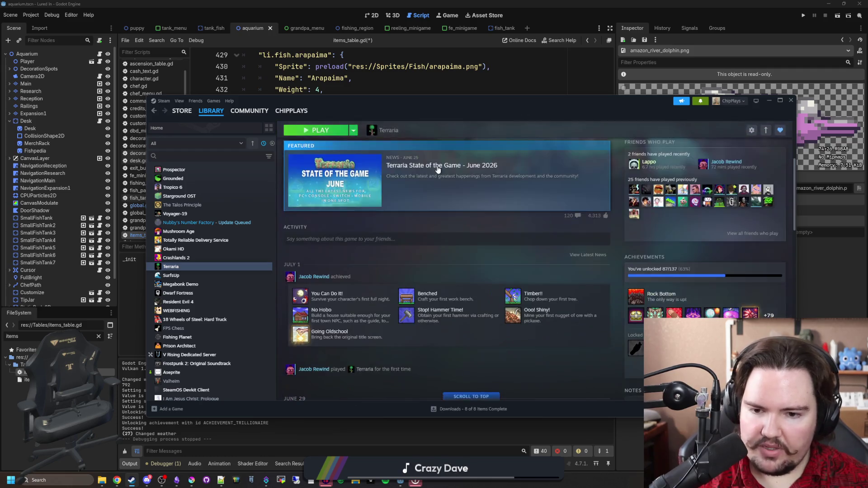
scroll(348, 260, "down", 3)
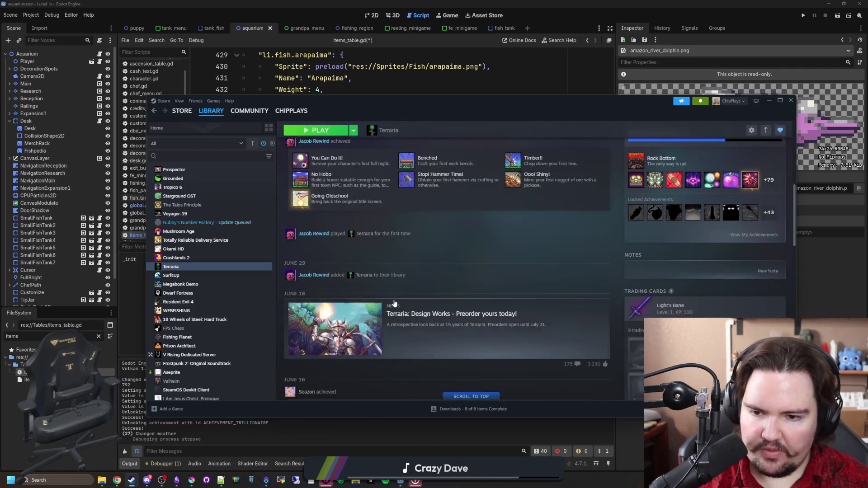
scroll(434, 337, "up", 6)
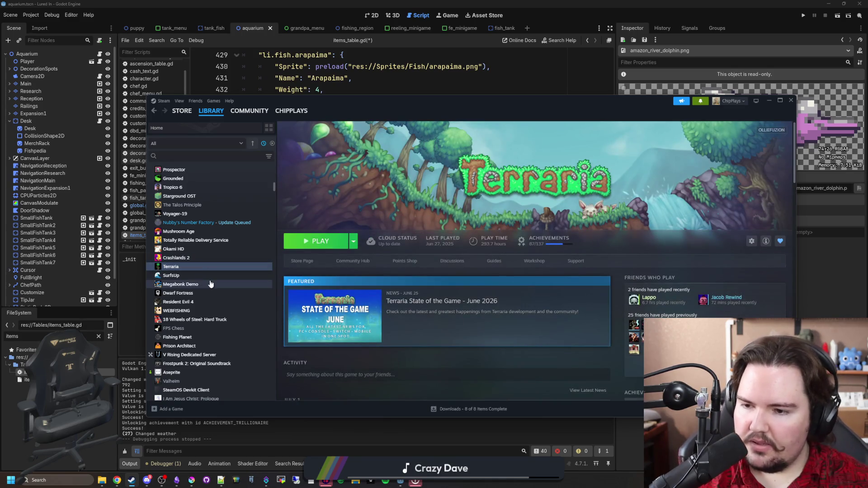
scroll(211, 282, "down", 2)
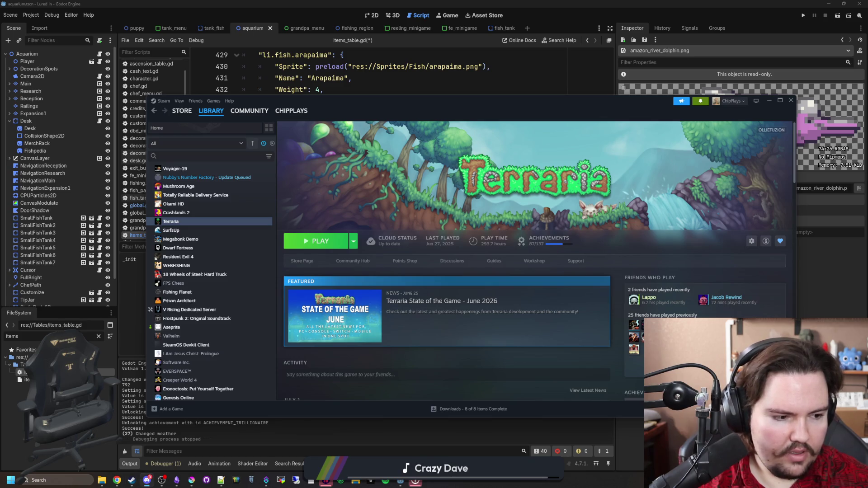
left_click(147, 480)
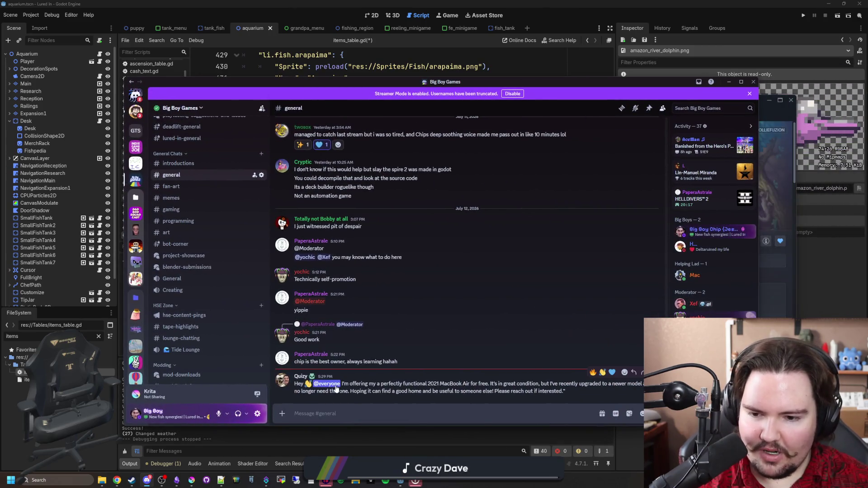
left_click(327, 385)
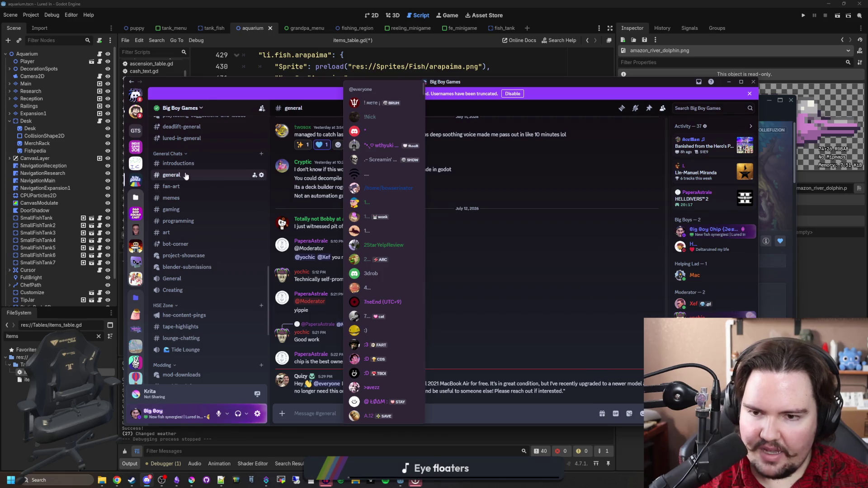
left_click(501, 287)
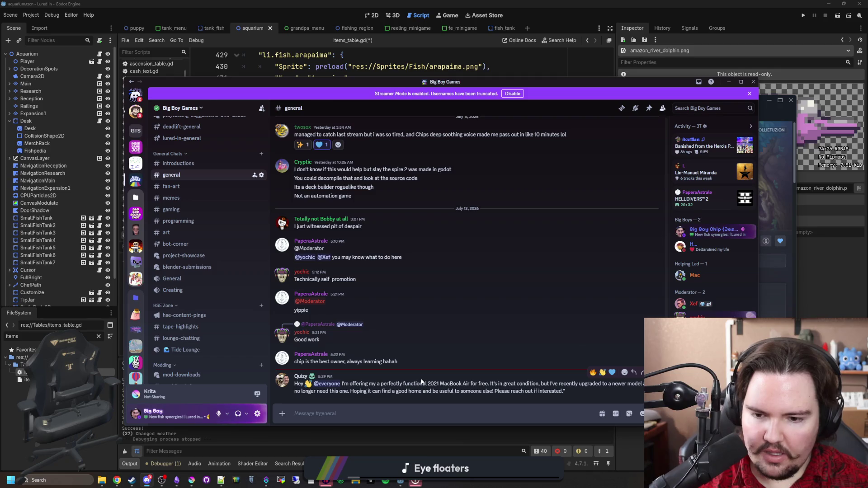
- View the full profile of the MacBook Air offer's poster, then close it
left_click(299, 377)
left_click(330, 345)
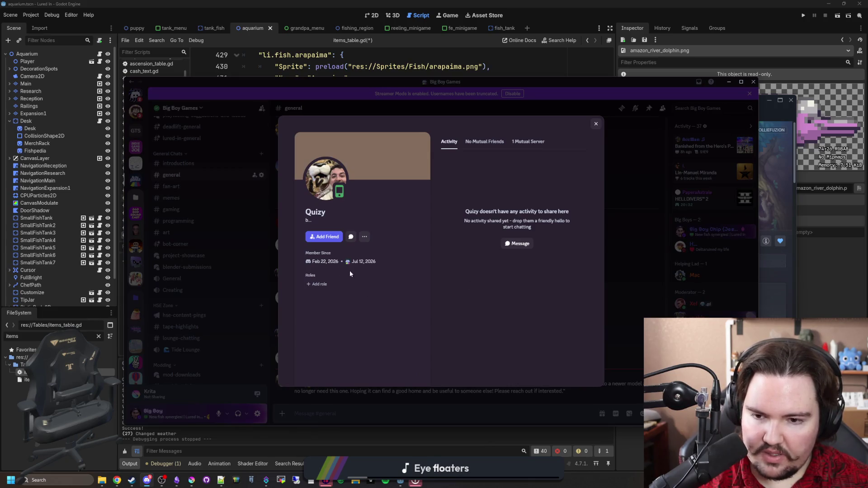
left_click(637, 262)
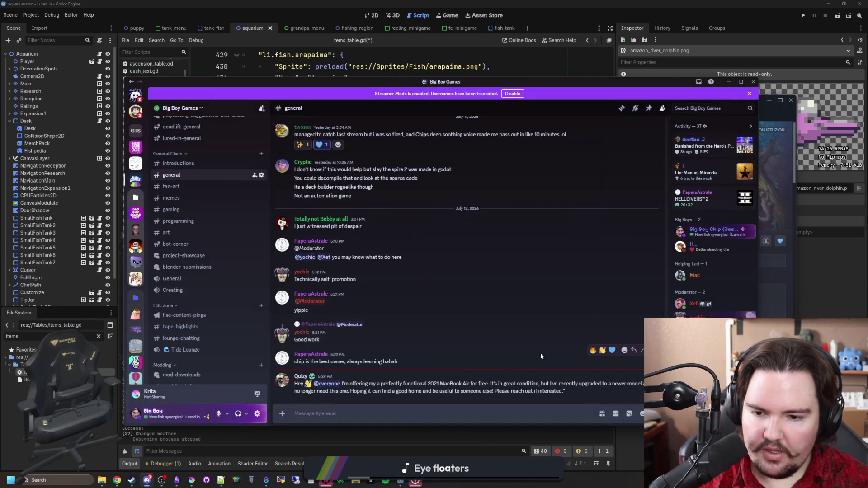
- Post a #general reply mentioning the member, warning against promoting stuff or drastic measures follow
left_click(340, 412)
type("@quiz")
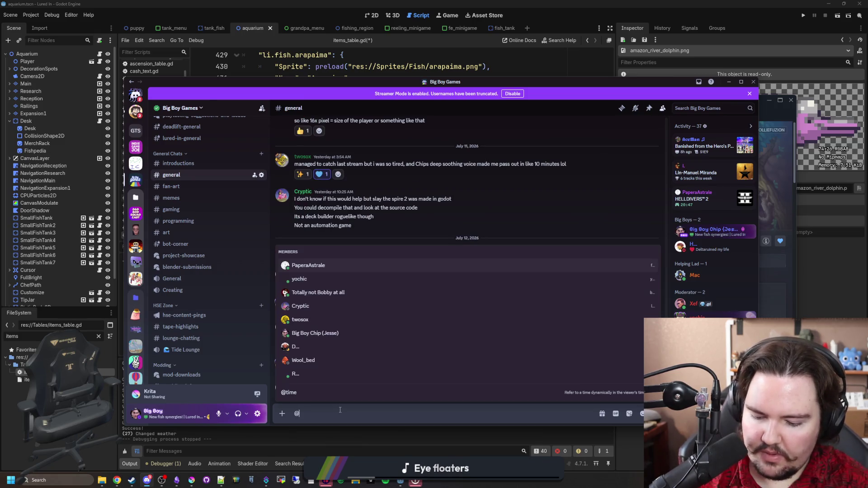
key("Tab")
type("This is no t")
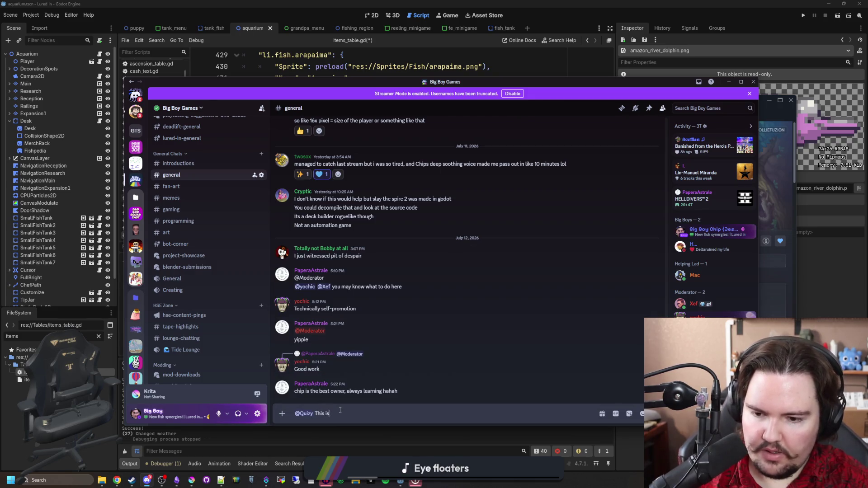
type("he server")
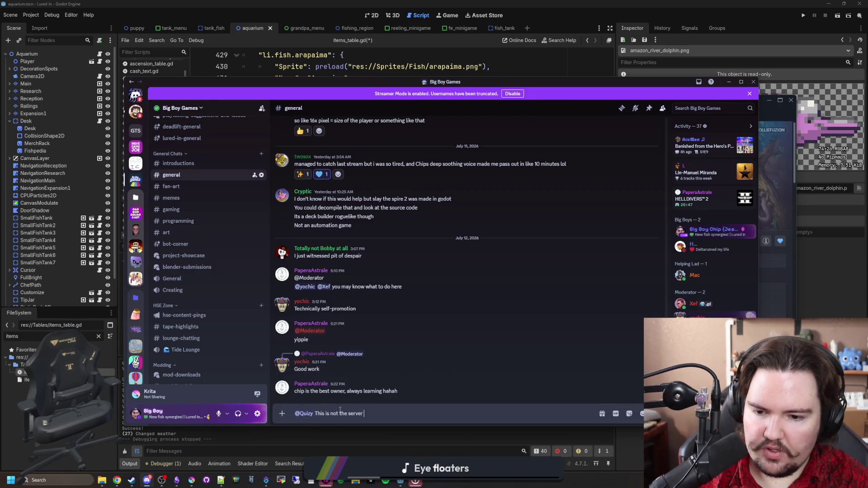
type("omote ")
type("our ")
type("styuf")
type("uff, please ")
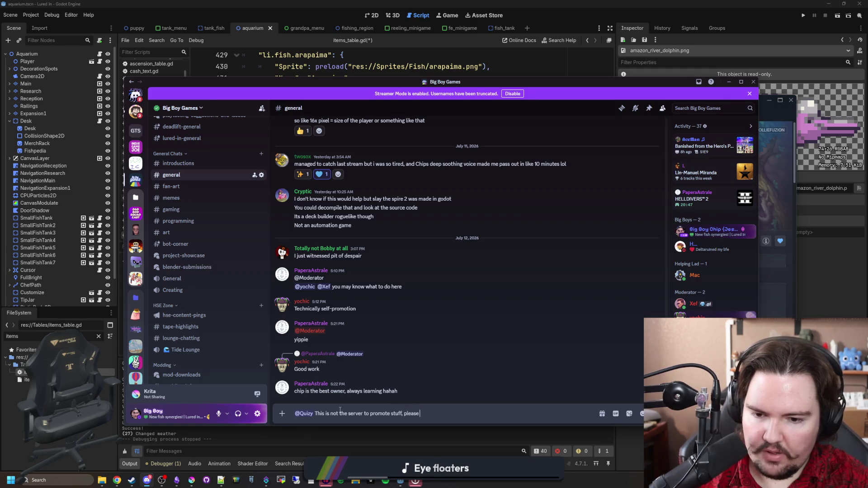
type("ain from doing so or")
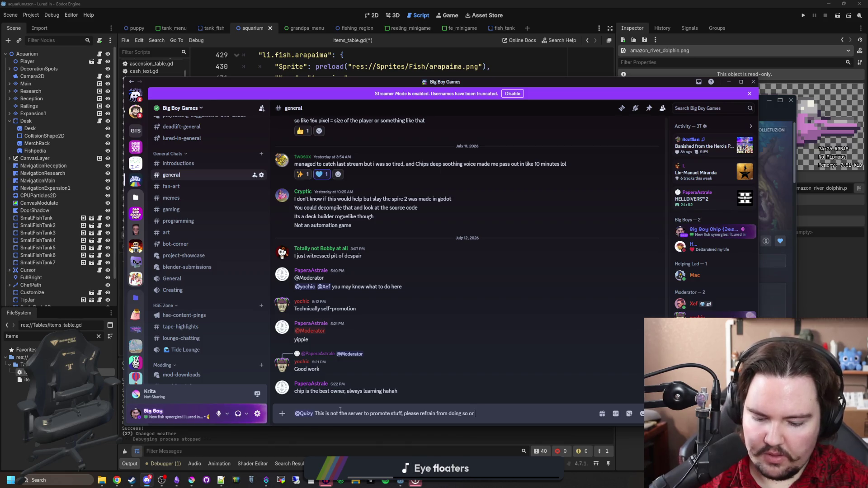
type(" ll have to ta")
type(" mor")
key("BackSpace")
key("BackSpace")
key("BackSpace")
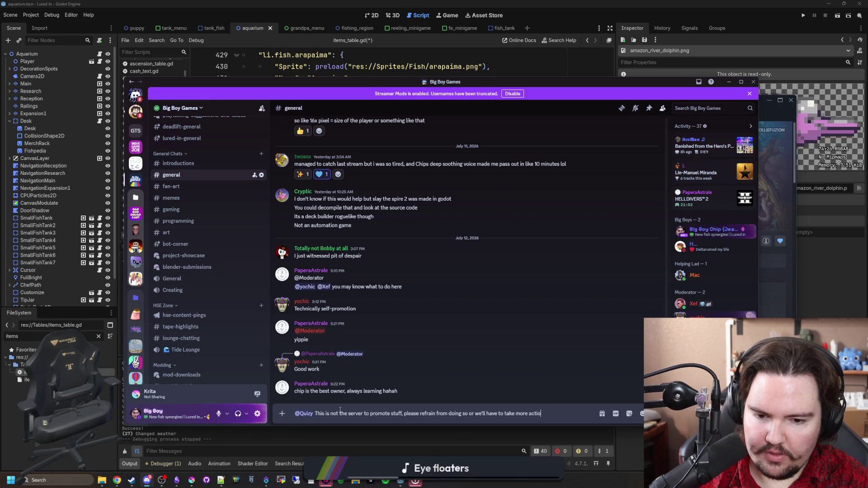
type("tic measures")
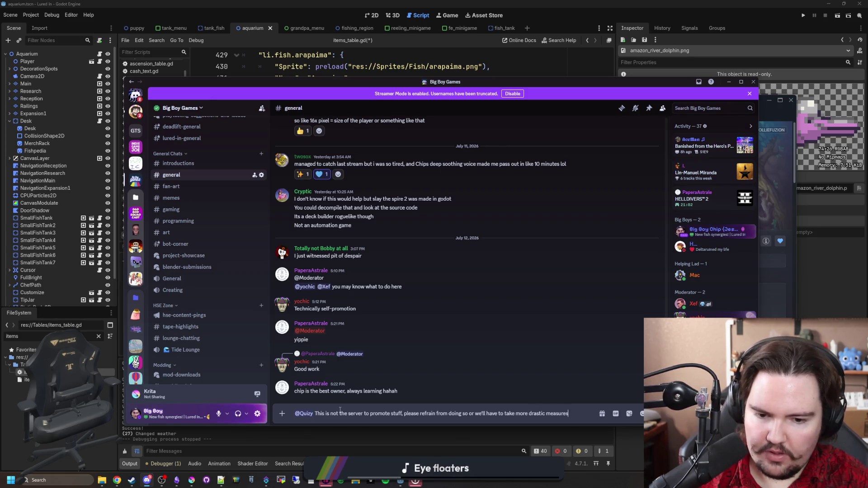
key("Return")
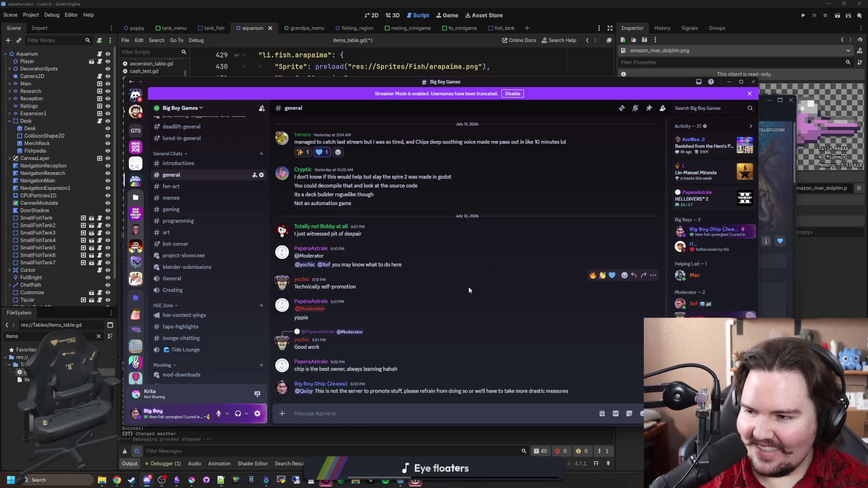
key("alt+Tab")
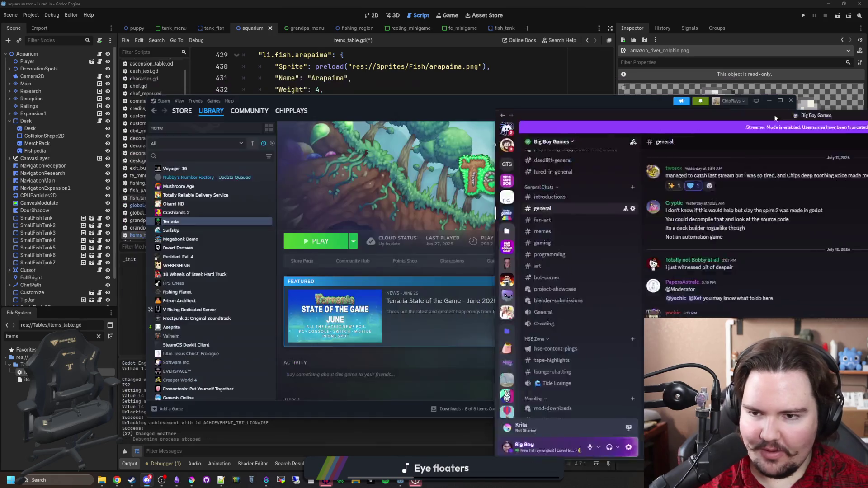
- Select SurfsUp in the library, then switch to the Store and focus its search box
left_click(181, 231)
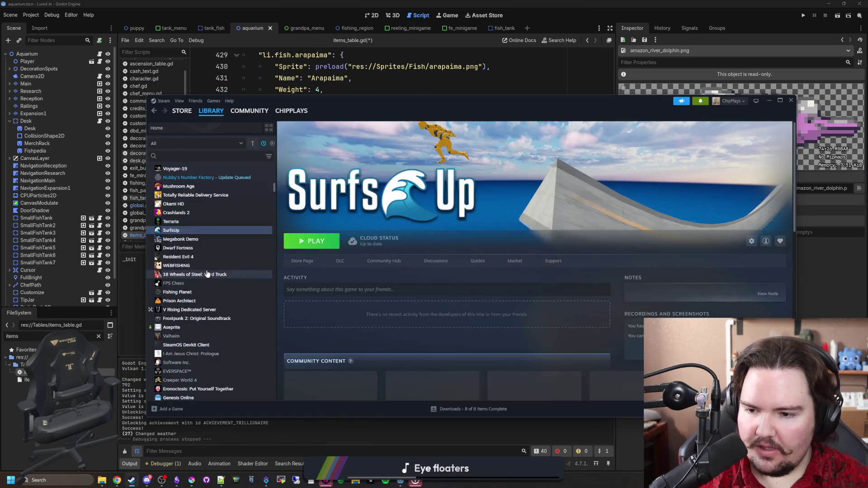
scroll(211, 253, "down", 4)
scroll(211, 253, "down", 10)
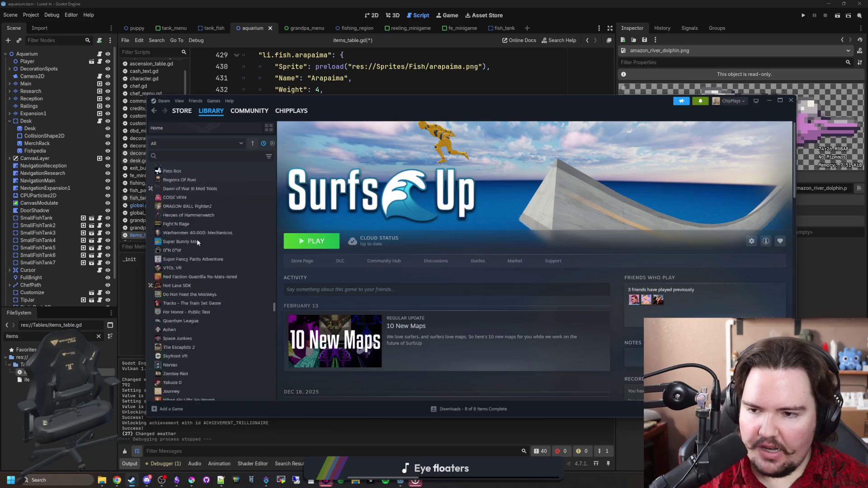
left_click(195, 114)
left_click(566, 134)
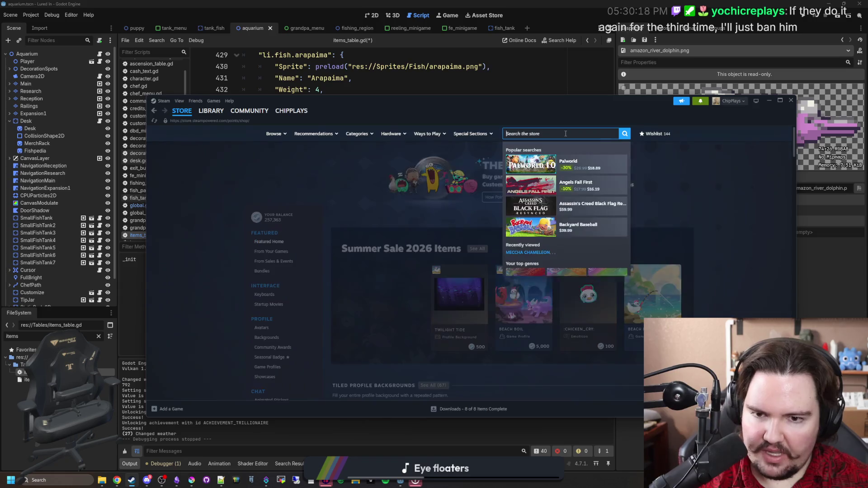
- Search the Steam store for 'incremental' and browse the results list
type("increm")
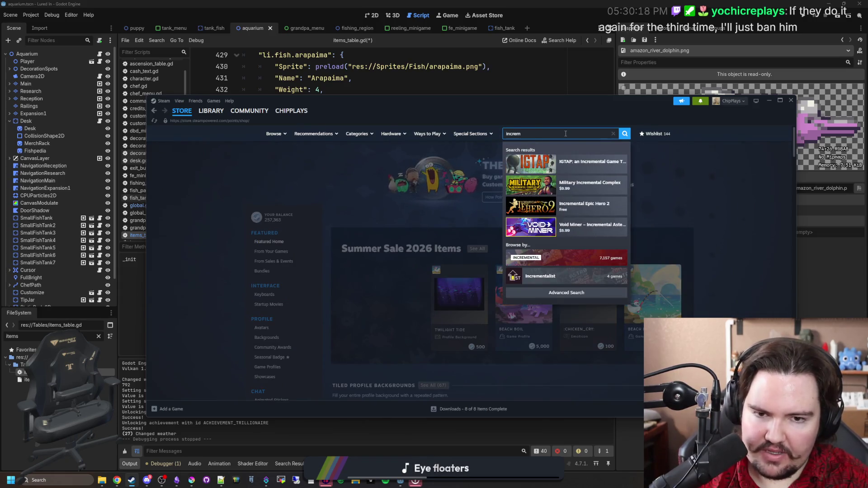
type("ental")
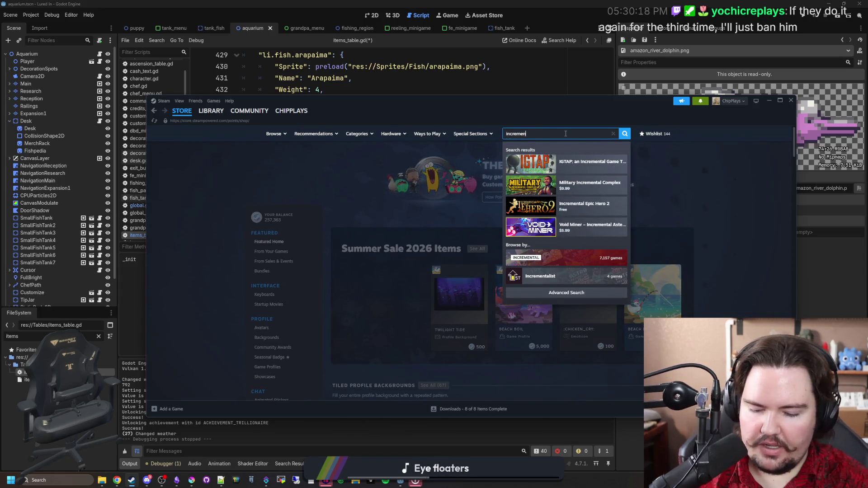
left_click(625, 133)
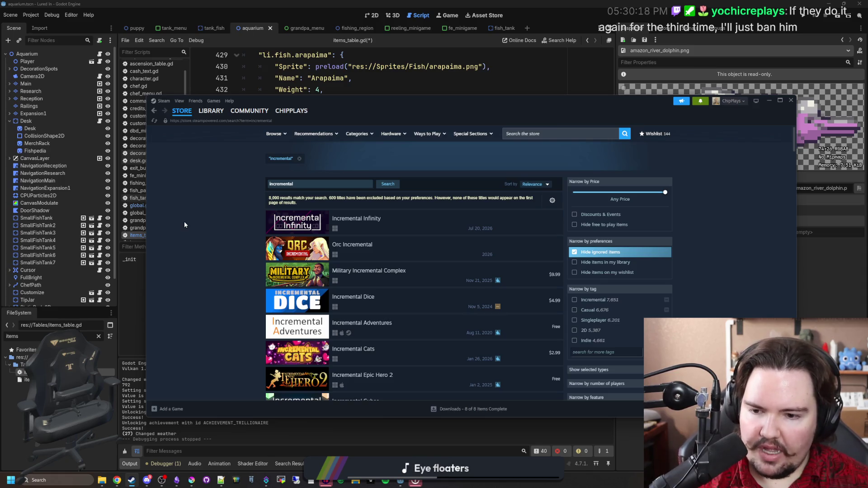
scroll(184, 222, "down", 4)
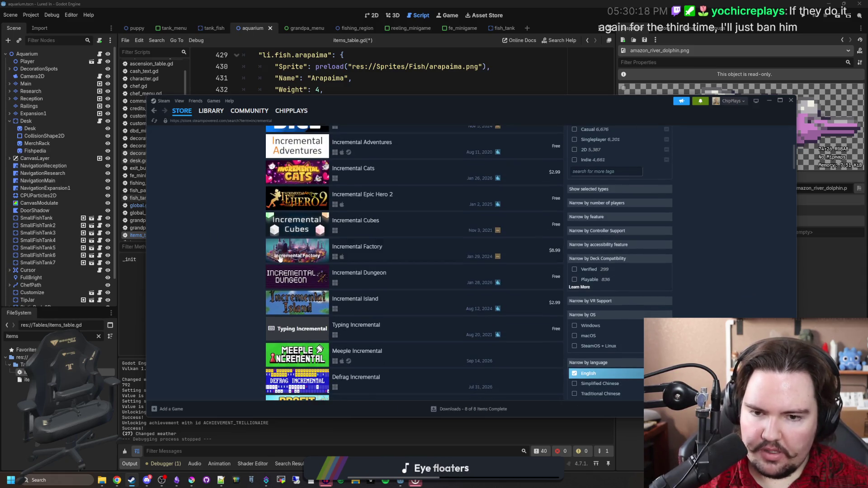
mouse_move(304, 252)
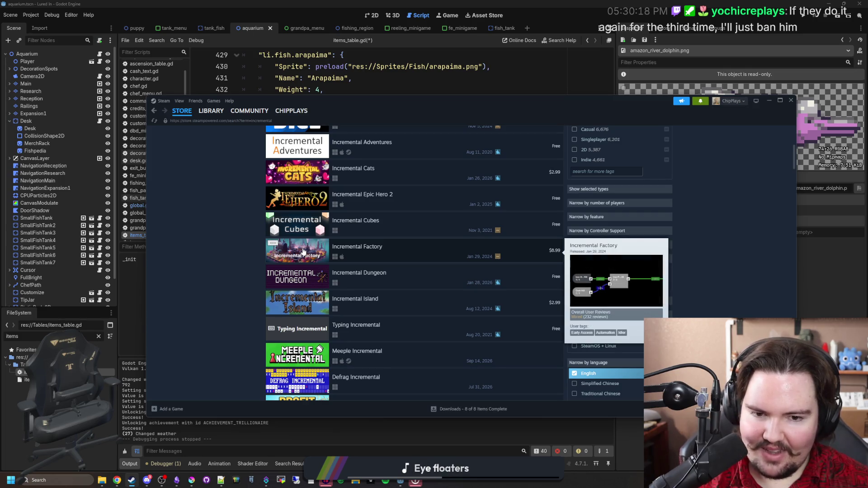
scroll(169, 256, "down", 2)
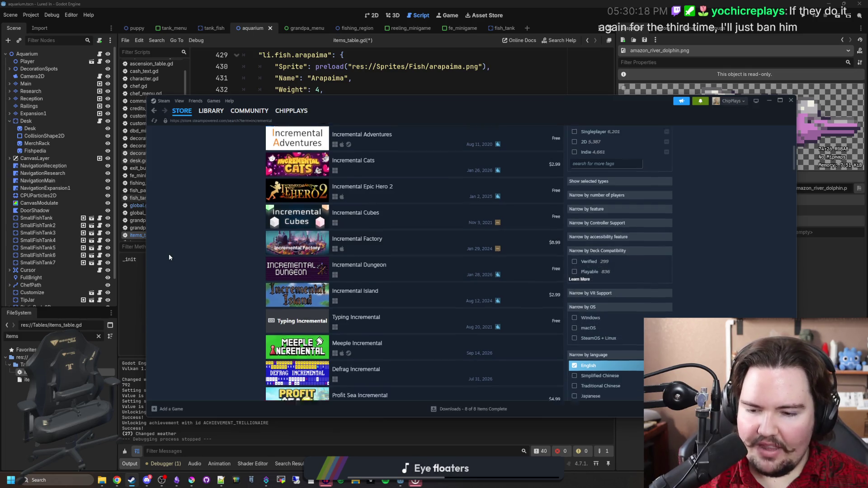
scroll(170, 256, "down", 2)
mouse_move(296, 278)
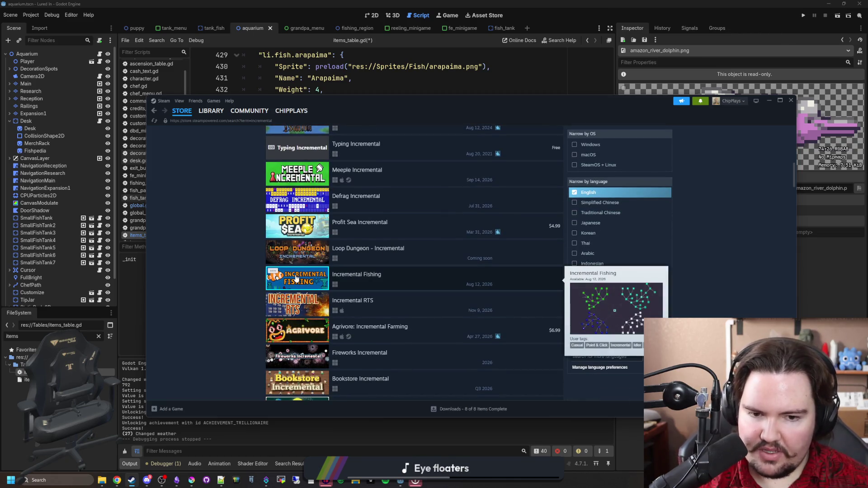
scroll(221, 280, "down", 2)
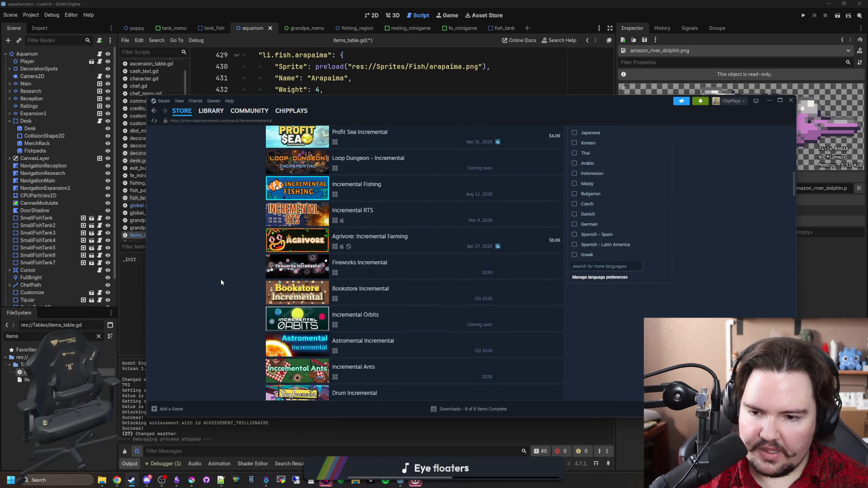
scroll(220, 283, "down", 2)
scroll(221, 283, "down", 3)
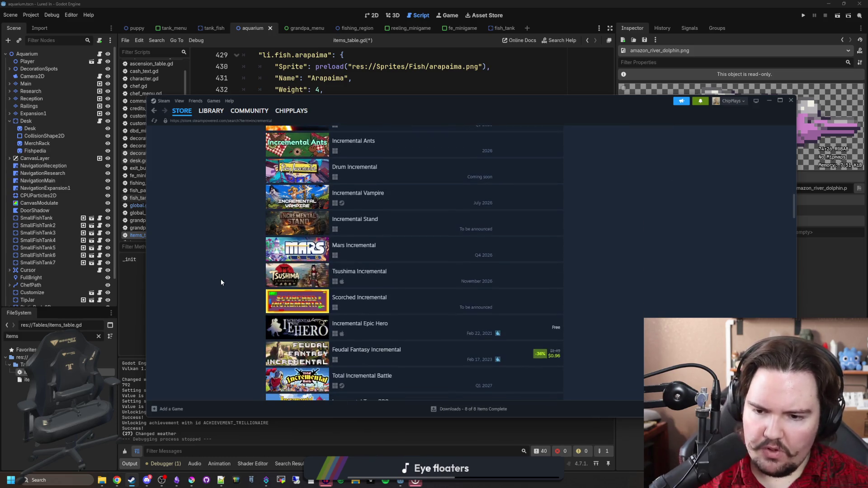
scroll(221, 282, "down", 4)
scroll(559, 199, "up", 15)
- Search the store for 'nodebuster' and open the Nodebuster page
left_click(596, 134)
type("nodebuster")
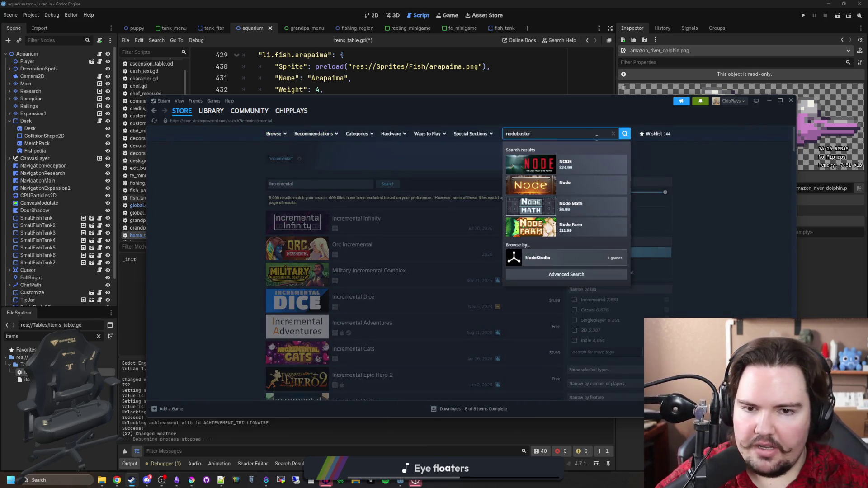
left_click(553, 167)
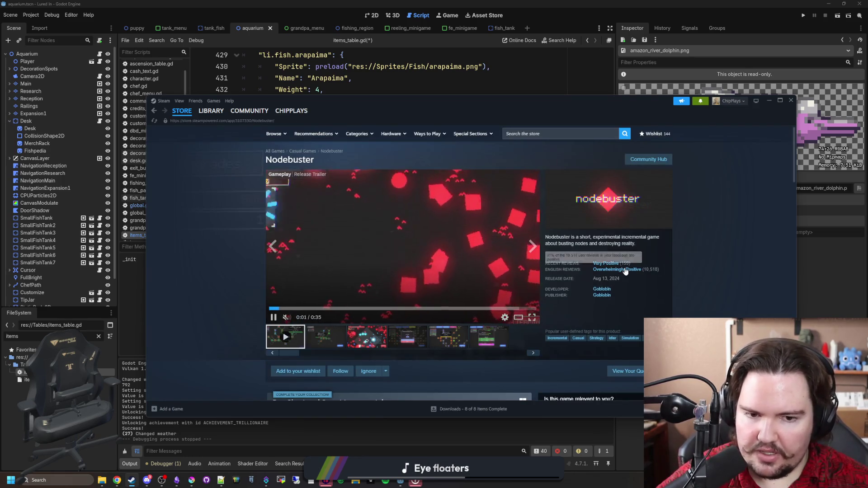
left_click(326, 337)
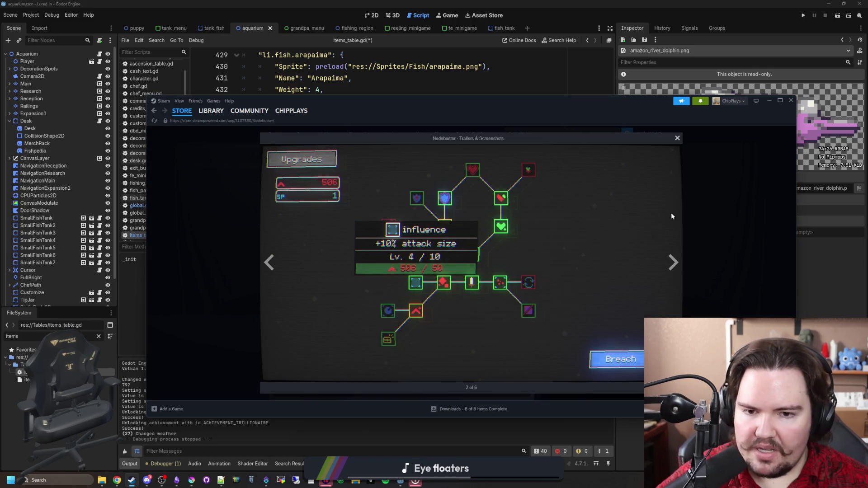
left_click(674, 263)
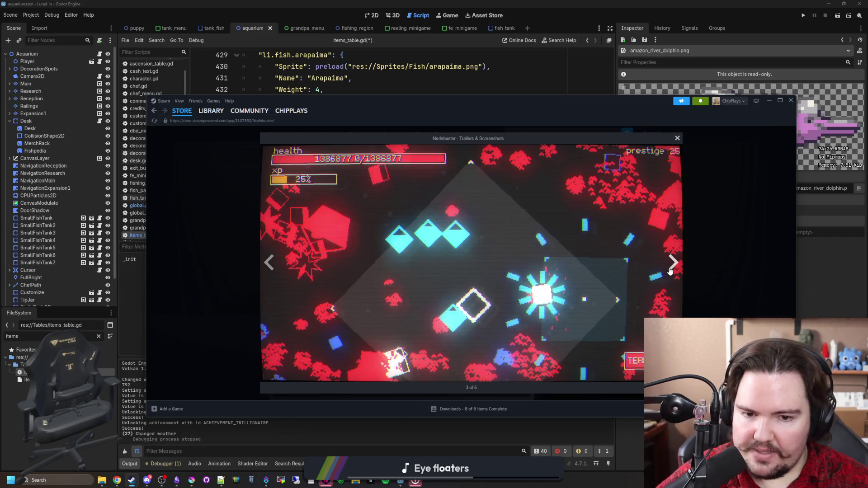
left_click(671, 270)
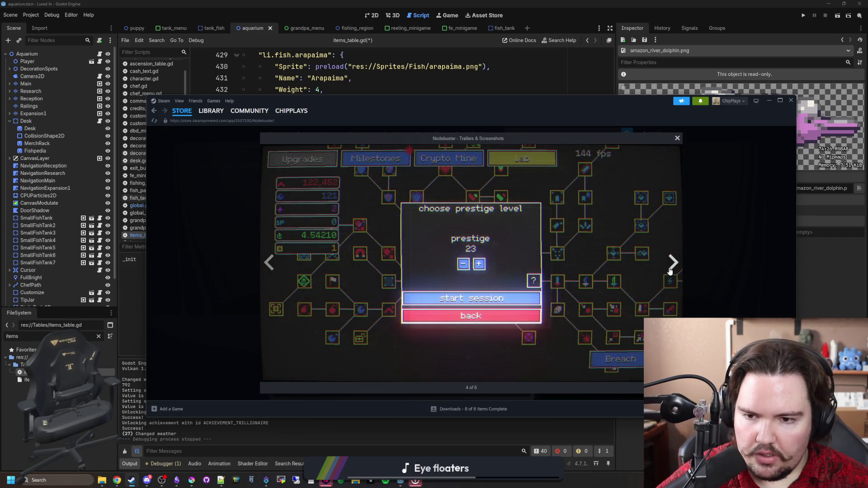
left_click(670, 270)
left_click(670, 270)
left_click(671, 270)
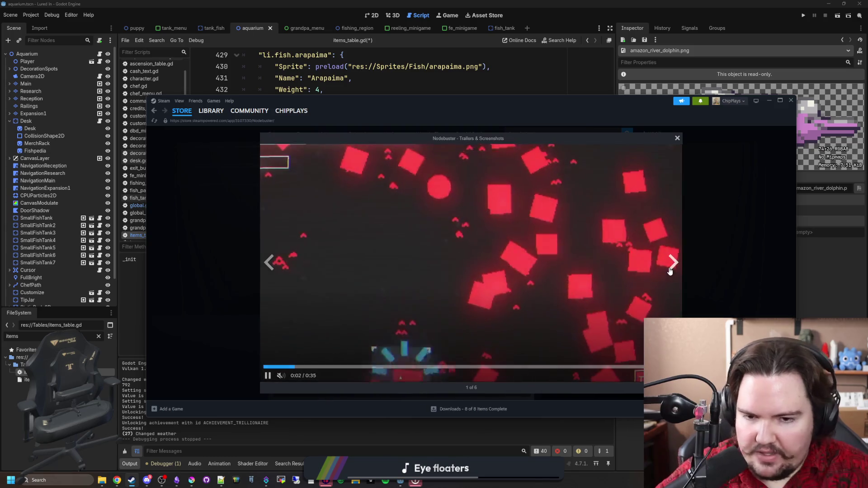
left_click(670, 270)
left_click(670, 270)
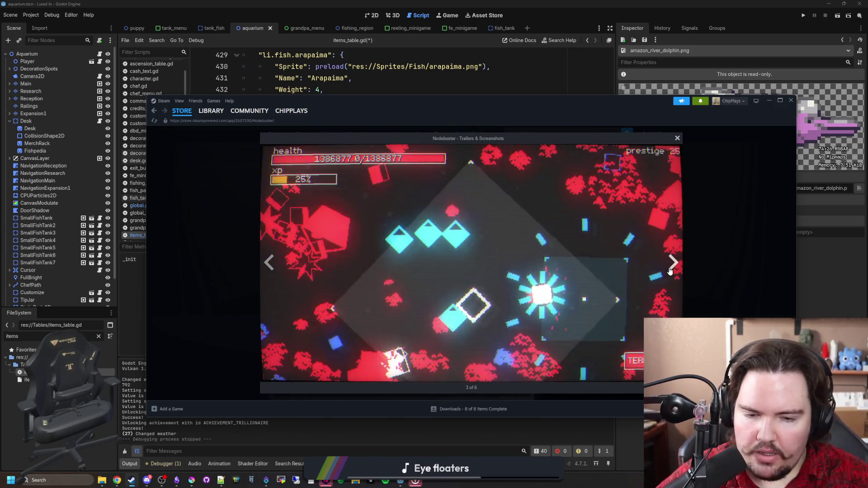
left_click(670, 270)
left_click(670, 270)
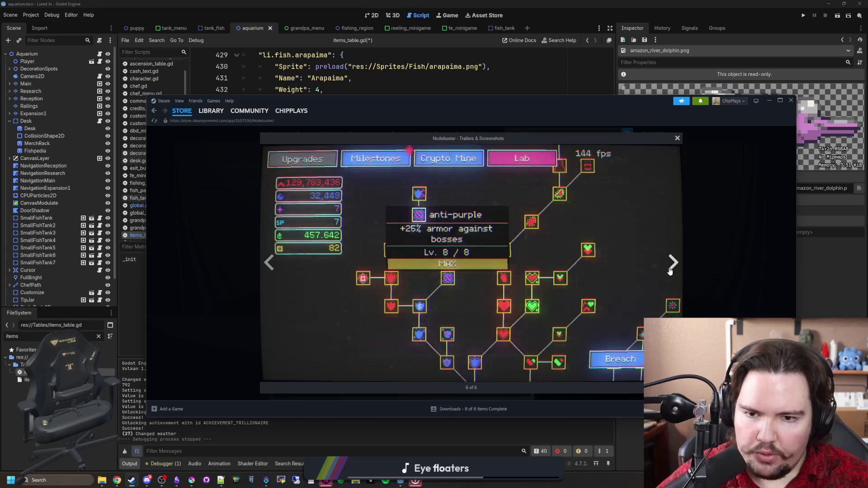
left_click(671, 270)
left_click(671, 270)
left_click(670, 270)
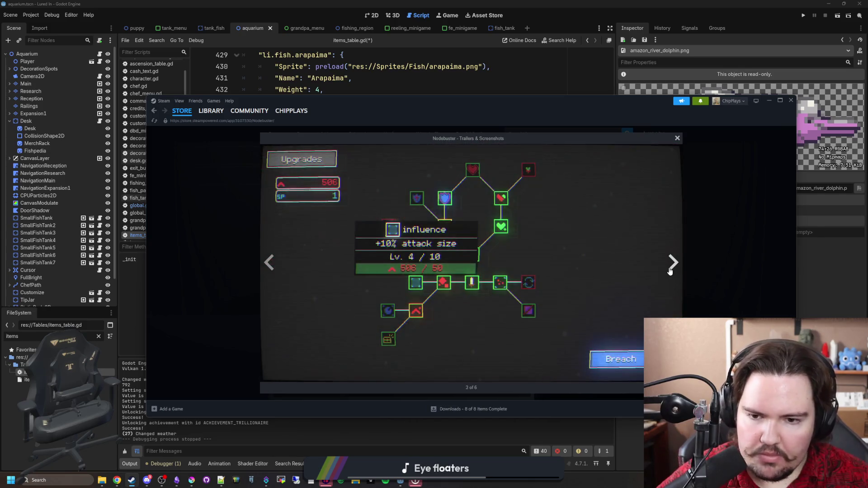
left_click(670, 270)
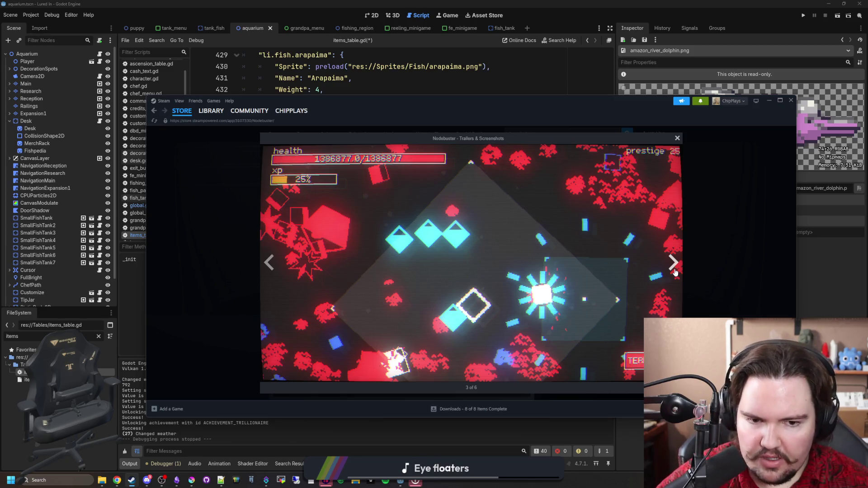
left_click(269, 262)
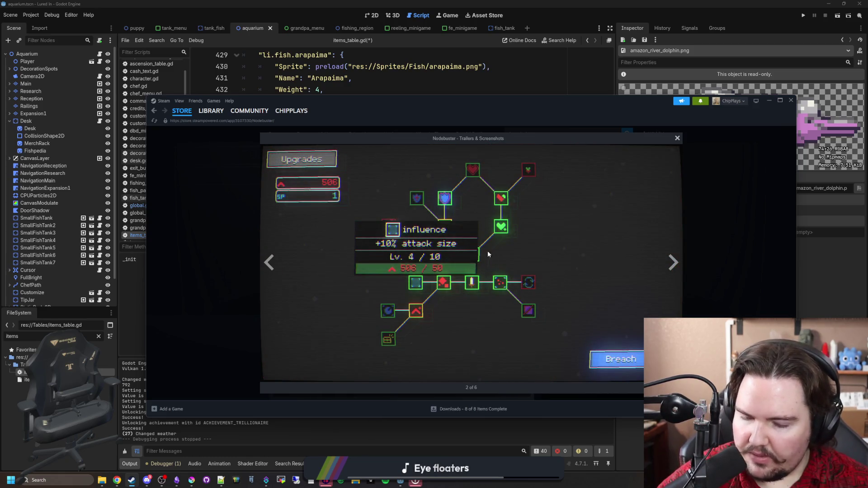
left_click(682, 269)
left_click(683, 270)
left_click(682, 269)
left_click(682, 269)
left_click(682, 270)
left_click(682, 269)
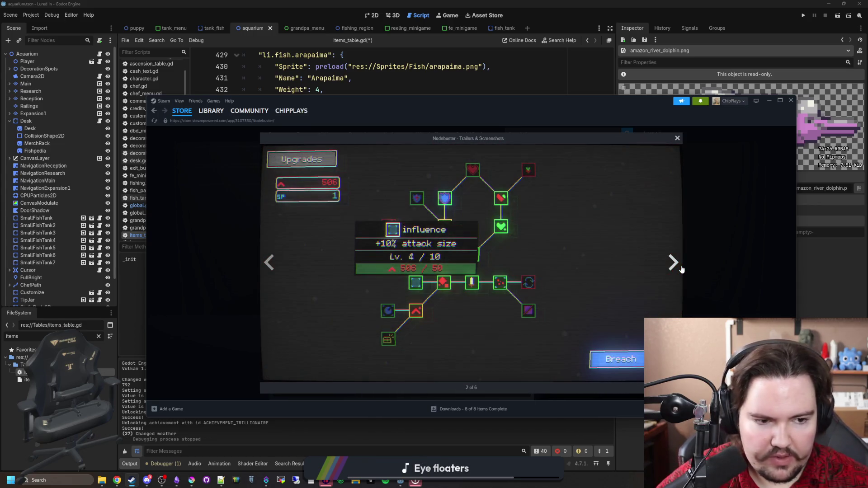
left_click(682, 270)
left_click(682, 269)
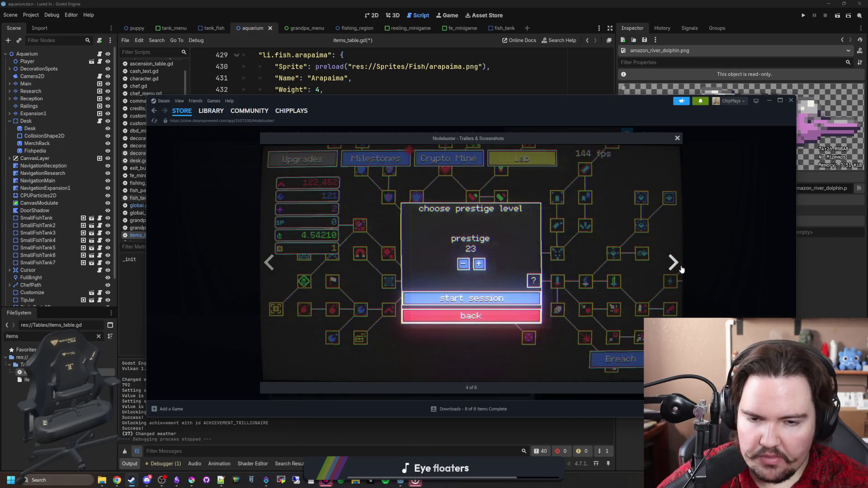
left_click(682, 270)
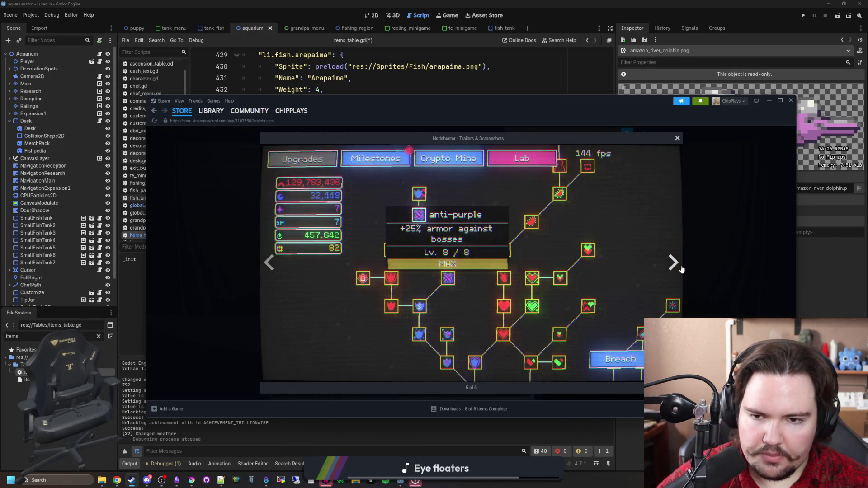
left_click(682, 269)
left_click(682, 270)
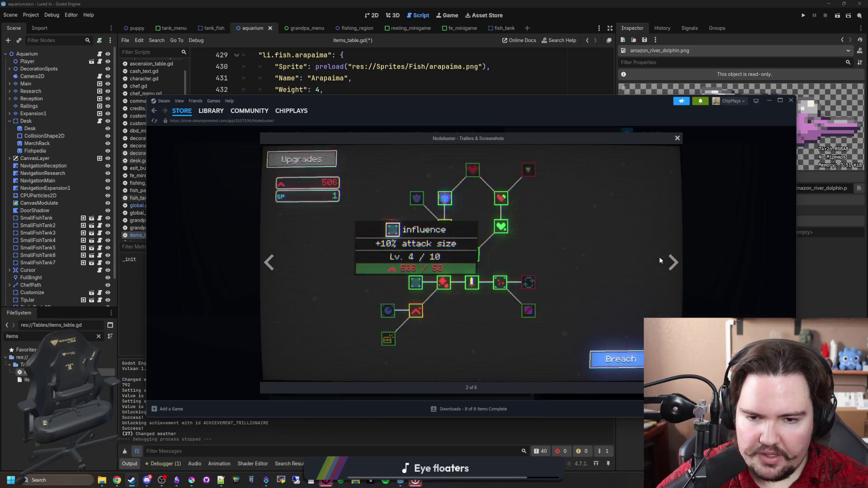
left_click(673, 262)
left_click(673, 263)
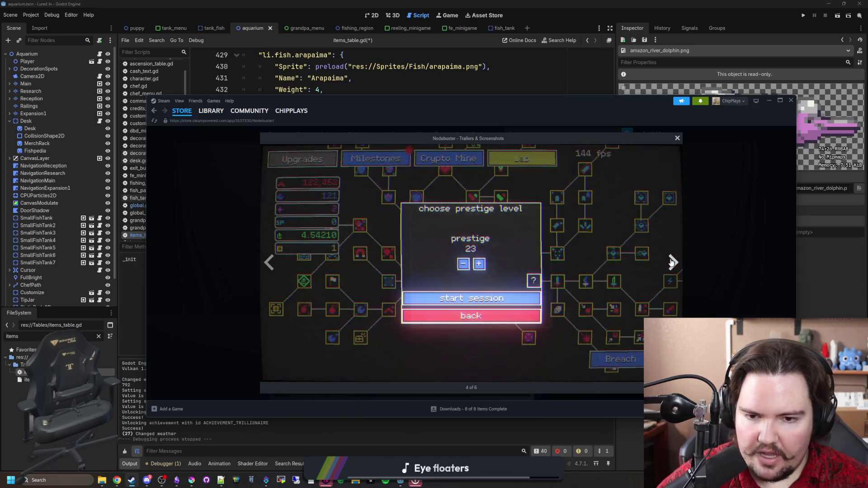
left_click(672, 262)
left_click(673, 262)
left_click(740, 227)
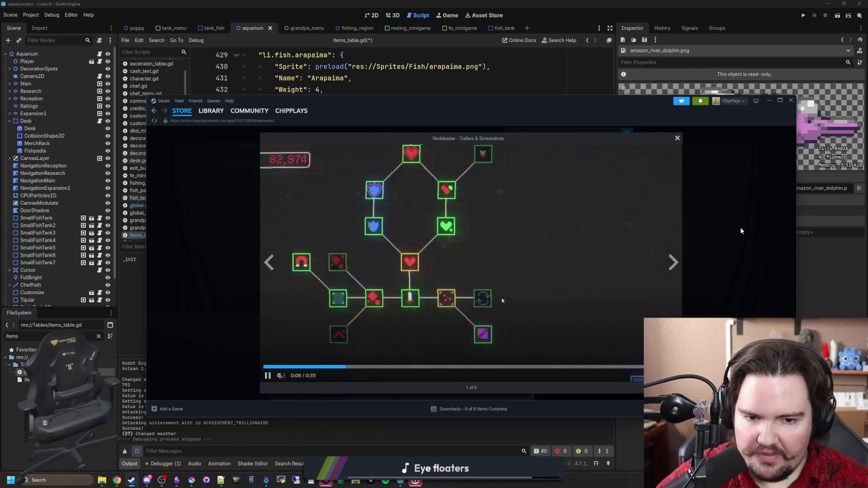
left_click(366, 292)
left_click(408, 291)
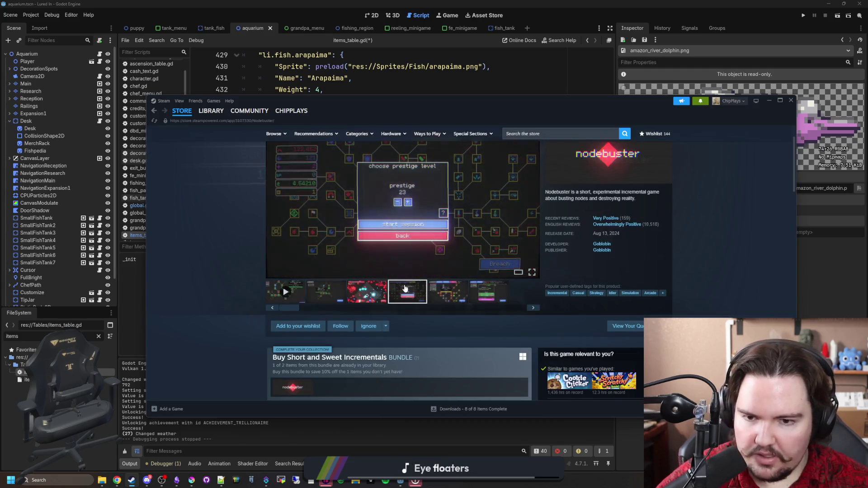
left_click(402, 244)
left_click(667, 264)
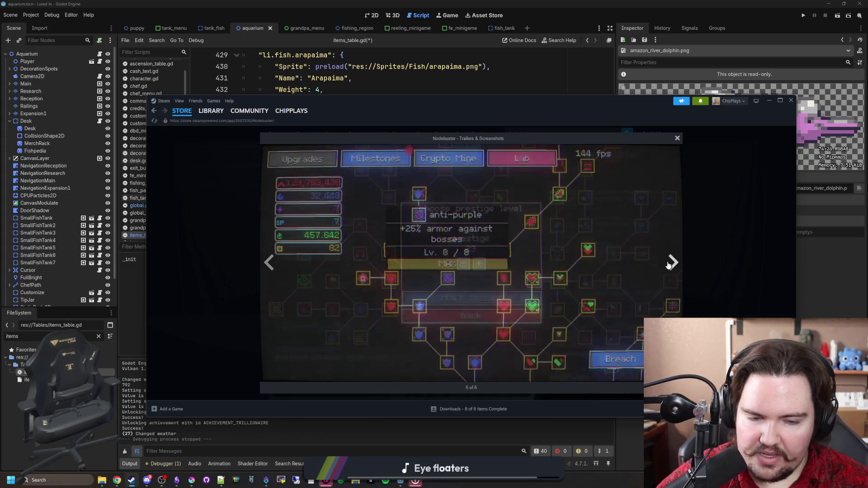
left_click(669, 264)
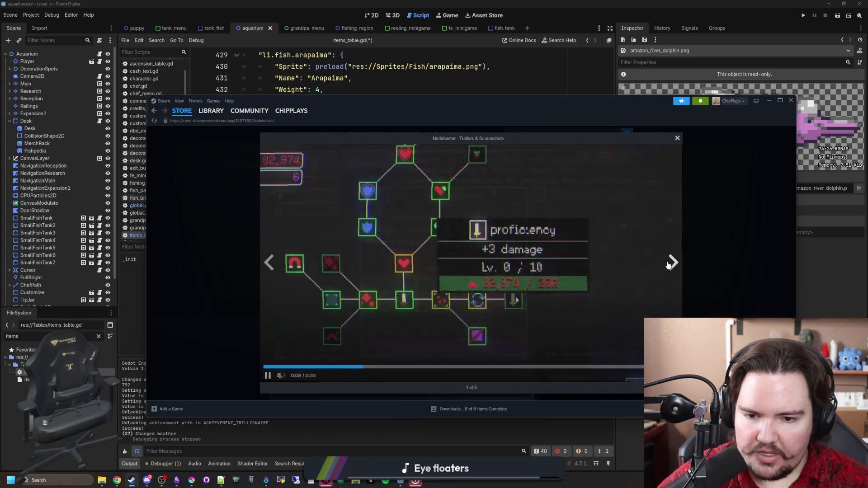
left_click(669, 265)
left_click(669, 264)
left_click(669, 264)
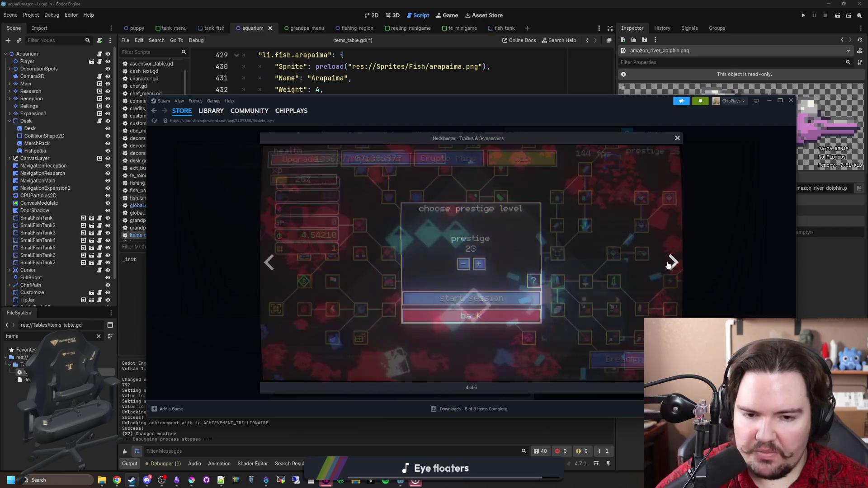
left_click(668, 264)
left_click(669, 265)
left_click(718, 244)
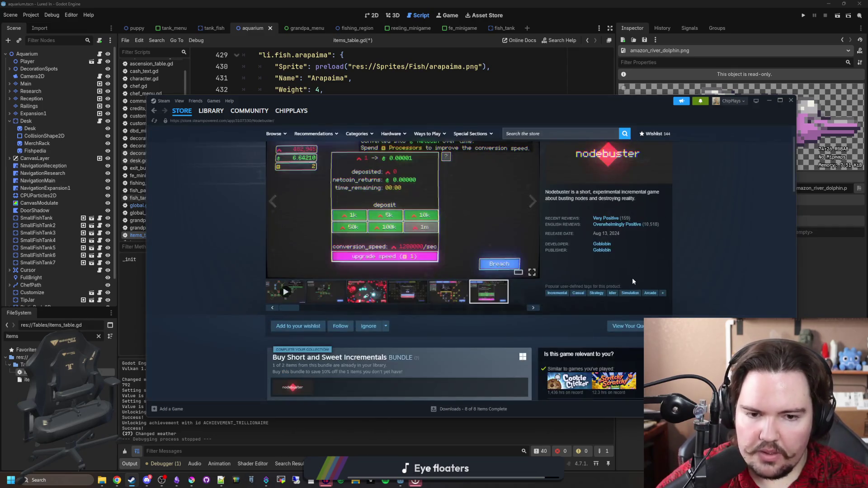
scroll(494, 286, "down", 5)
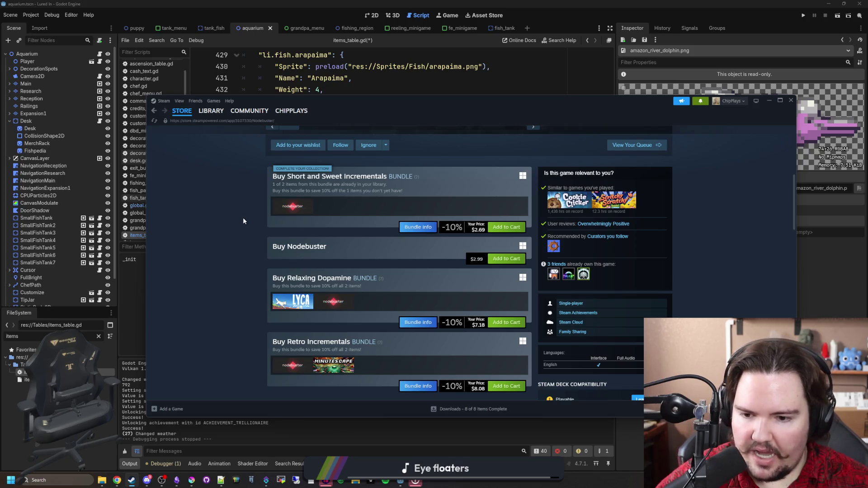
scroll(242, 221, "down", 10)
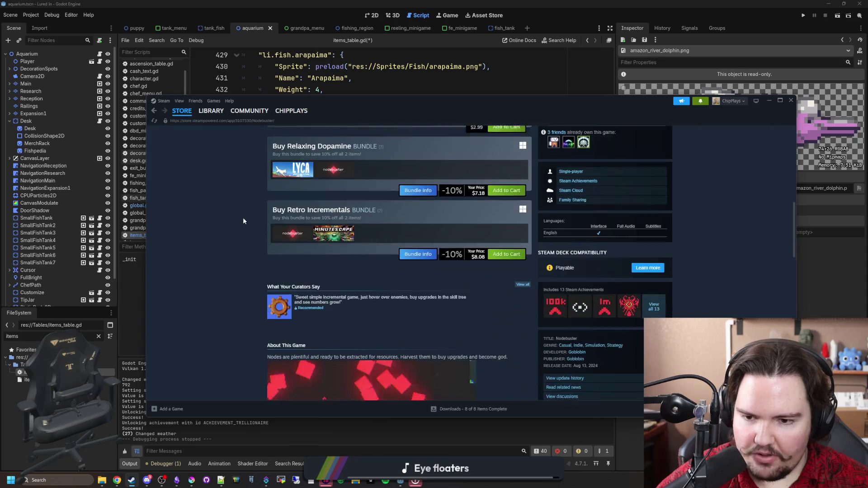
scroll(272, 203, "down", 4)
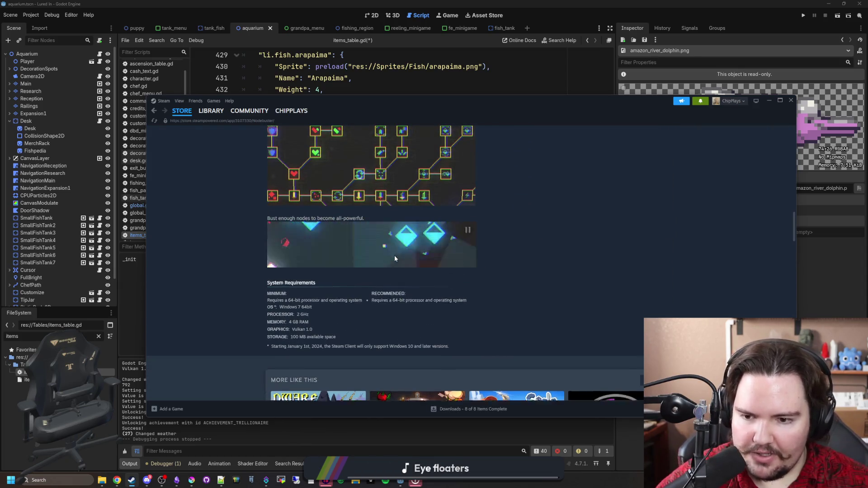
scroll(232, 237, "down", 8)
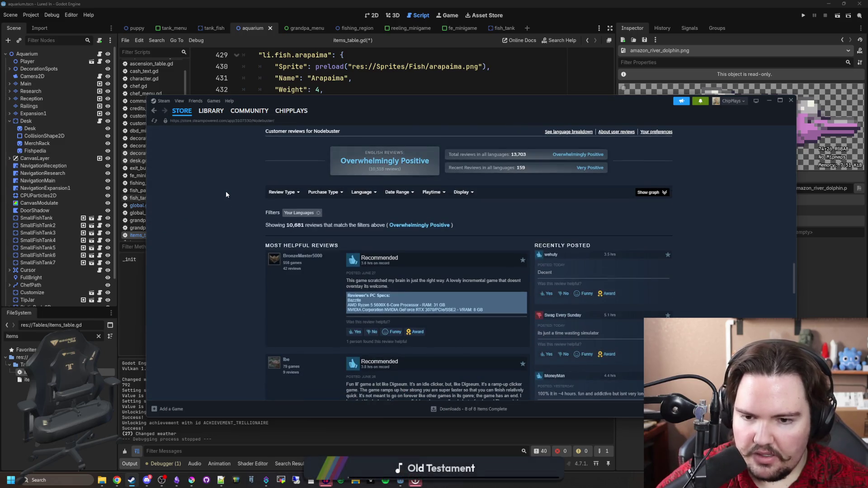
scroll(227, 191, "up", 20)
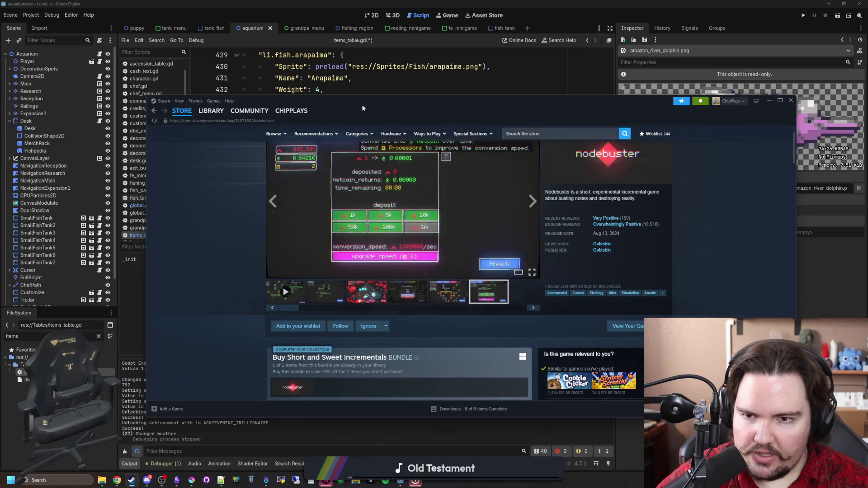
left_click_drag(387, 102, 489, 392)
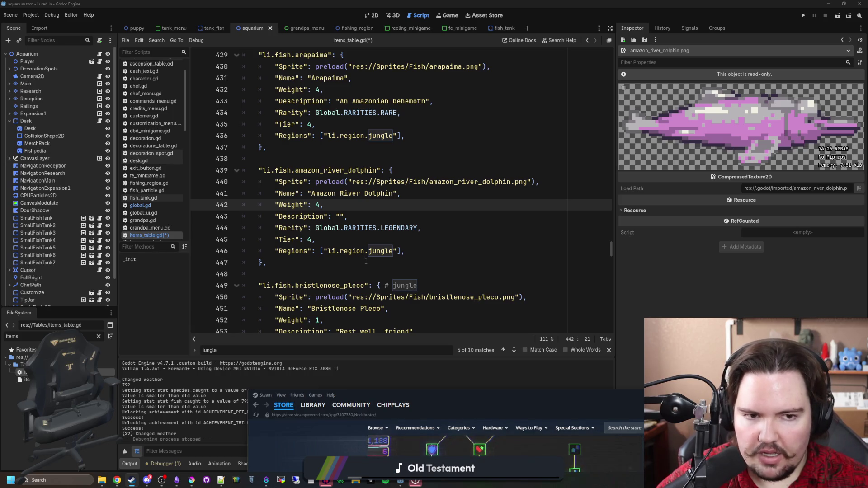
- Maximize the Steam window so the Nodebuster page fills the screen
double_click(585, 398)
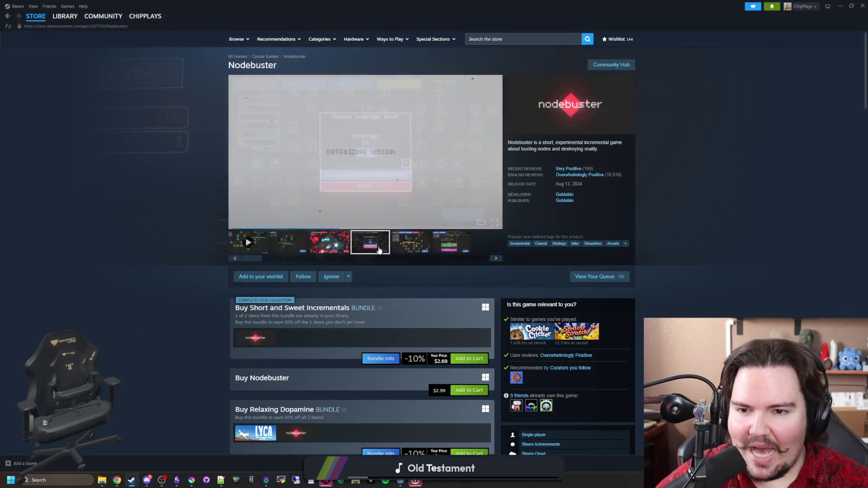
left_click(419, 212)
left_click(760, 243)
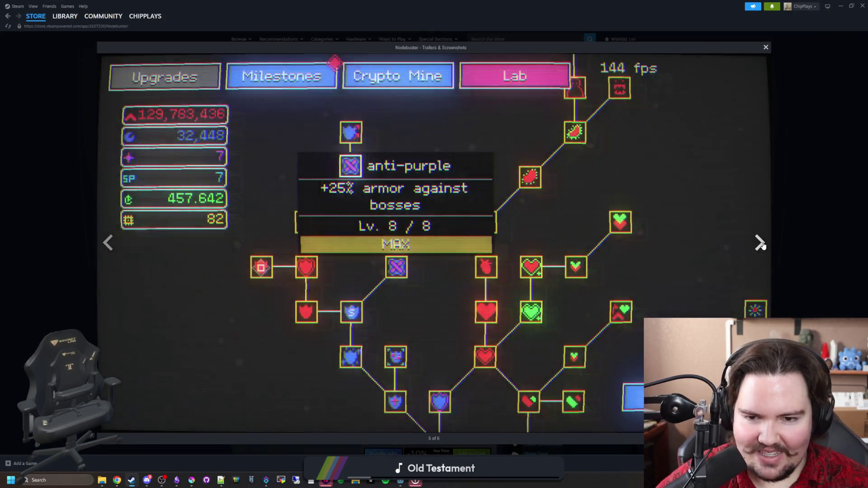
left_click(760, 244)
left_click(760, 244)
left_click(807, 198)
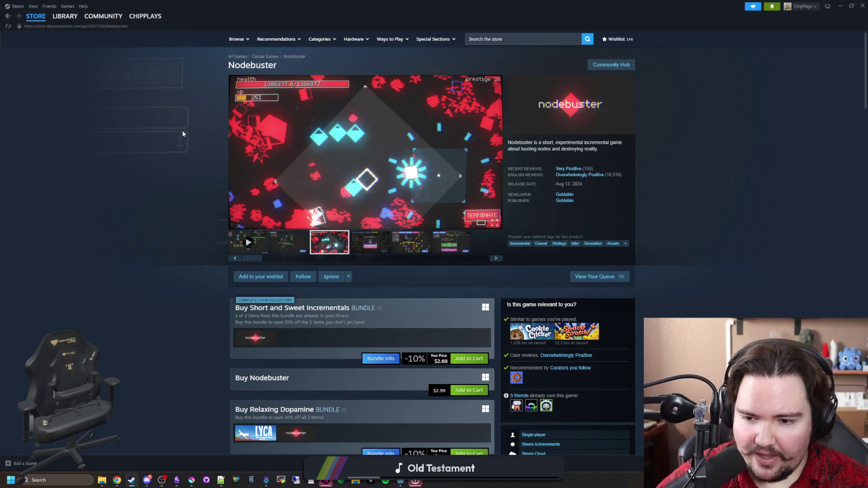
scroll(177, 123, "down", 2)
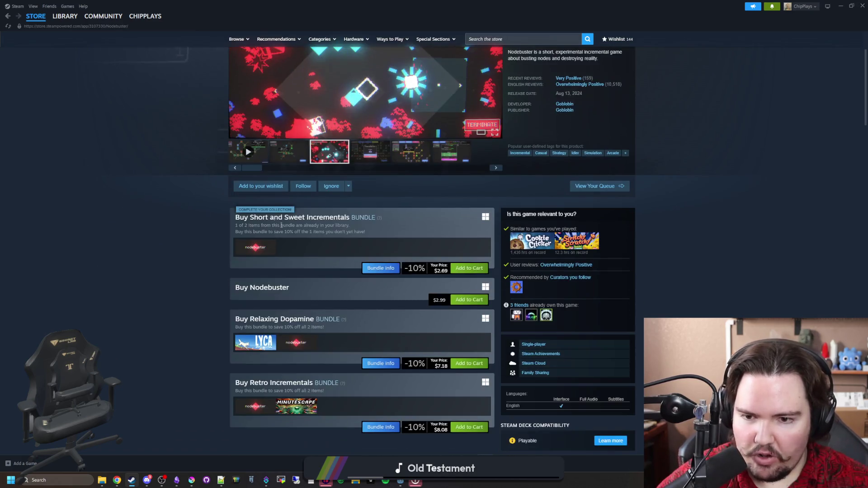
scroll(175, 231, "up", 2)
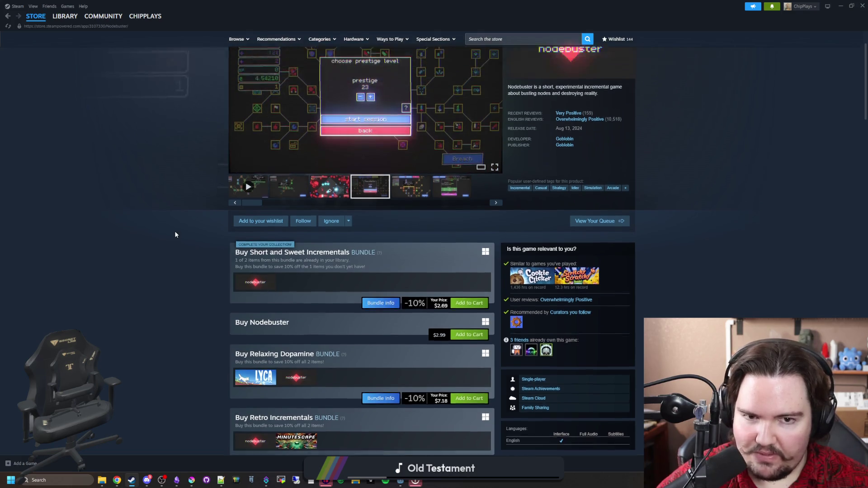
scroll(160, 172, "down", 2)
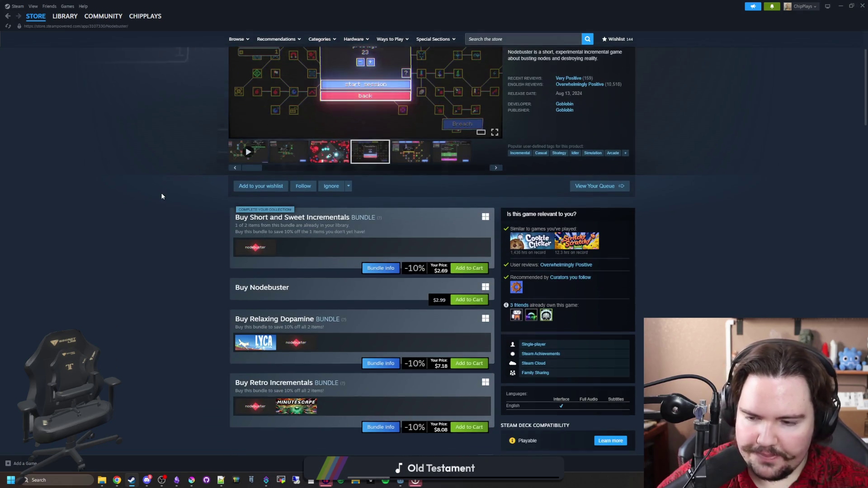
scroll(161, 196, "down", 20)
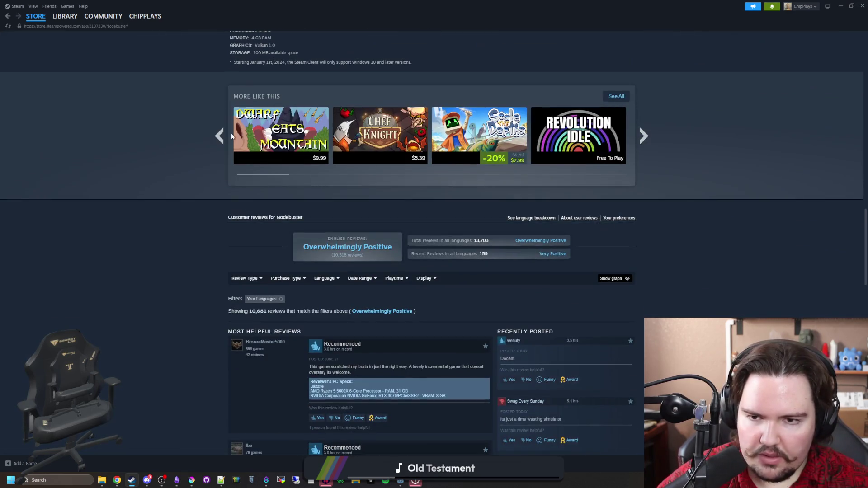
mouse_move(276, 149)
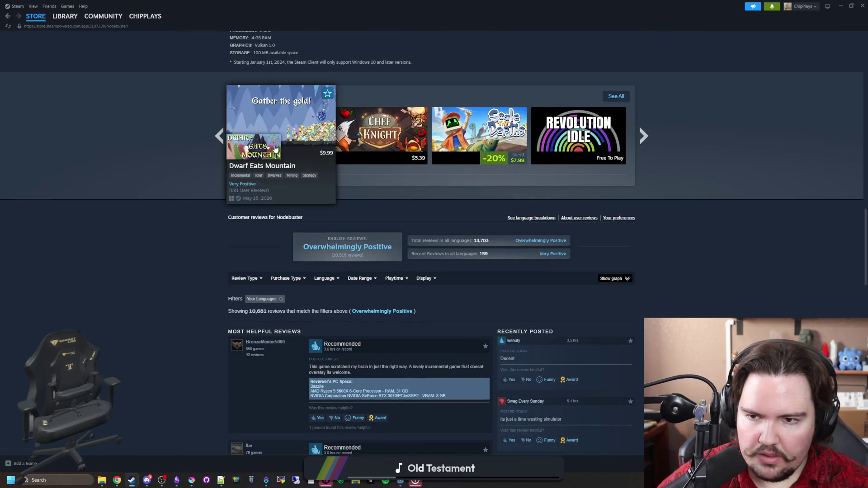
- Open the Dwarf Eats Mountain store page and show its fifth screenshot
left_click(275, 149)
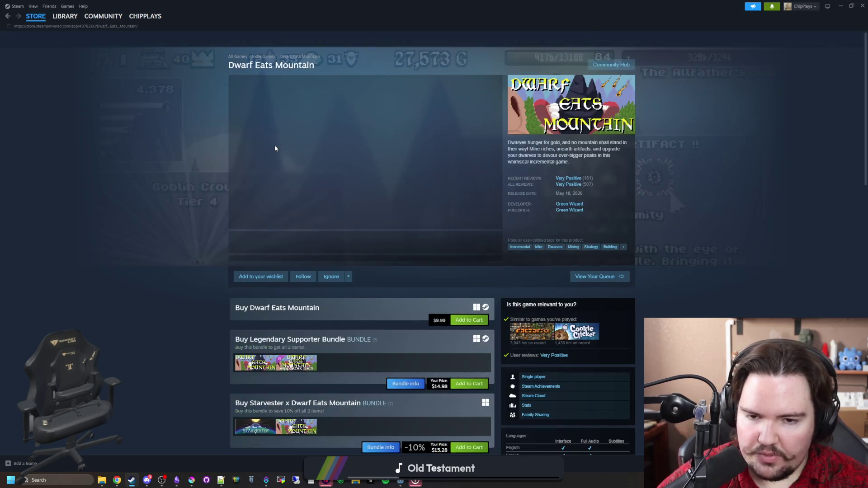
left_click(345, 238)
left_click(424, 249)
- Step through the Dwarf Eats Mountain screenshots one after another
left_click(491, 153)
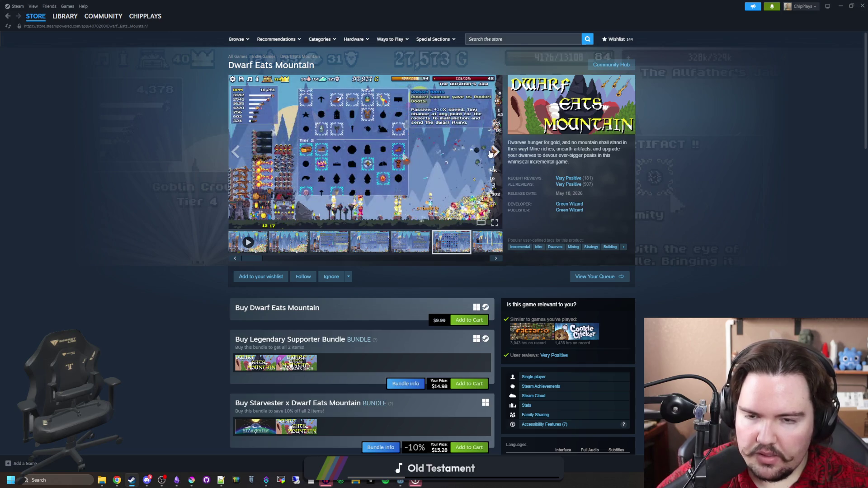
left_click(492, 152)
left_click(492, 153)
left_click(491, 153)
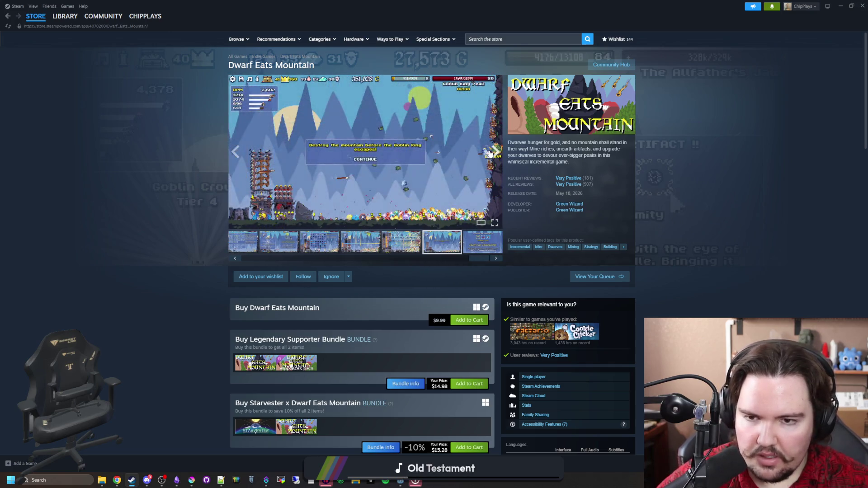
left_click(492, 154)
left_click(492, 156)
left_click(492, 156)
left_click(491, 157)
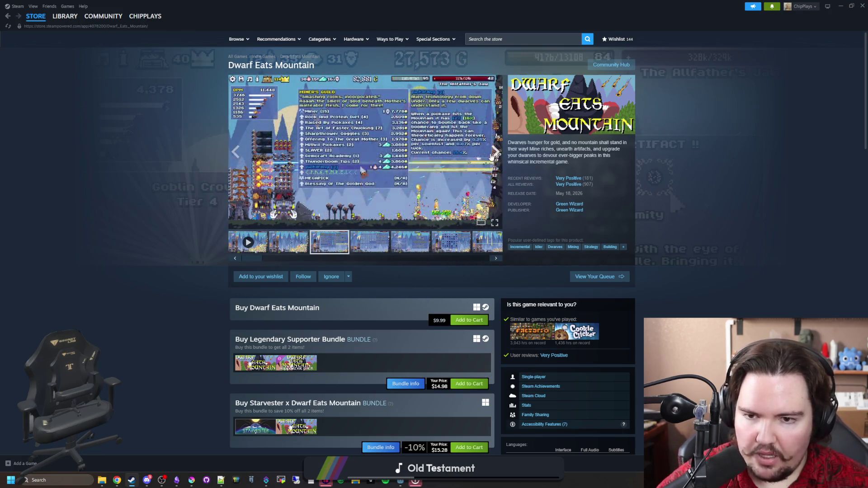
left_click(492, 156)
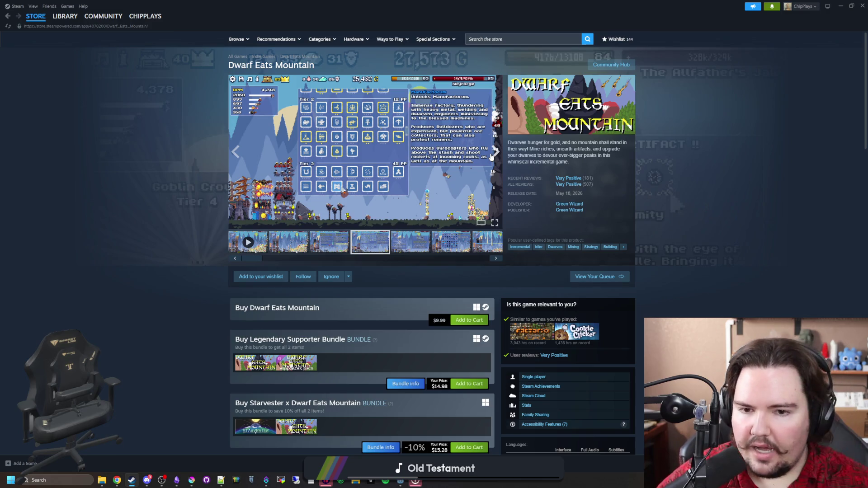
left_click(492, 156)
left_click(491, 156)
left_click(492, 156)
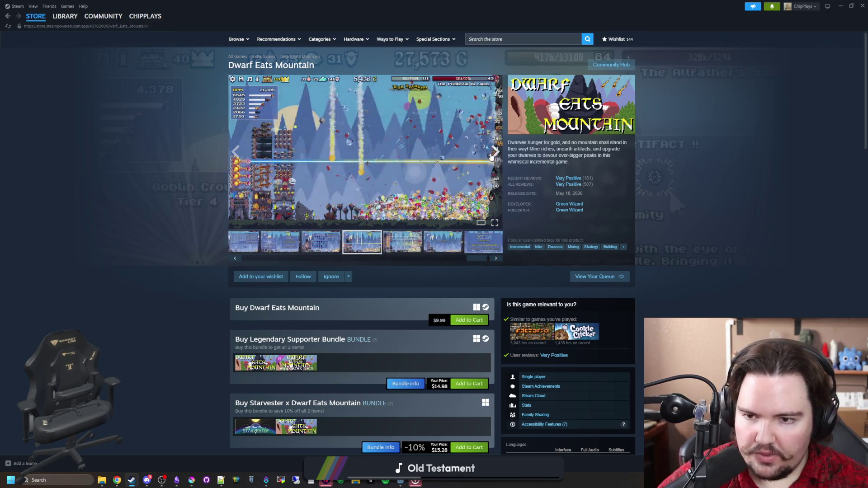
left_click(491, 156)
left_click(491, 156)
left_click(492, 156)
left_click(491, 156)
left_click(492, 156)
- View several Dwarf Eats Mountain screenshots full-size, then close the lightbox
left_click(312, 150)
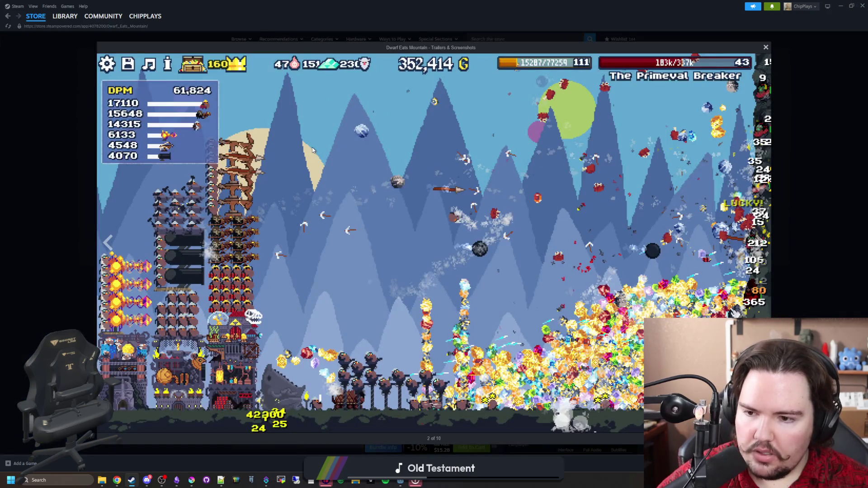
left_click(760, 244)
left_click(760, 244)
left_click(760, 245)
left_click(757, 243)
key("Escape")
- Scroll the store page, then move the Steam window off screen to reveal Godot
scroll(382, 247, "down", 8)
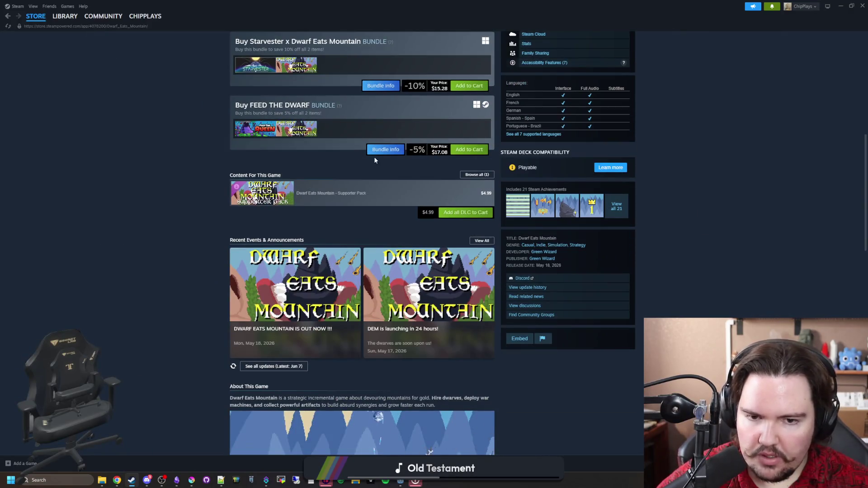
scroll(210, 215, "down", 4)
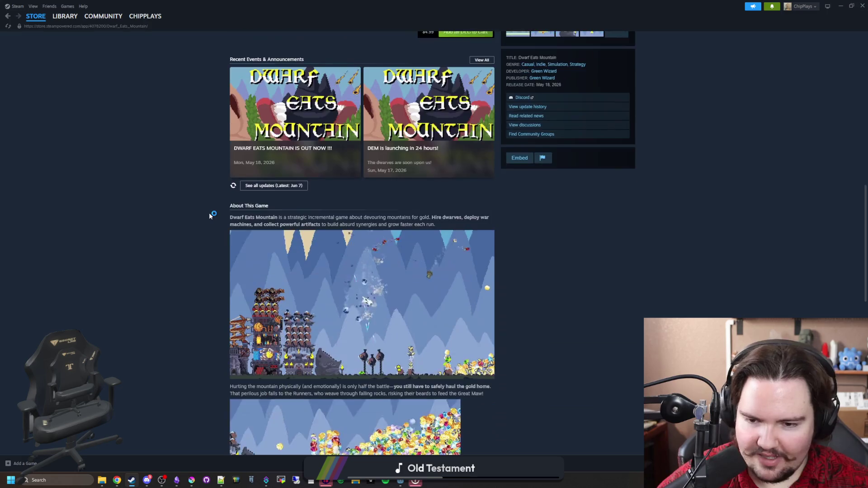
scroll(210, 212, "down", 4)
scroll(197, 171, "down", 5)
scroll(197, 171, "up", 20)
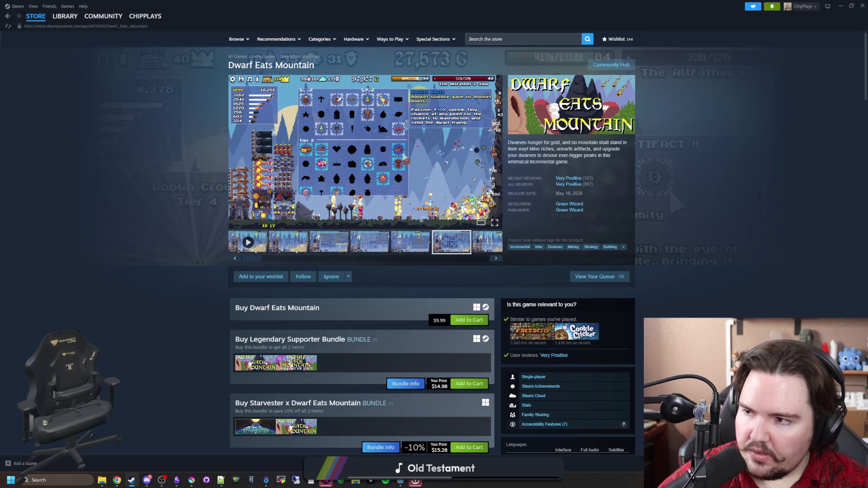
left_click_drag(224, 31, 224, 269)
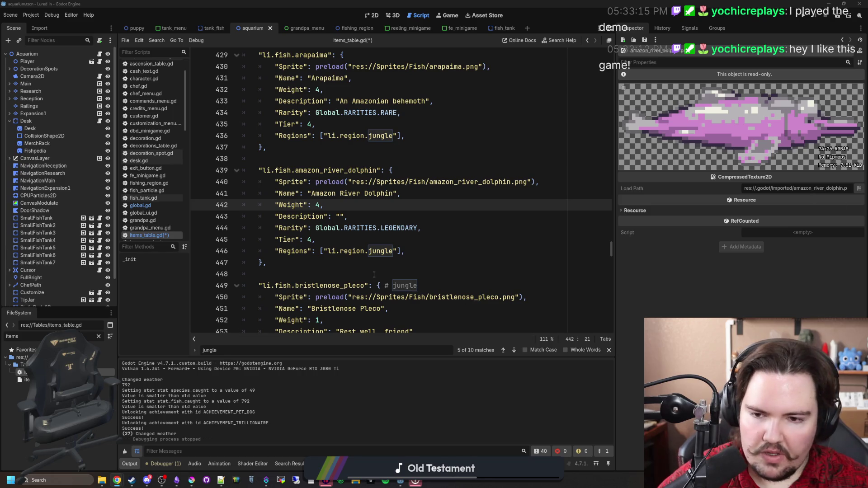
- Put the cursor in line 443's empty Description, then bring up the Amazon river dolphin article
left_click(374, 275)
left_click(340, 216)
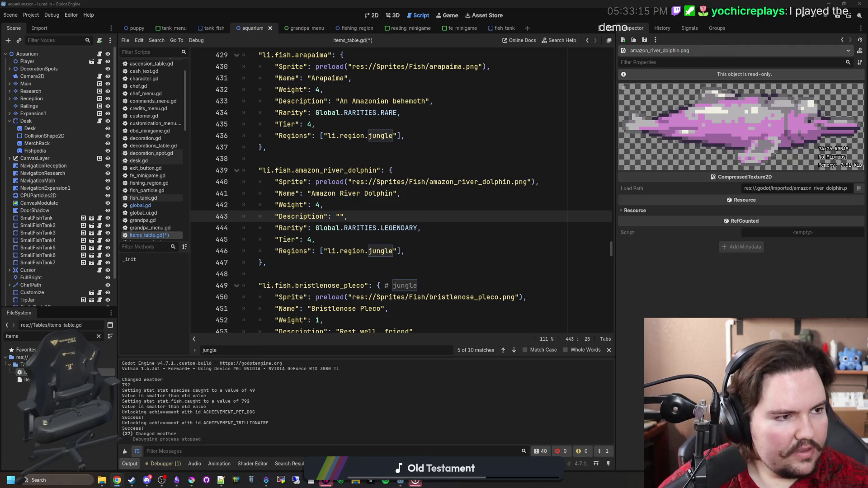
left_click(116, 480)
- Scroll the Amazon river dolphin article and open a new browser tab
scroll(457, 141, "down", 10)
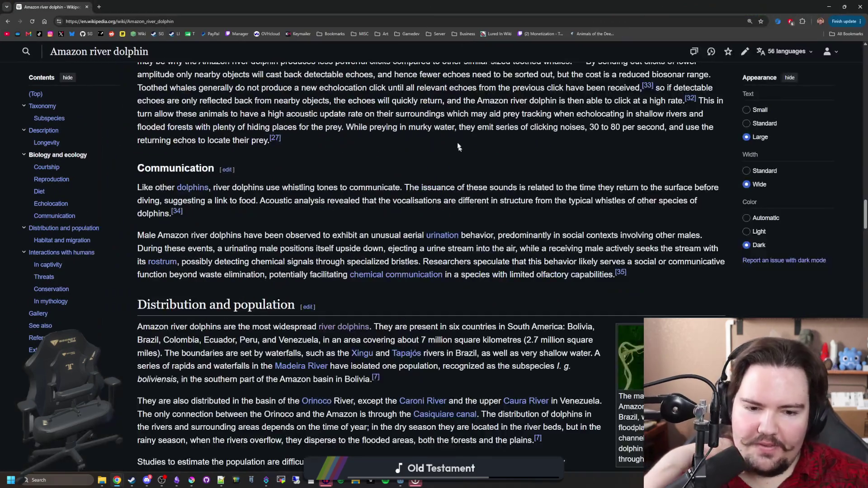
scroll(324, 158, "up", 20)
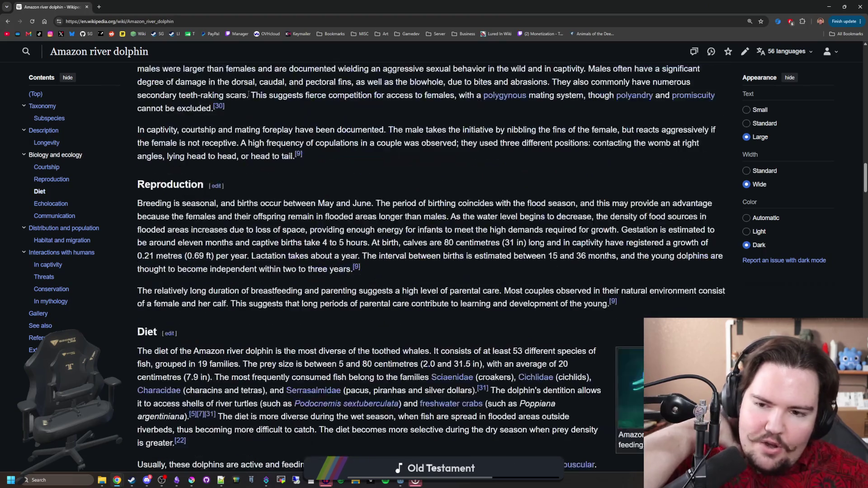
left_click(99, 7)
- Search for bottlenose dolphin images and preview several pictures, including the Earth.com one
type("bottle")
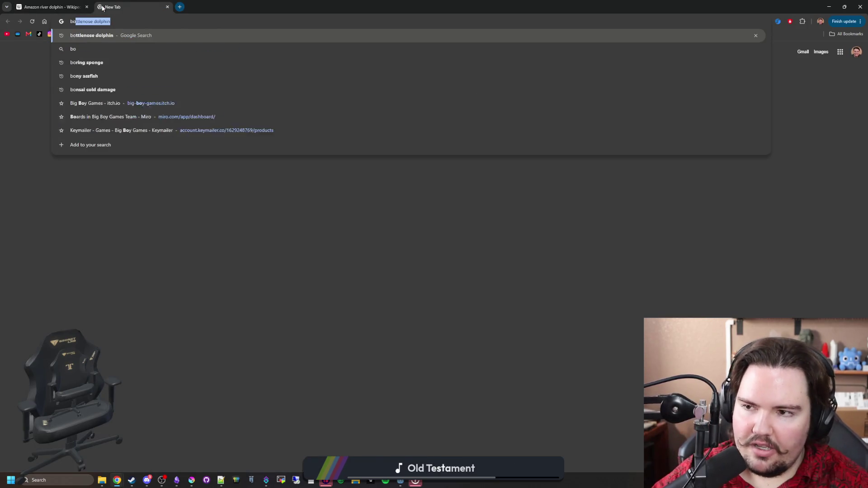
key("Return")
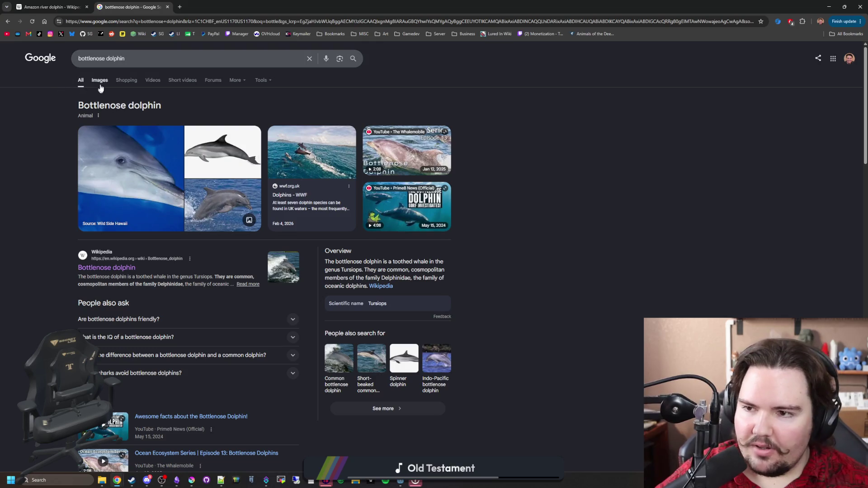
left_click(96, 81)
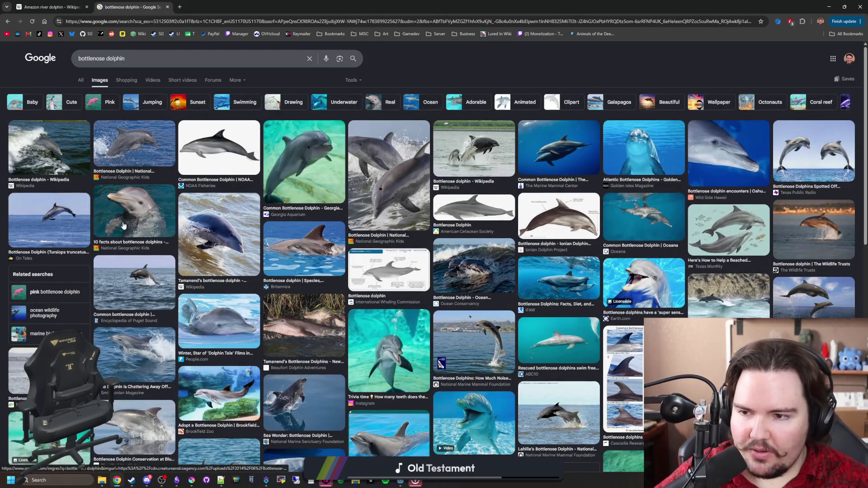
left_click(185, 147)
left_click(185, 147)
left_click(294, 154)
left_click(378, 163)
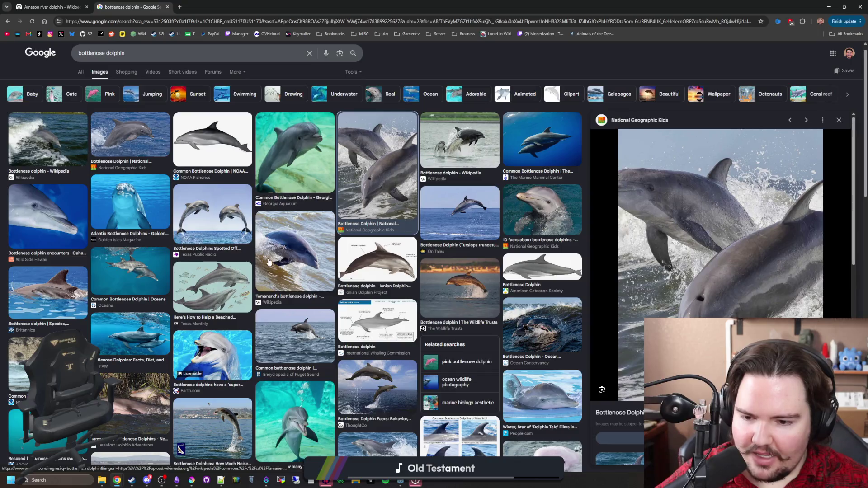
left_click(232, 335)
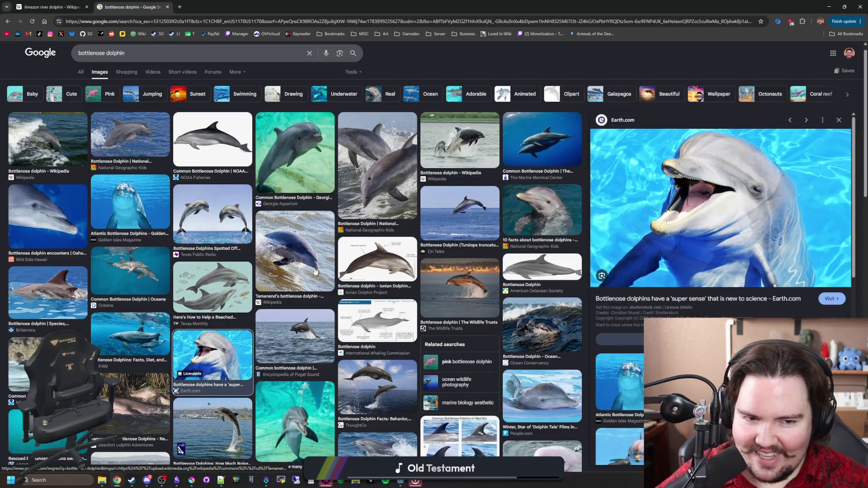
- Scroll through the image results, then switch to the All web results
scroll(245, 238, "down", 5)
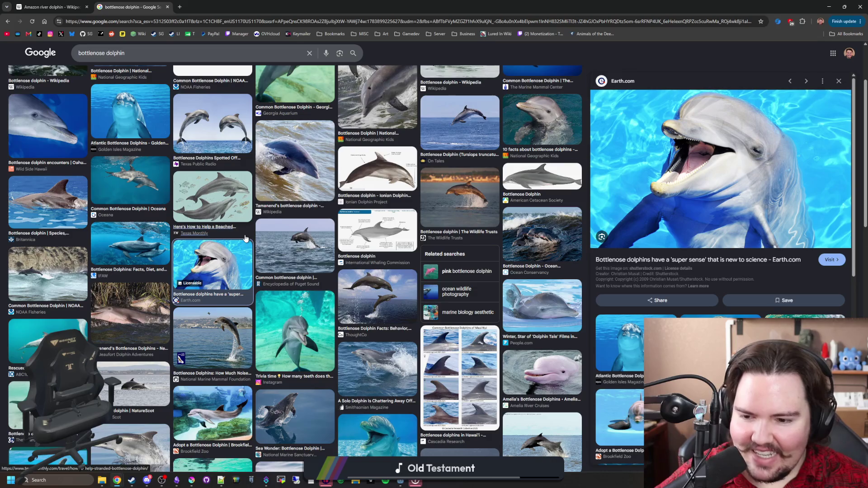
scroll(245, 239, "down", 2)
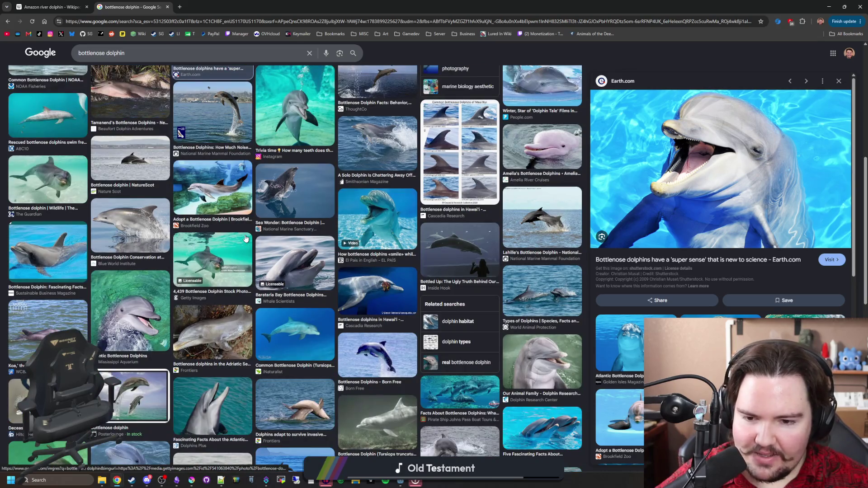
scroll(291, 248, "down", 6)
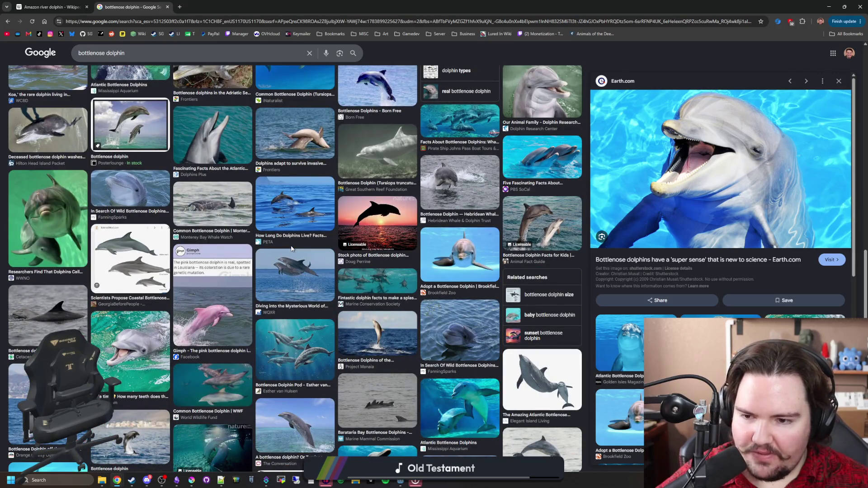
scroll(283, 240, "down", 4)
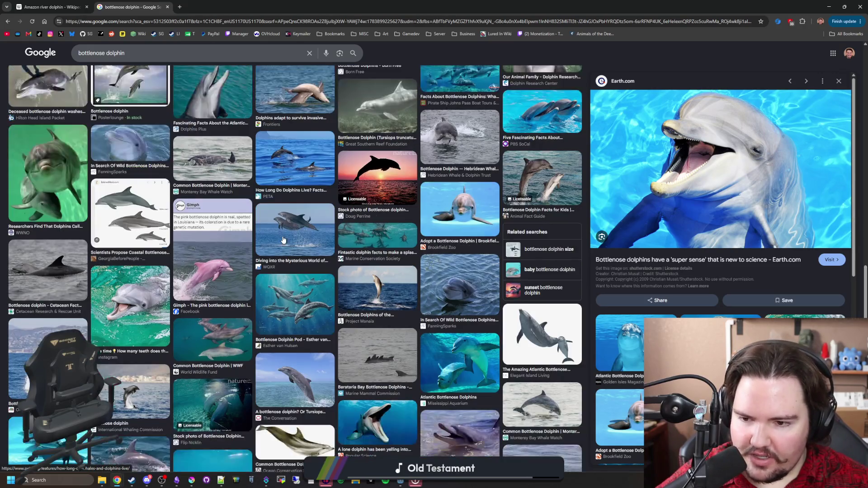
scroll(284, 239, "down", 7)
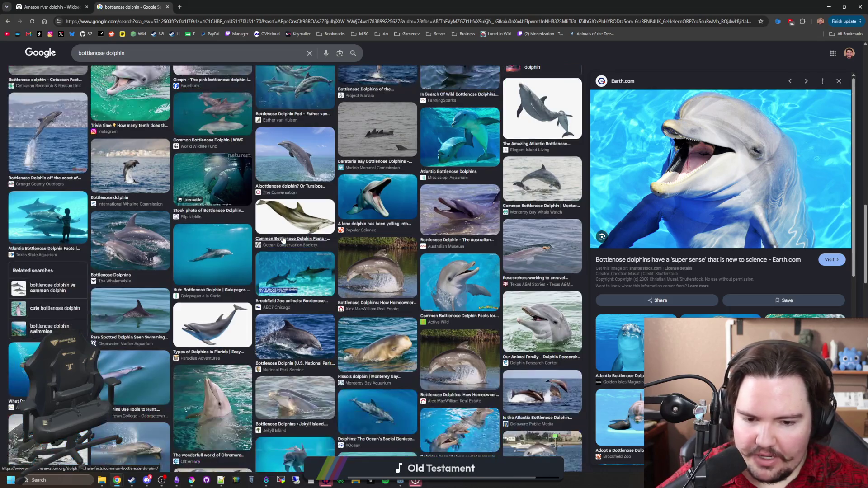
scroll(284, 239, "down", 5)
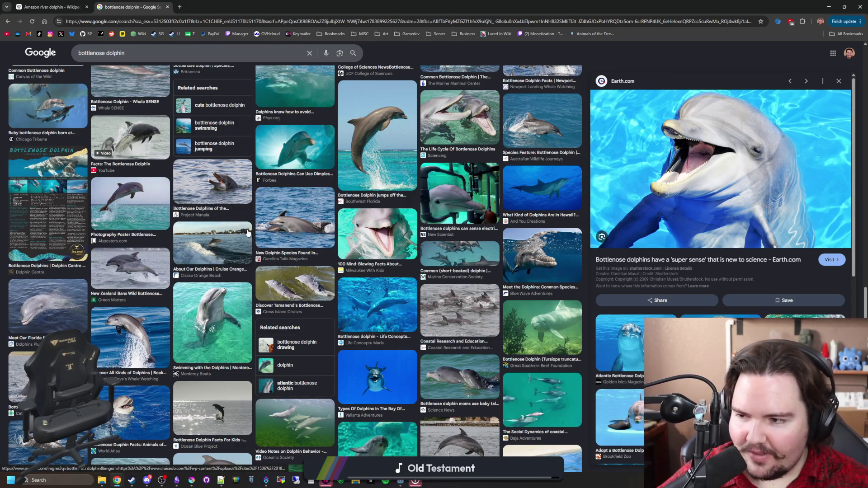
scroll(248, 232, "up", 10)
left_click(82, 79)
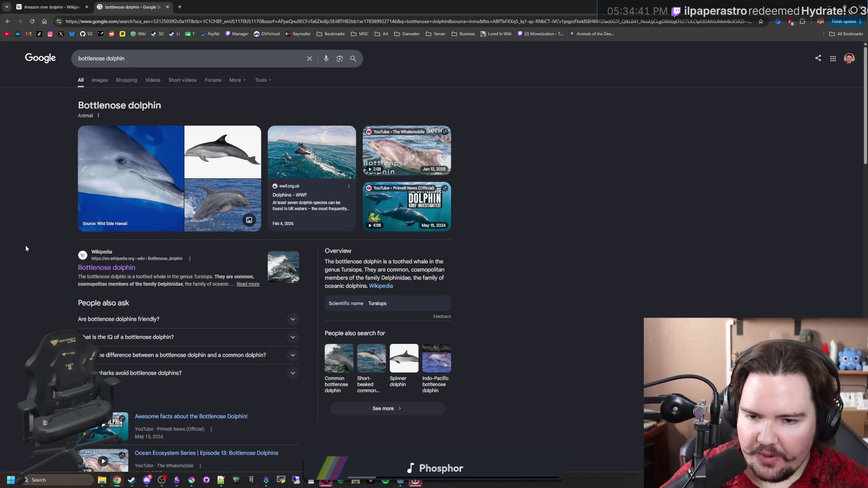
- Glance at the Godot script, then open the Bottlenose dolphin Wikipedia result in a new tab
key("alt+Tab")
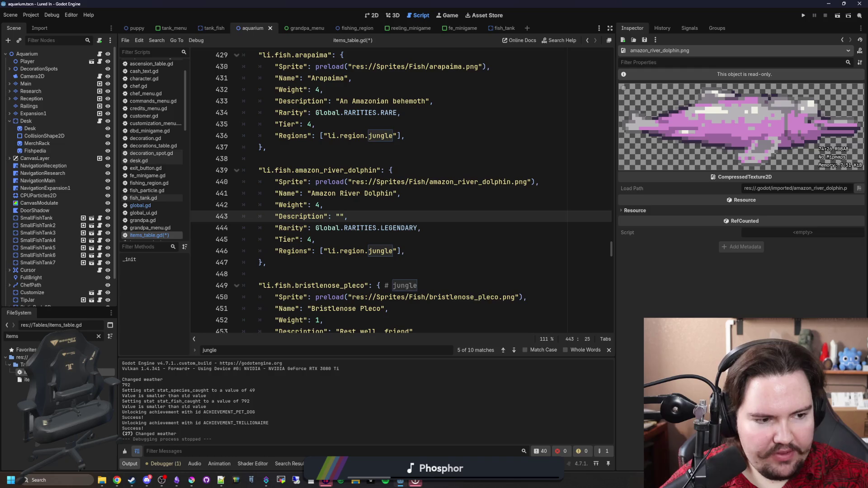
key("alt+Tab")
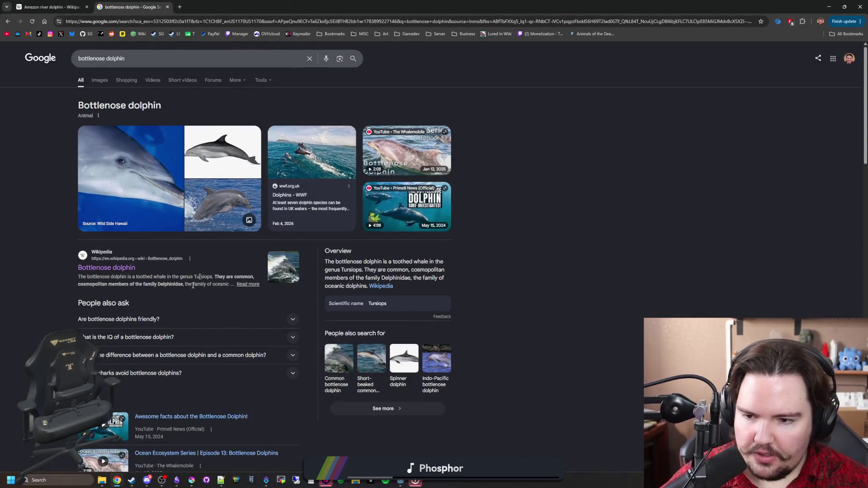
middle_click(127, 268)
left_click(213, 5)
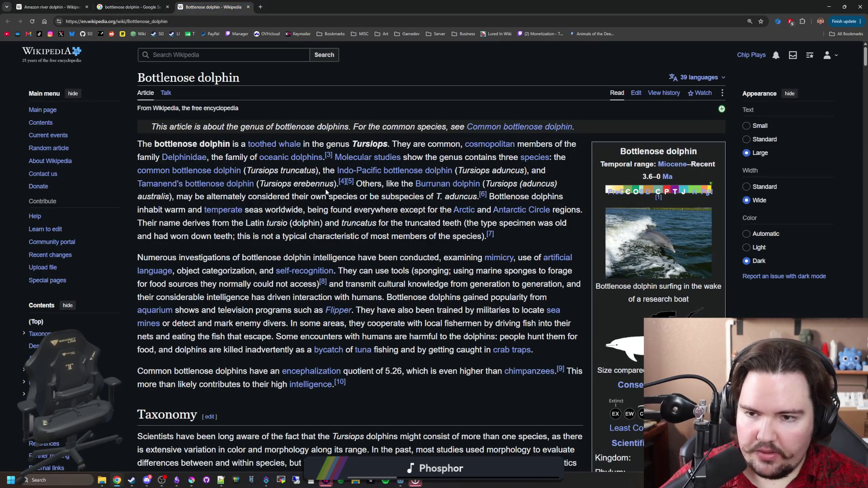
- Find 'sonar' in the Bottlenose dolphin article and scroll to the Senses section
key("ctrl+f")
type("echolog")
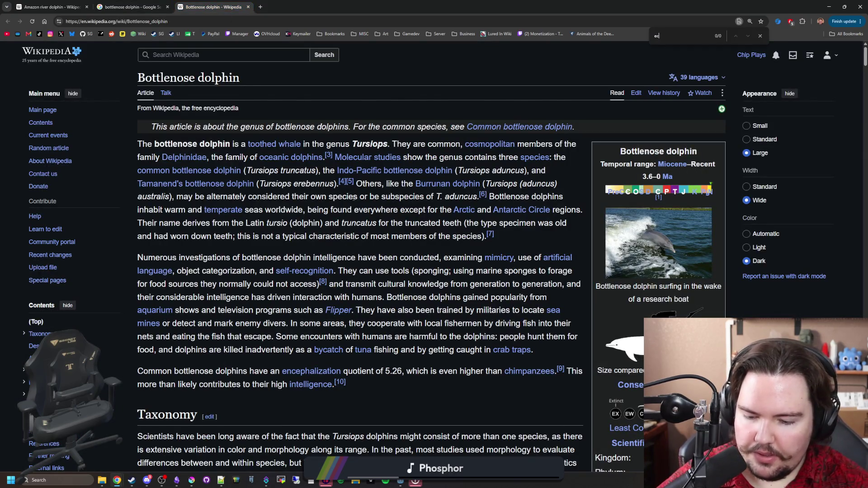
key("BackSpace")
key("BackSpace")
key("BackSpace")
type("sonar")
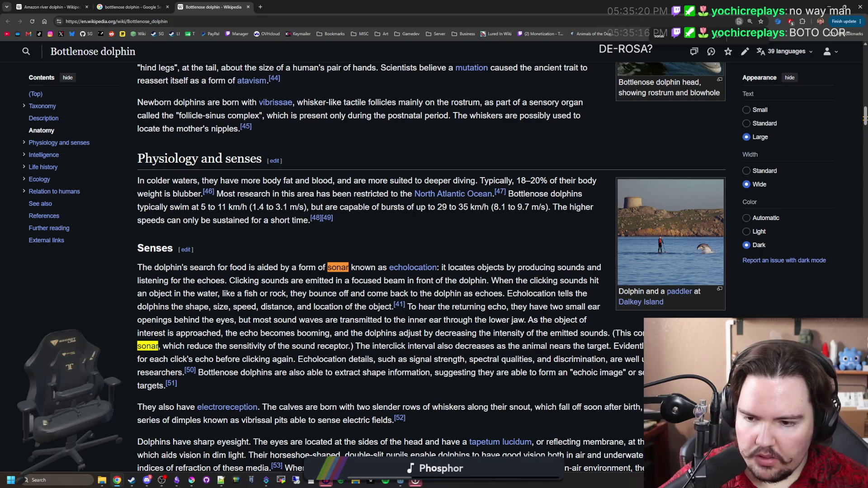
scroll(386, 344, "down", 1)
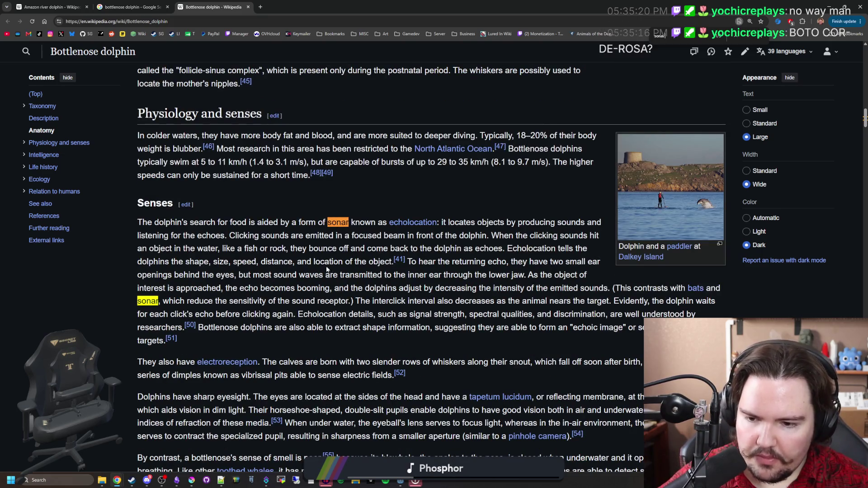
mouse_move(227, 362)
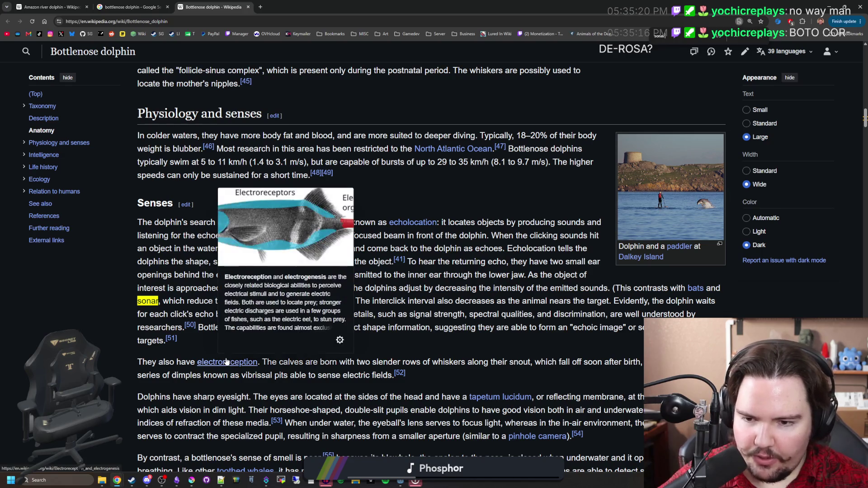
scroll(227, 362, "down", 2)
- Highlight the vibrissal pits and eyesight passages, then return to line 443's empty Description in Godot
left_click_drag(320, 272, 605, 272)
left_click(604, 273)
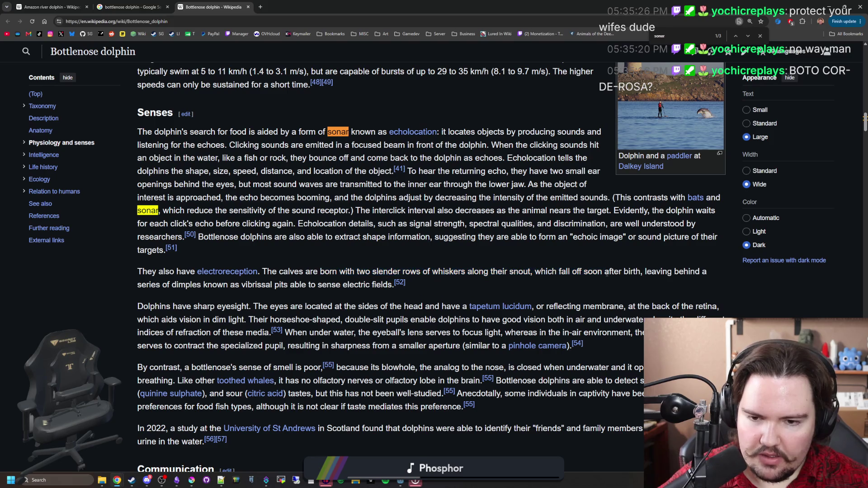
mouse_move(172, 287)
left_mouse_down()
mouse_move(317, 308)
mouse_move(366, 290)
left_mouse_up()
left_click(365, 289)
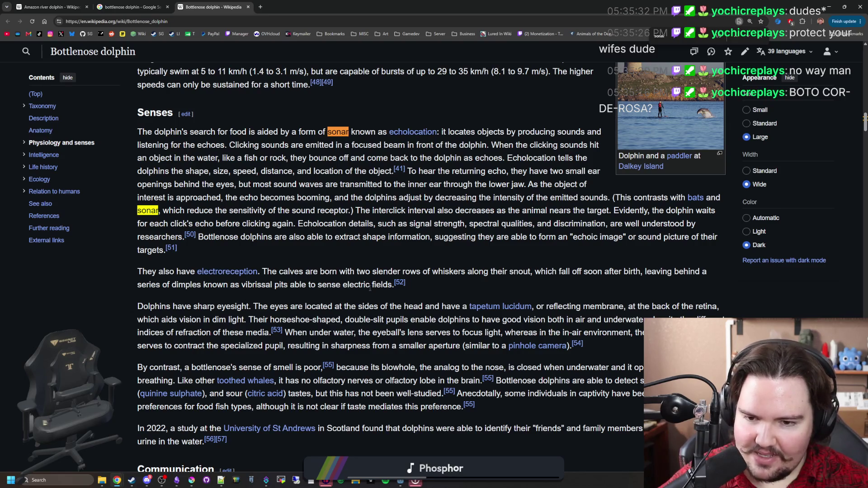
mouse_move(207, 307)
left_mouse_down()
mouse_move(410, 319)
mouse_move(456, 307)
left_mouse_up()
left_click(539, 322)
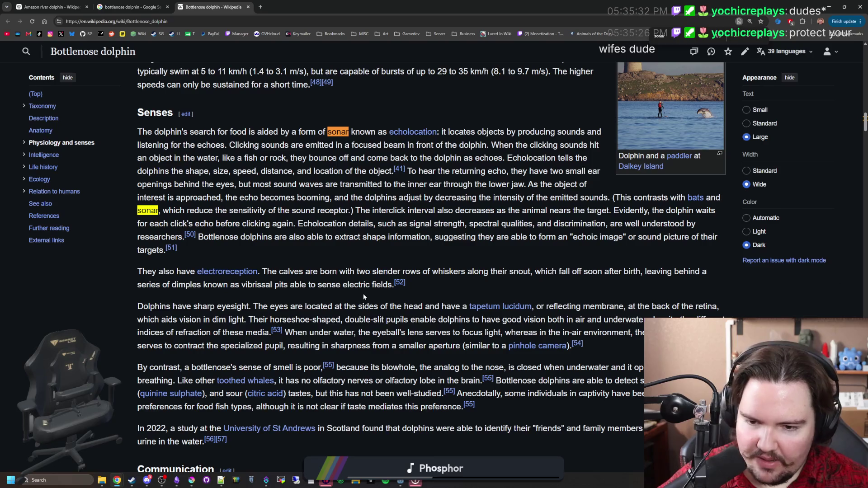
scroll(364, 296, "down", 1)
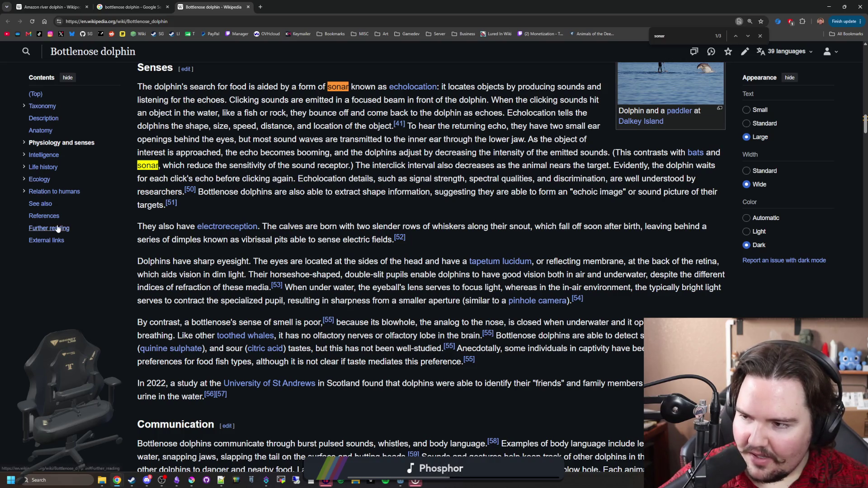
scroll(349, 211, "up", 5)
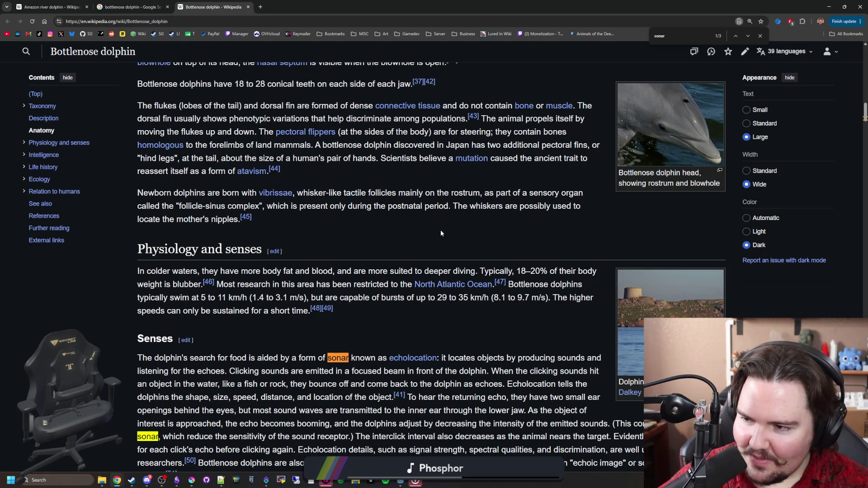
scroll(355, 254, "up", 5)
scroll(356, 254, "up", 20)
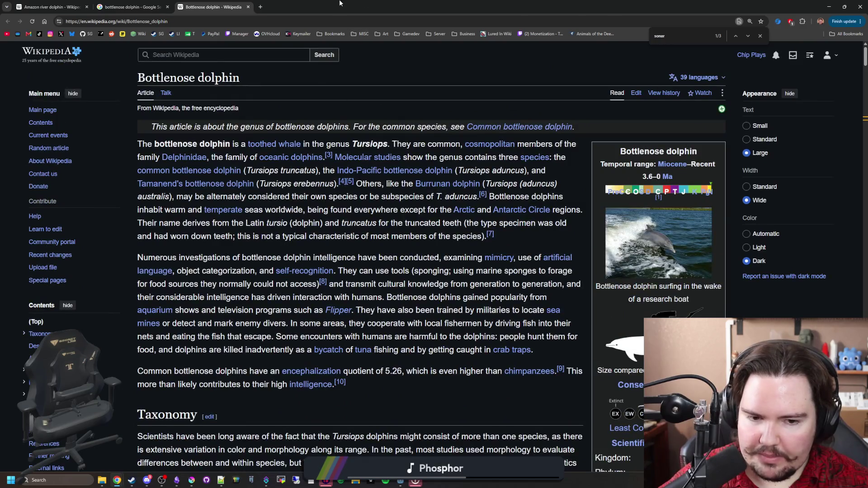
key("alt+Tab")
left_click(342, 216)
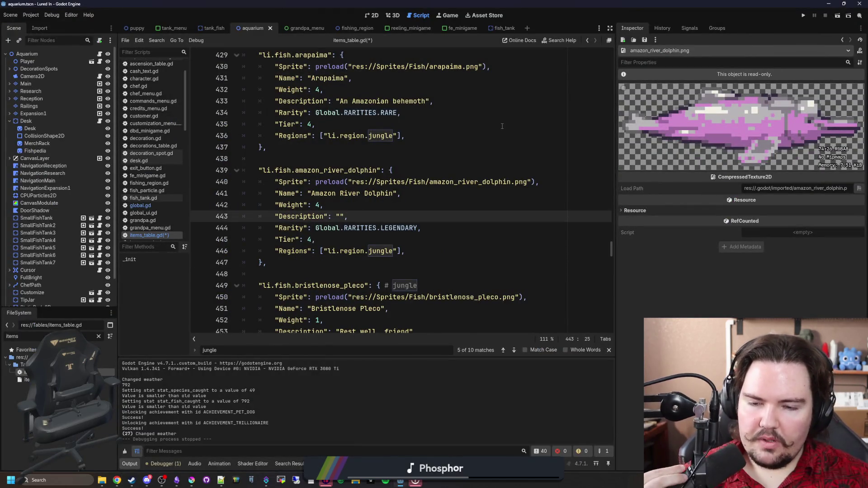
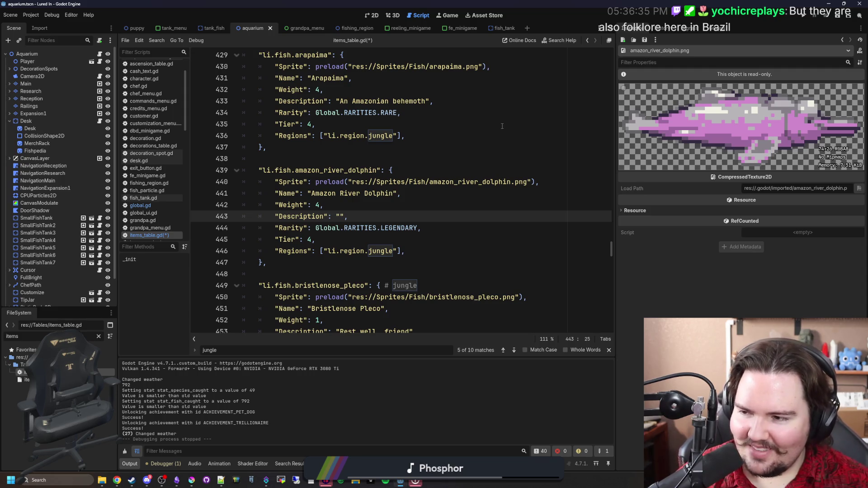
- Enter "Name's Pink, Dolphin Pink" as the Amazon River Dolphin description and save items_table.gd
type("Name's P")
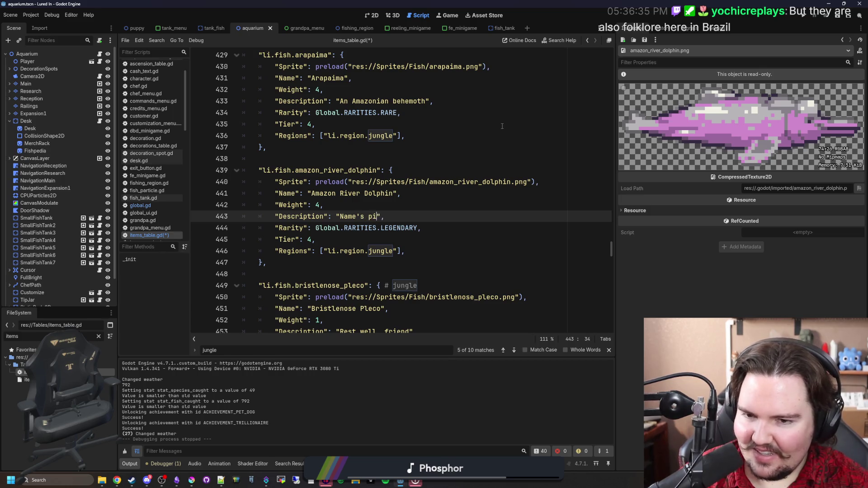
type("ink, Dolphin P")
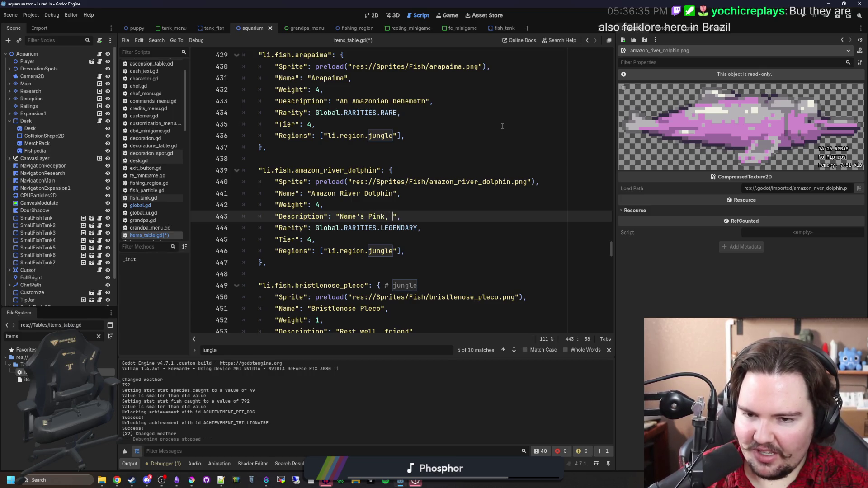
type("ink")
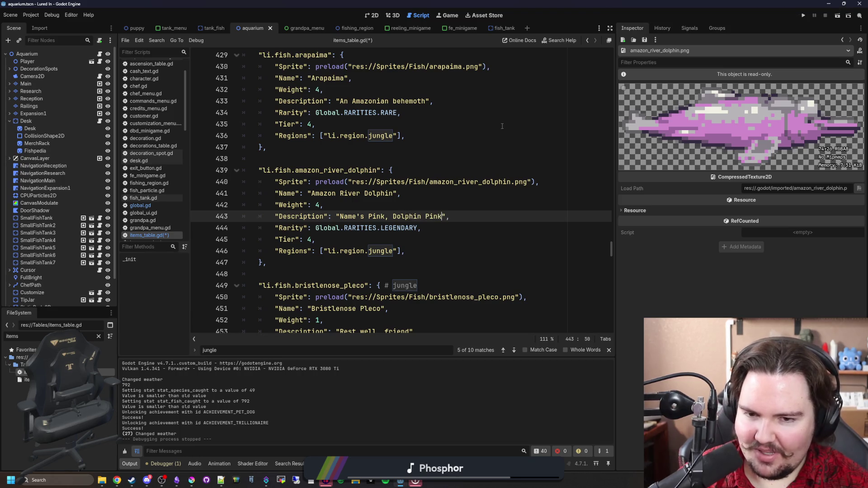
left_click(442, 198)
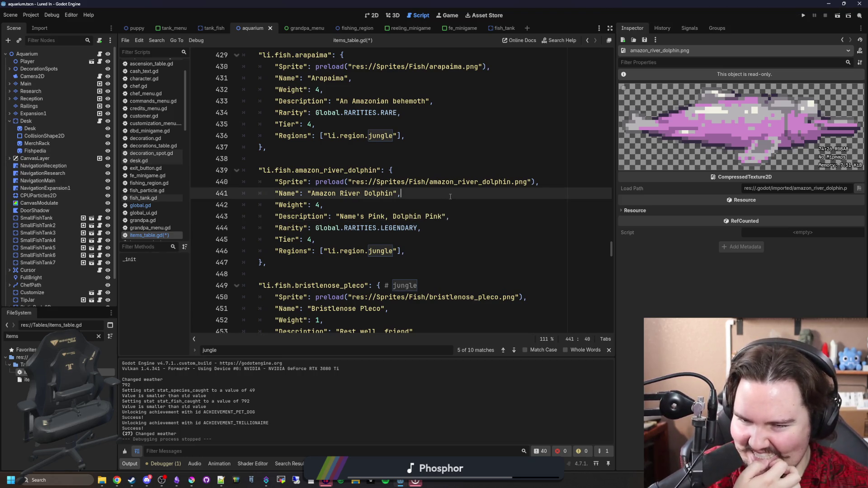
left_click(455, 201)
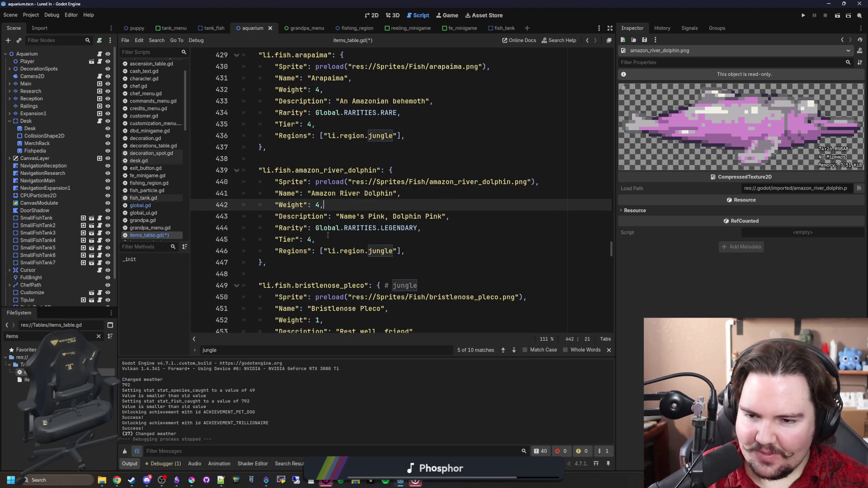
left_click(328, 235)
left_click(355, 141)
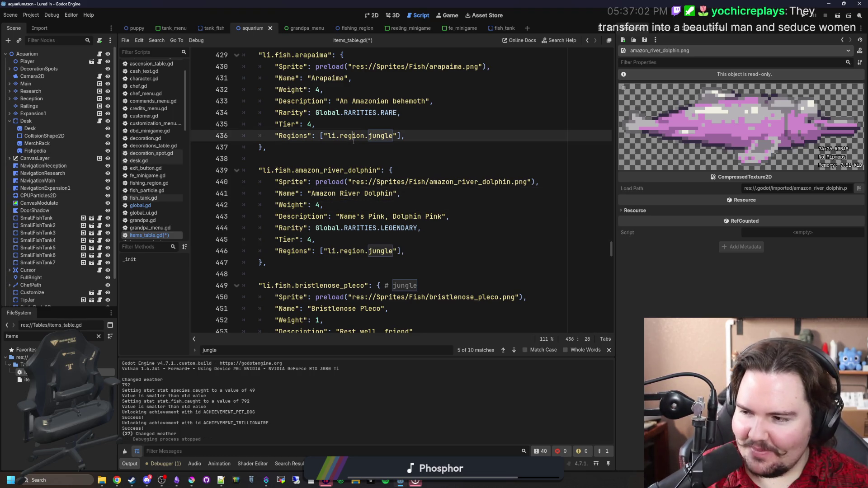
left_click(334, 158)
key("ctrl+s")
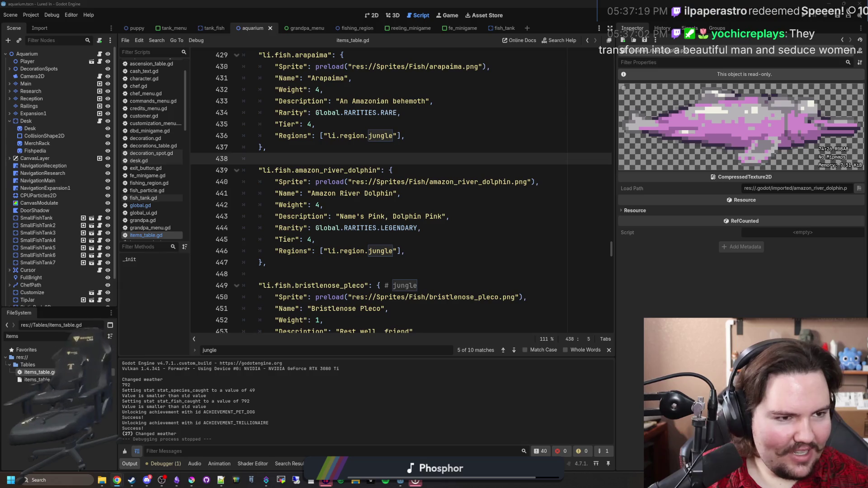
- Bring the boto cor-de-rosa results forward, shift the browser right, and scroll through them
left_click(117, 480)
mouse_move(389, 67)
left_mouse_down()
mouse_move(363, 64)
mouse_move(552, 82)
left_mouse_up()
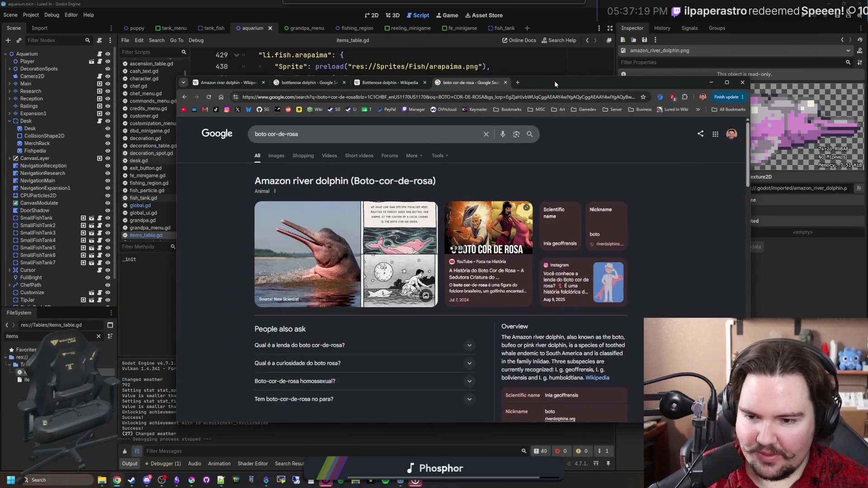
scroll(398, 305, "down", 2)
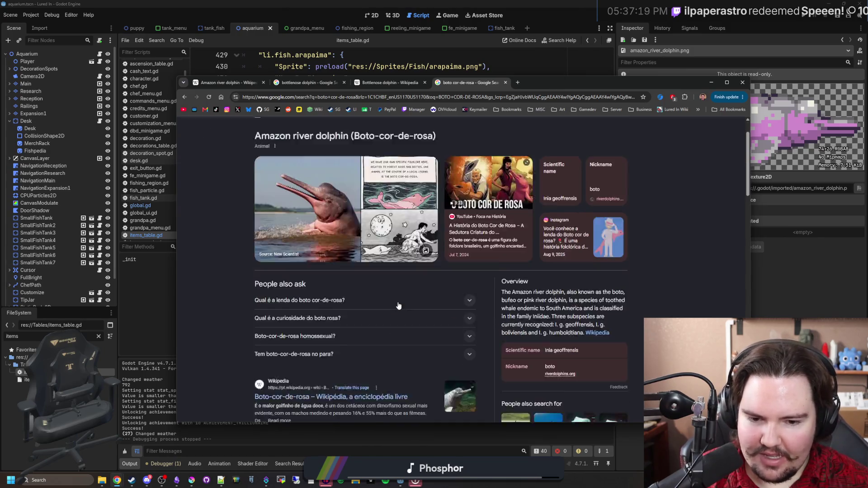
scroll(398, 306, "down", 2)
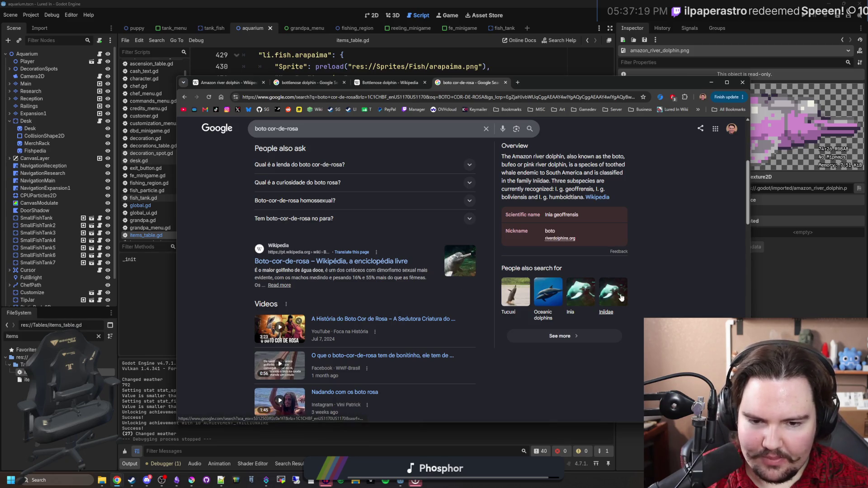
scroll(378, 207, "up", 4)
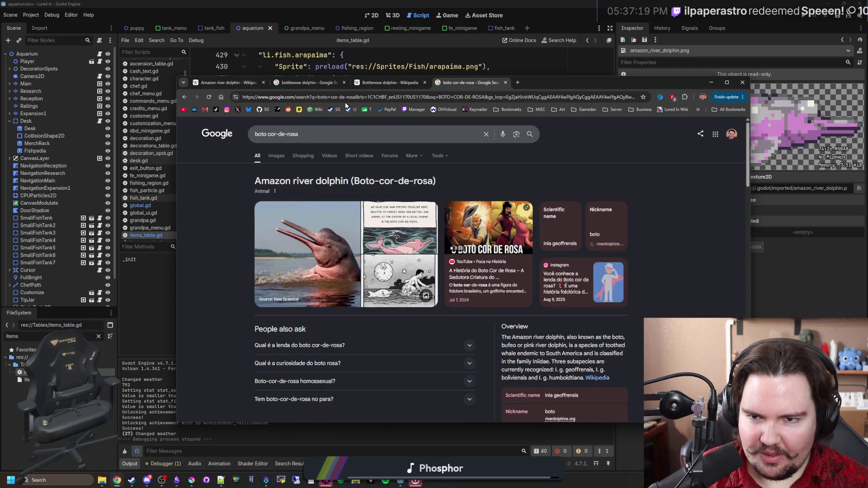
- Search Google for 'beluga whales'
left_click(358, 97)
type("beluga whale")
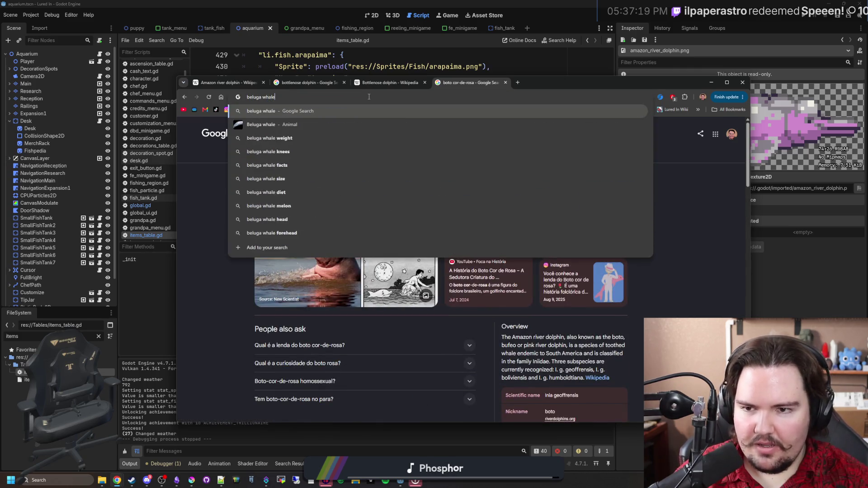
type("s")
key("Return")
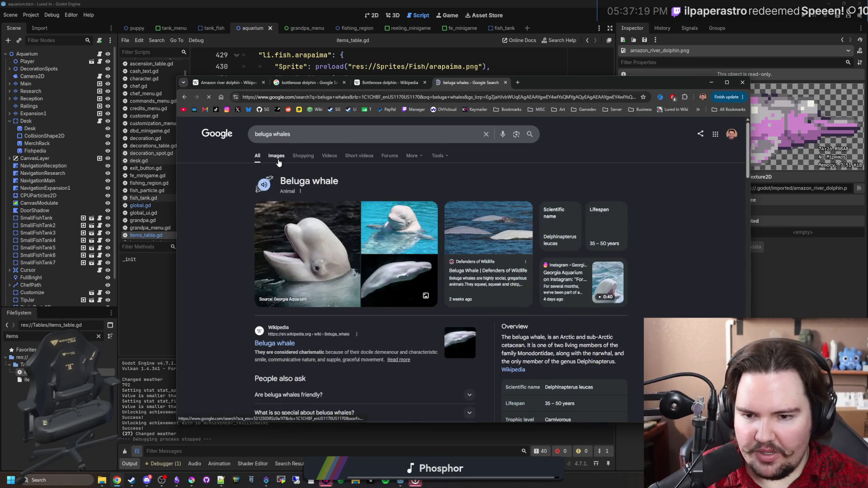
- Switch to image results for beluga whales and scroll down through them
left_click(276, 156)
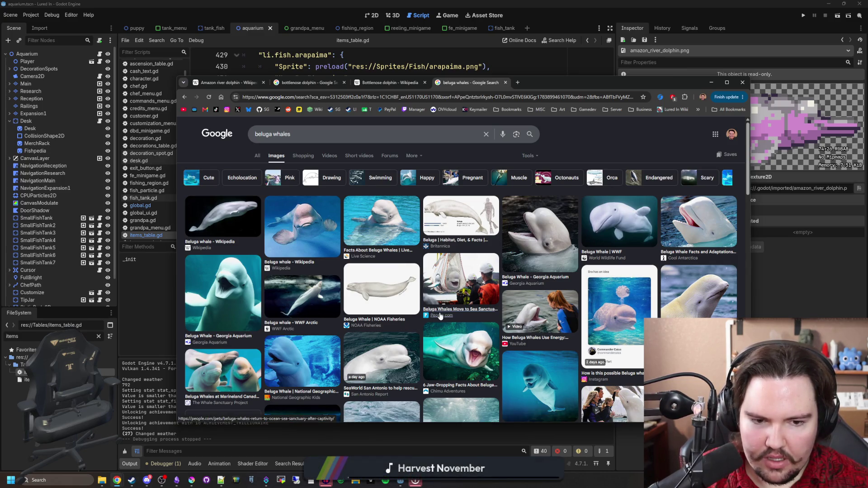
scroll(421, 301, "down", 2)
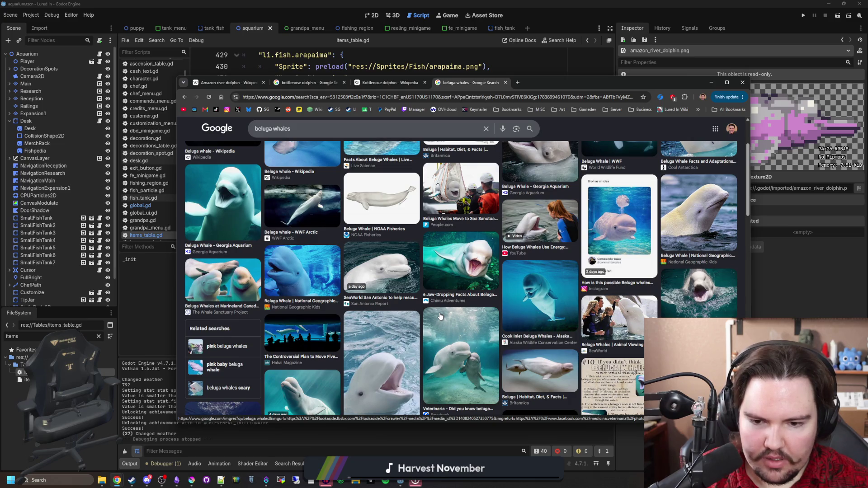
scroll(441, 316, "down", 3)
scroll(440, 316, "down", 1)
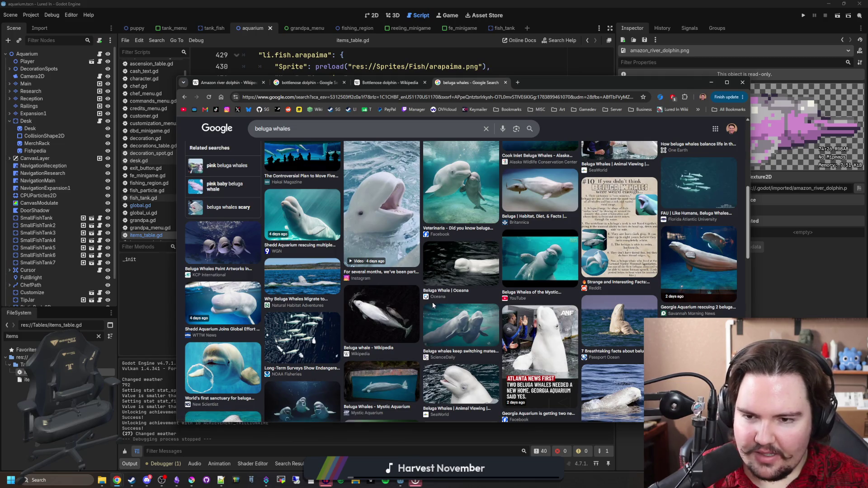
scroll(432, 306, "down", 3)
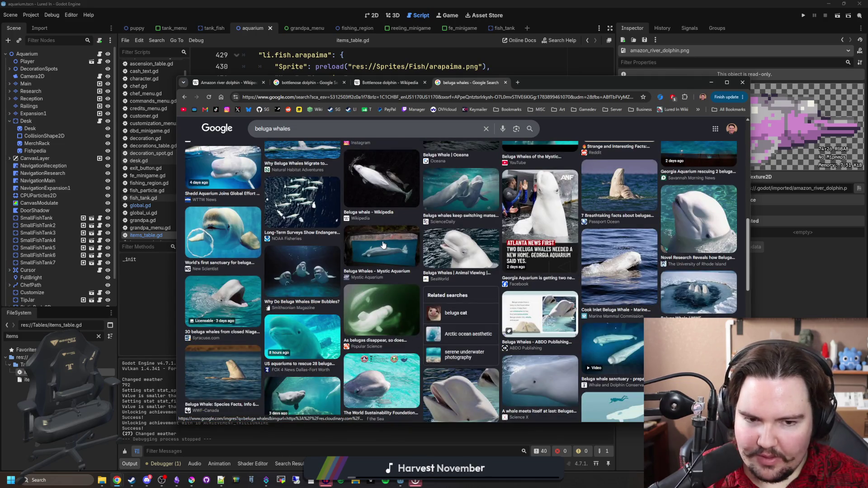
- Preview the Georgia Aquarium and Kent State beluga images while scrolling further down
left_click(397, 251)
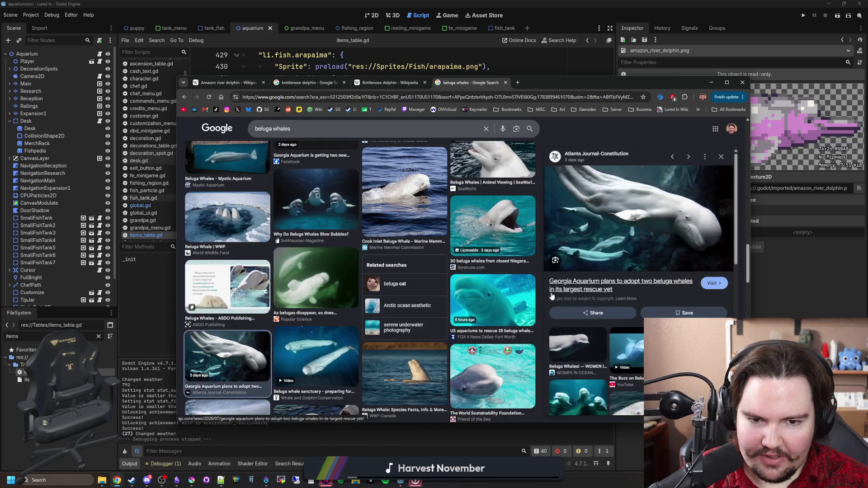
scroll(358, 275, "down", 3)
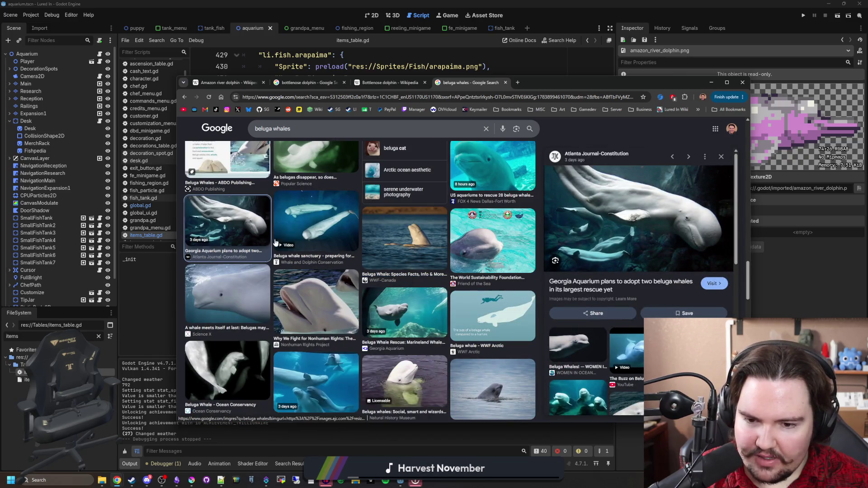
scroll(329, 391, "down", 4)
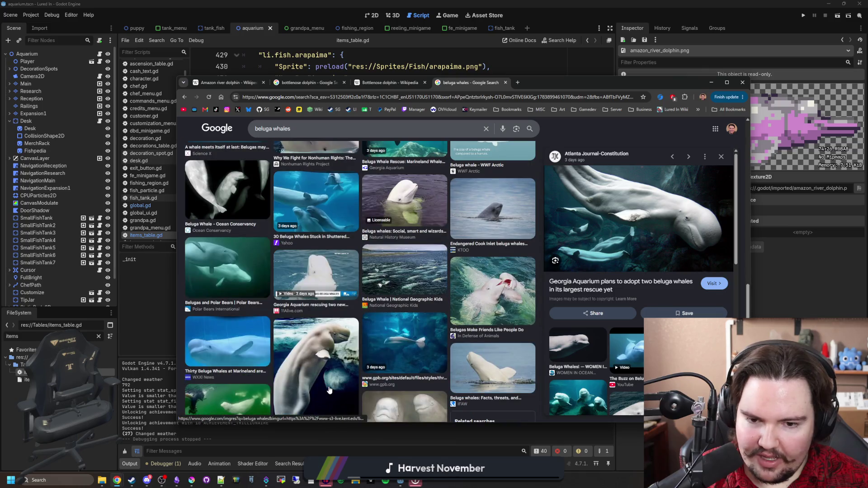
scroll(329, 391, "down", 1)
left_click(310, 335)
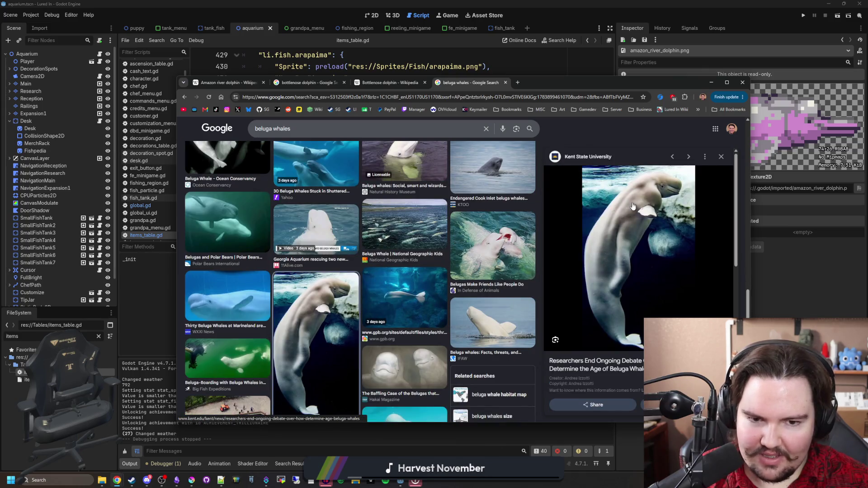
scroll(339, 289, "down", 1)
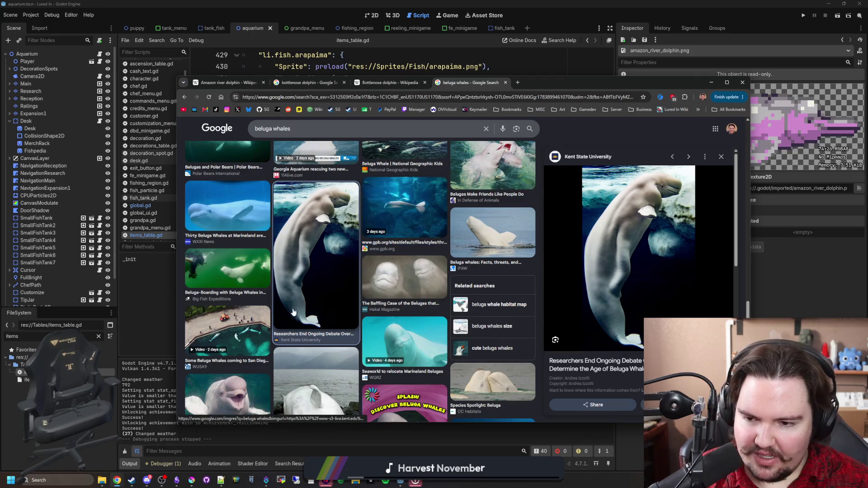
scroll(292, 284, "down", 2)
scroll(291, 284, "down", 3)
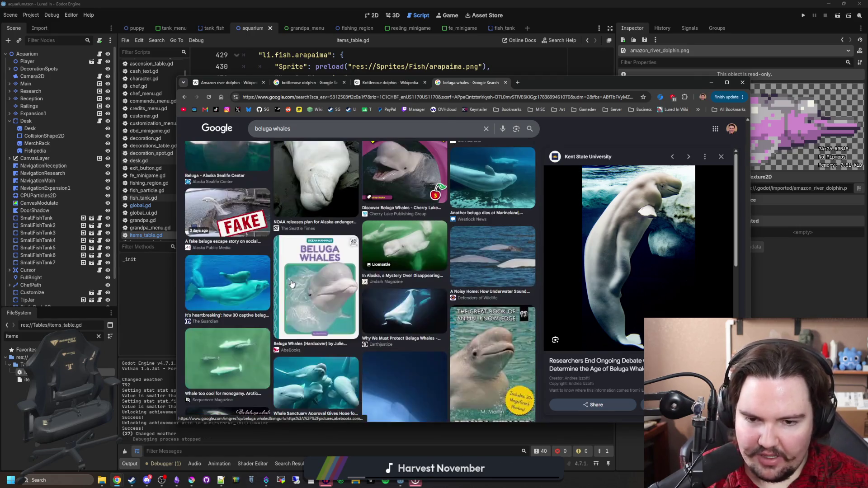
scroll(292, 266, "down", 2)
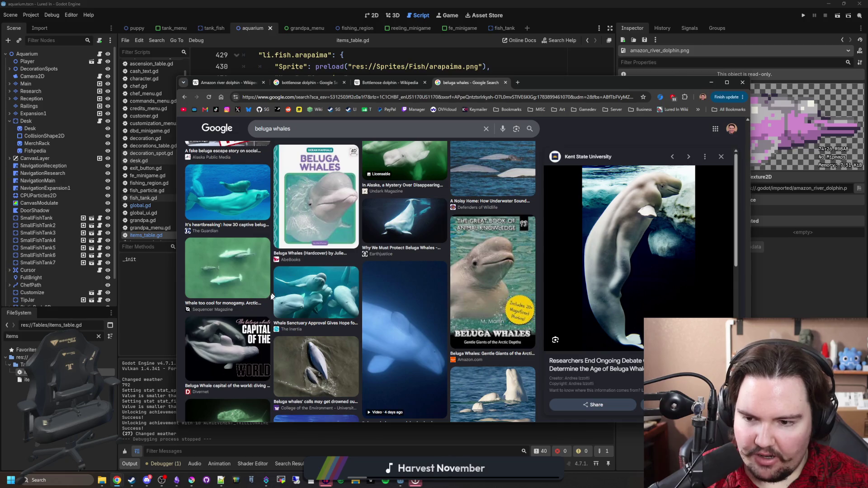
scroll(410, 337, "down", 3)
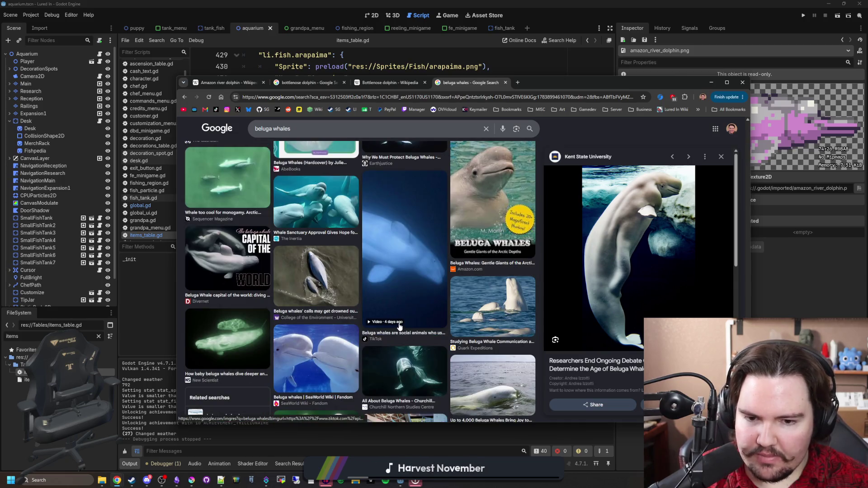
scroll(407, 333, "down", 2)
scroll(400, 327, "down", 2)
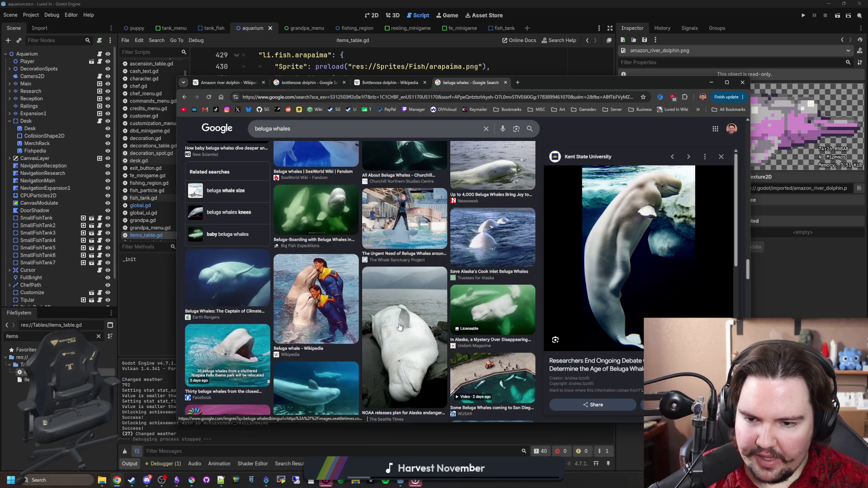
scroll(427, 358, "down", 2)
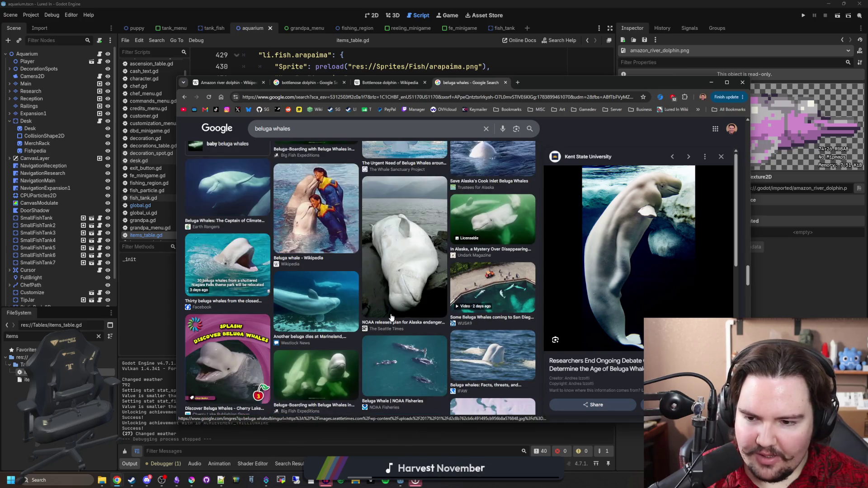
scroll(416, 317, "up", 10)
- Preview the Live Science, Cool Antarctica and two Beluga whale – Wikipedia images
left_click(399, 209)
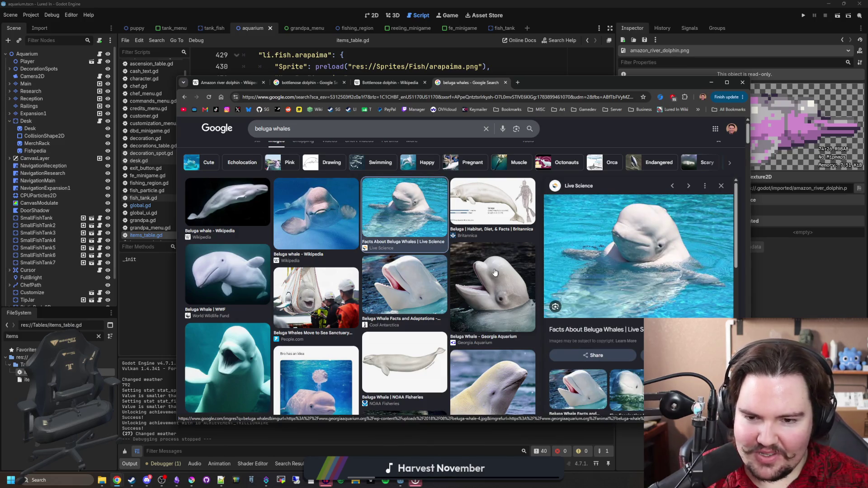
left_click(435, 268)
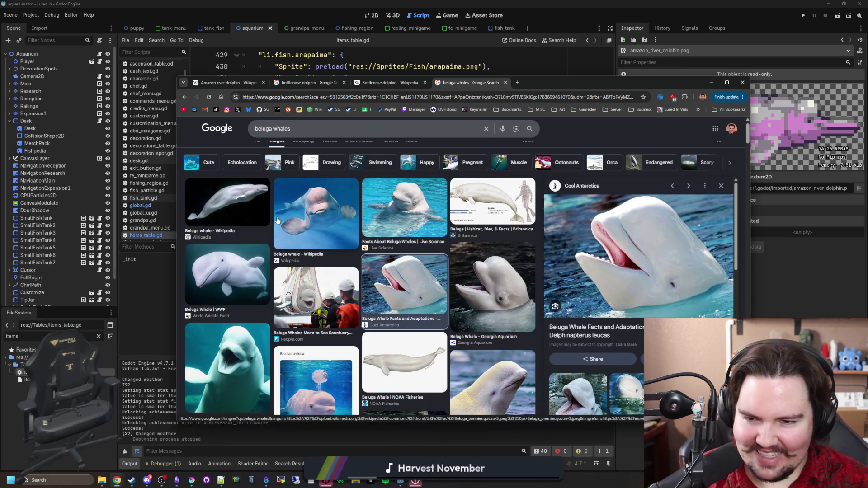
left_click(253, 213)
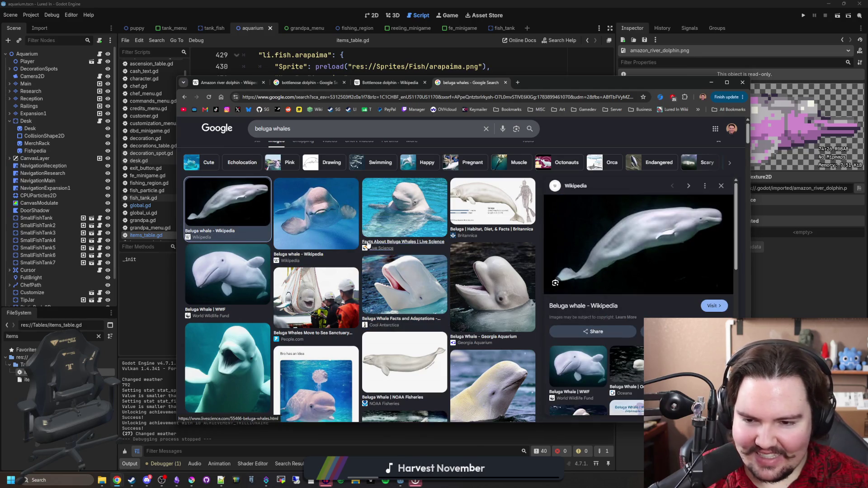
left_click(316, 212)
scroll(497, 281, "down", 3)
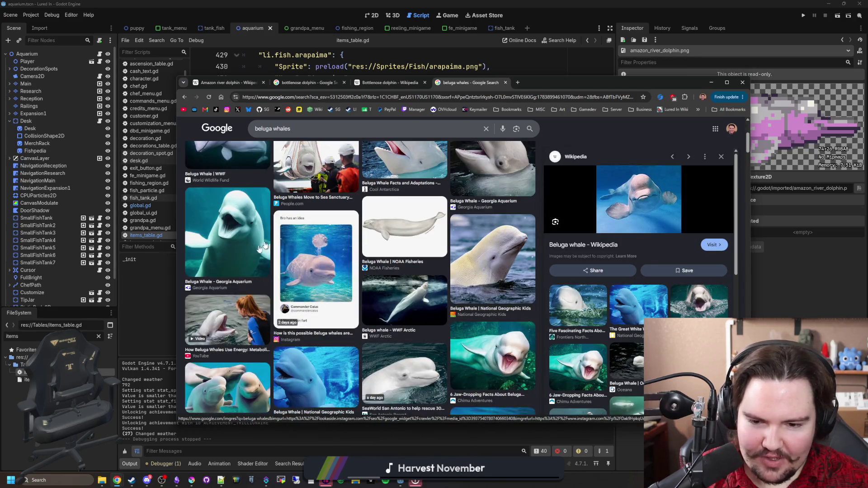
scroll(289, 157, "up", 3)
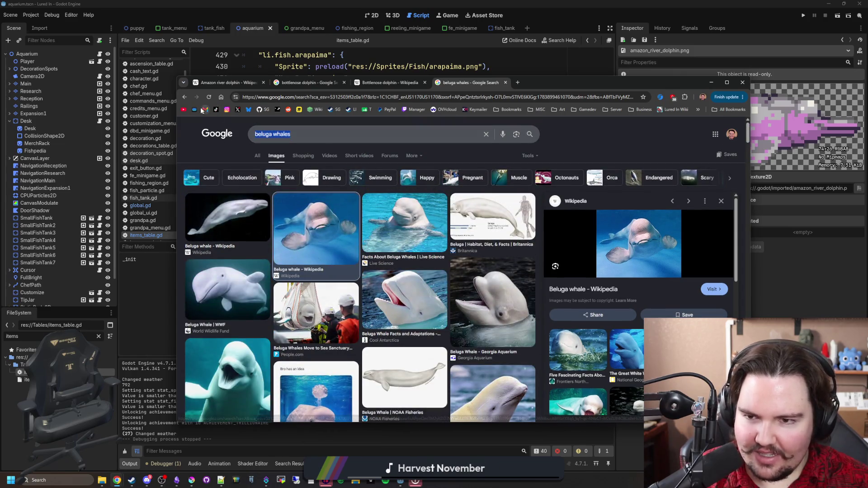
- Search for 'scary orca image' and scroll through the image results
key("slash")
type("scary orca image")
key("Return")
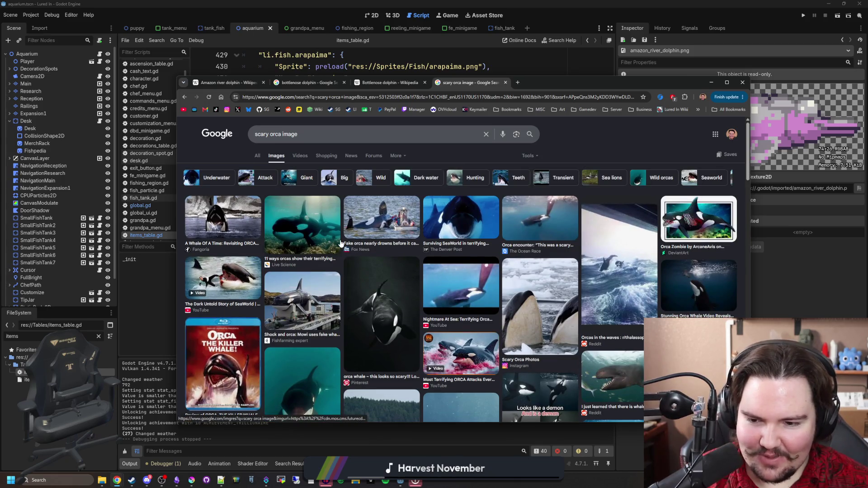
scroll(407, 272, "down", 3)
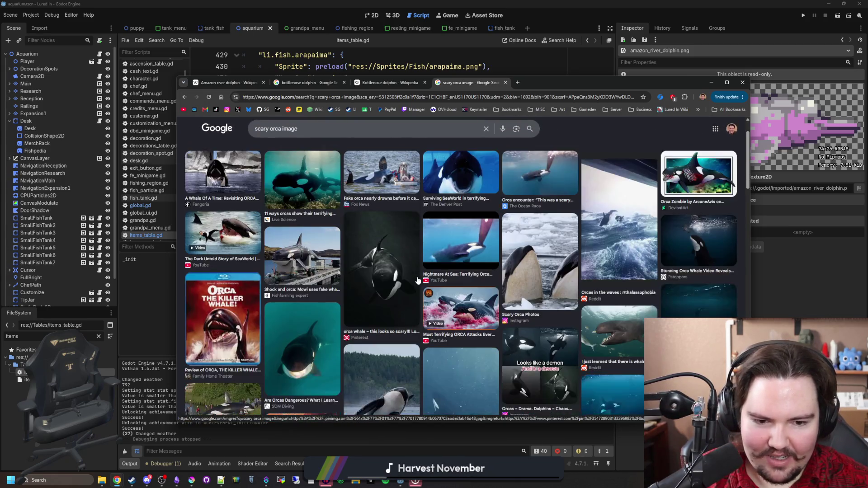
scroll(418, 281, "down", 2)
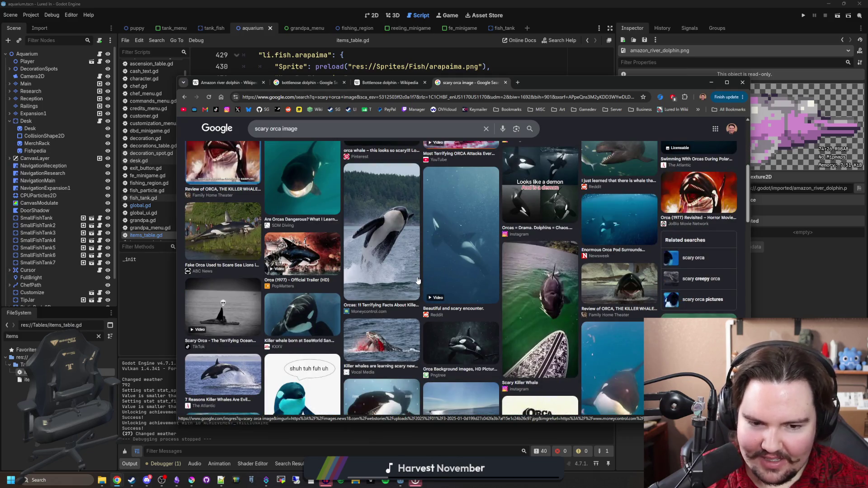
scroll(418, 281, "down", 3)
scroll(418, 281, "down", 4)
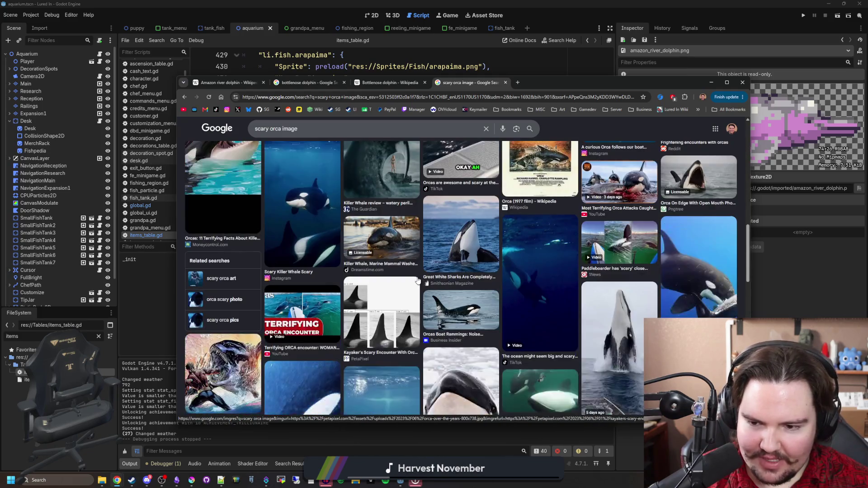
scroll(418, 281, "down", 3)
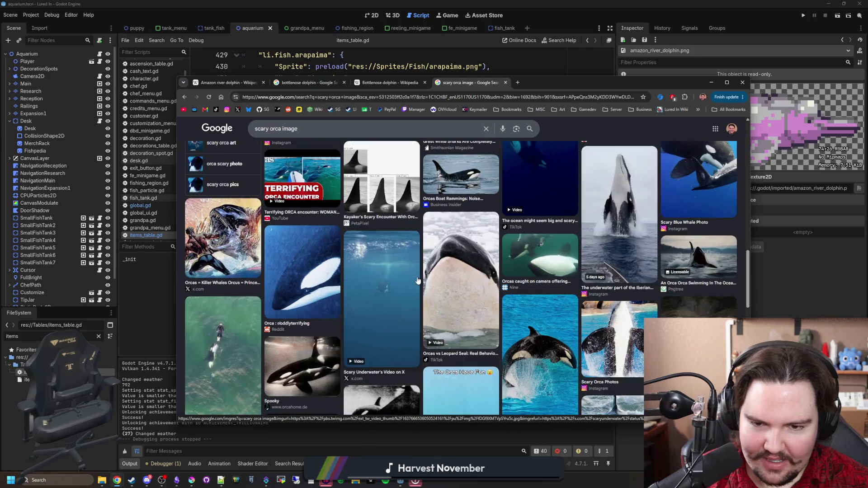
scroll(418, 281, "down", 2)
scroll(418, 281, "down", 2)
scroll(538, 310, "down", 2)
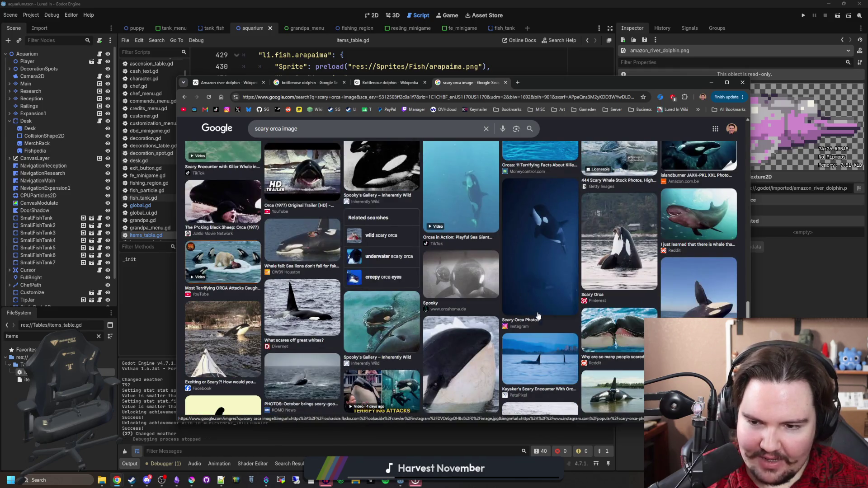
scroll(538, 311, "down", 4)
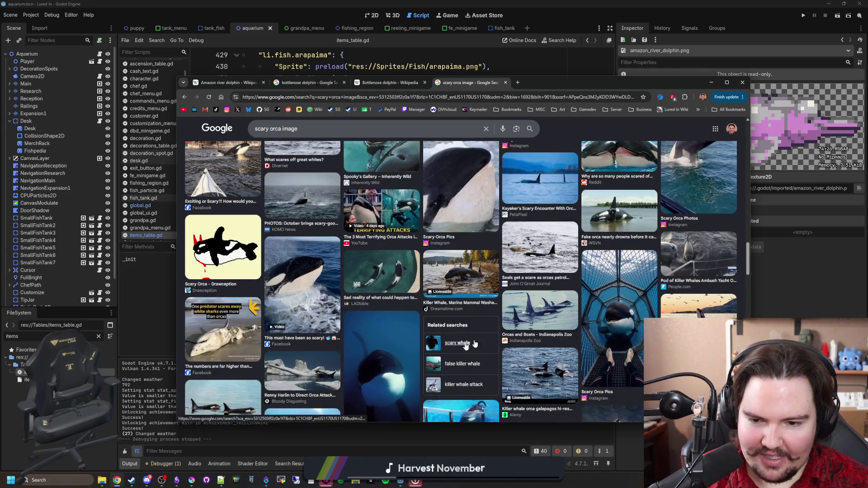
scroll(421, 333, "down", 3)
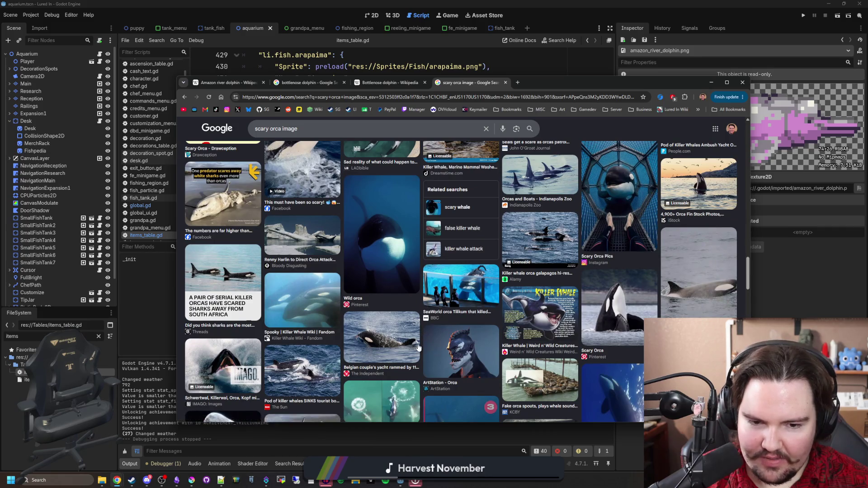
scroll(505, 342, "down", 4)
scroll(506, 342, "up", 15)
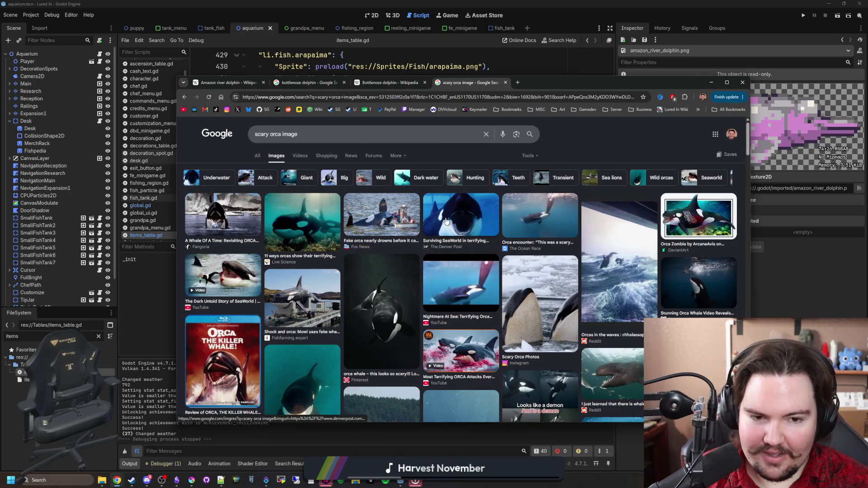
- Preview the Live Science orca image, then The Dark Untold Story of SeaWorld result
left_click(295, 222)
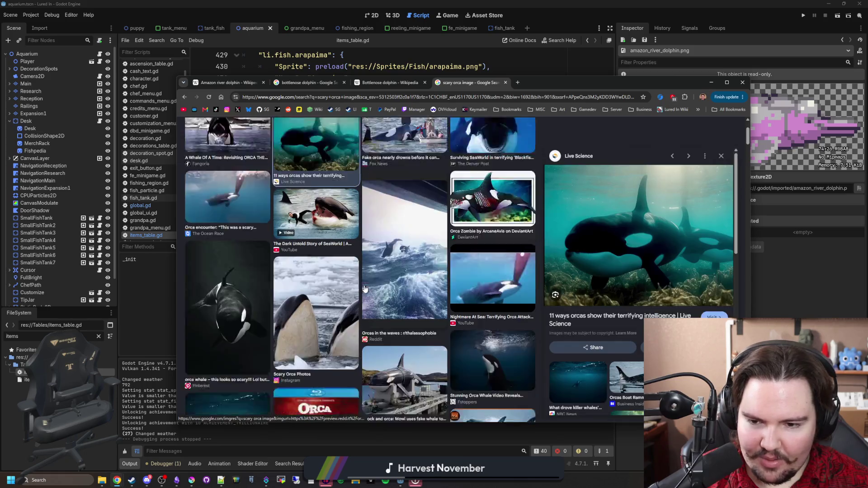
scroll(622, 291, "down", 3)
left_click(688, 157)
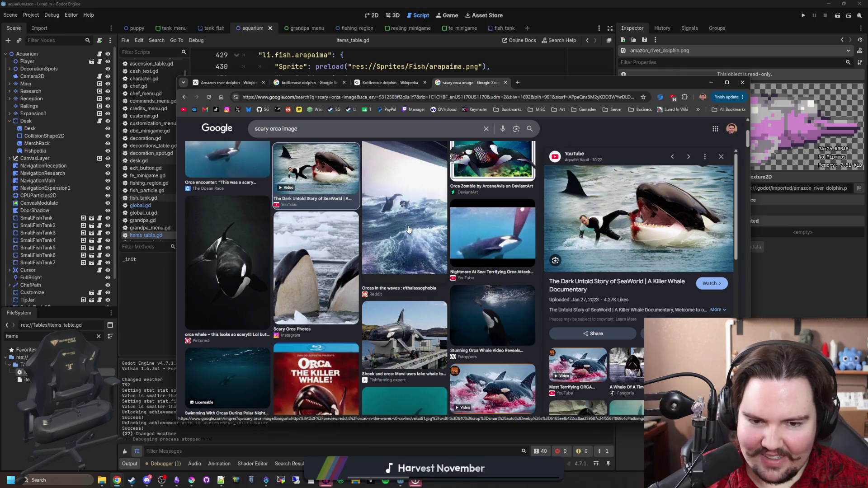
scroll(408, 230, "up", 3)
- Replace the query with 'orca' and run the image search
triple_click(255, 125)
type("sor")
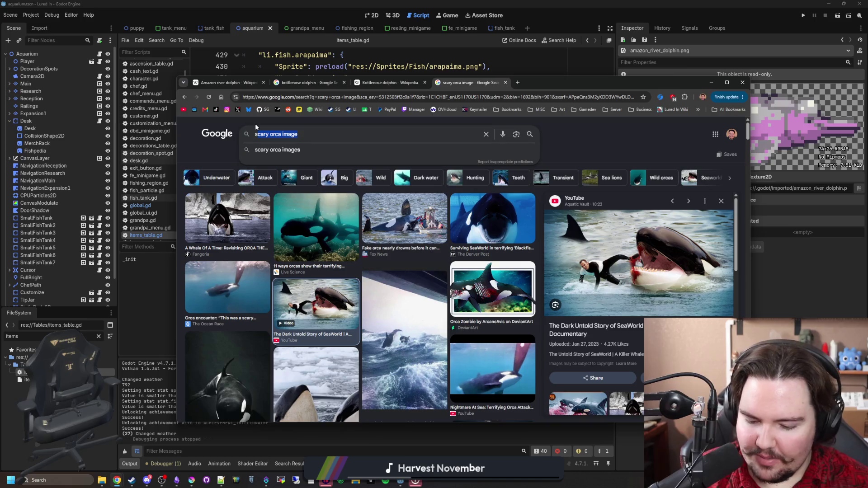
key("BackSpace")
key("BackSpace")
key("BackSpace")
type("orca")
key("Return")
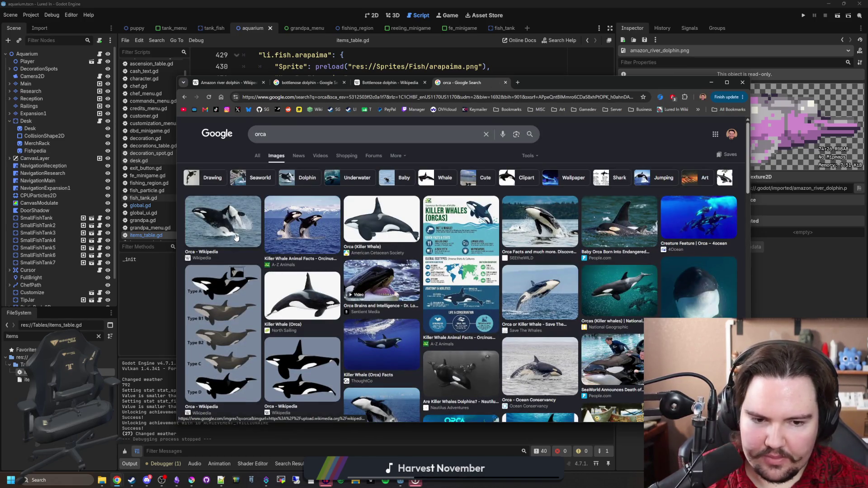
- Preview the underwater, American Cetacean Society and A-Z Animals orca images, then the Orca Brains video
left_click(684, 288)
scroll(405, 252, "up", 1)
left_click(375, 252)
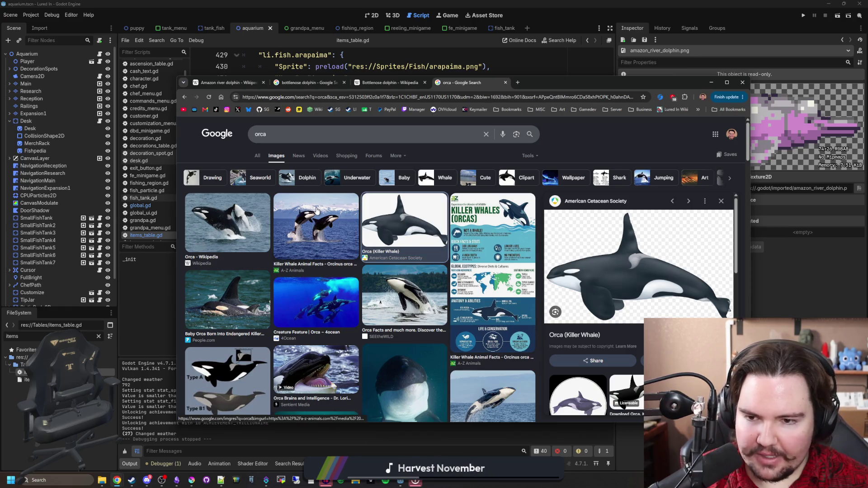
left_click(317, 212)
scroll(351, 278, "down", 2)
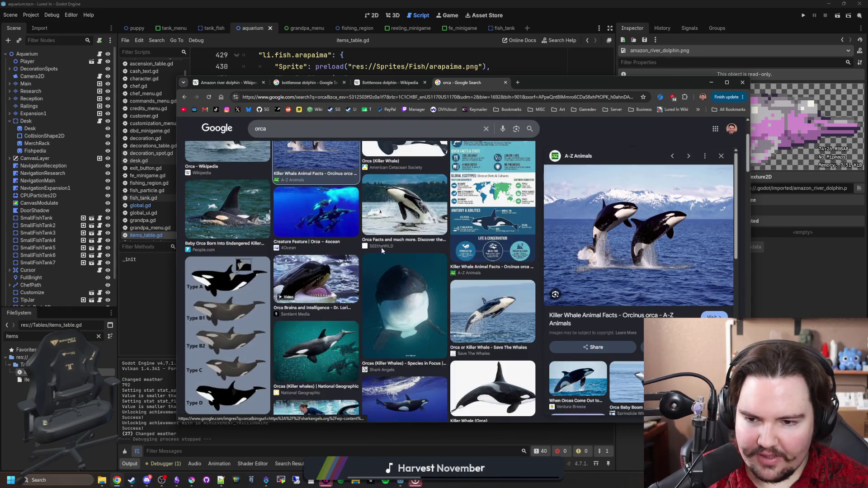
left_click(351, 277)
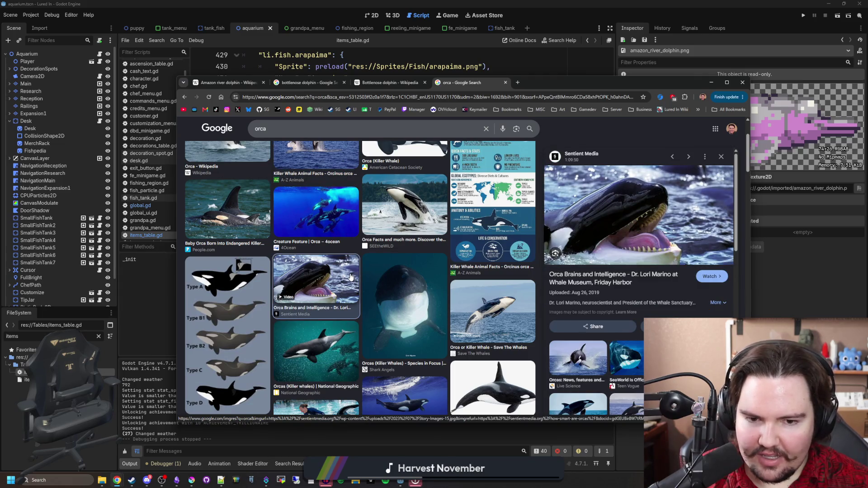
- Scroll through the remaining orca image results, then switch to the general web results
scroll(351, 277, "down", 1)
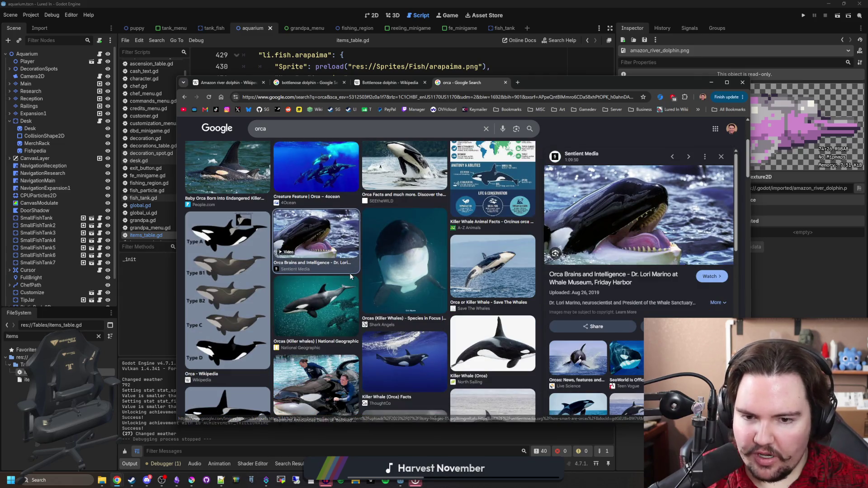
scroll(374, 312, "down", 2)
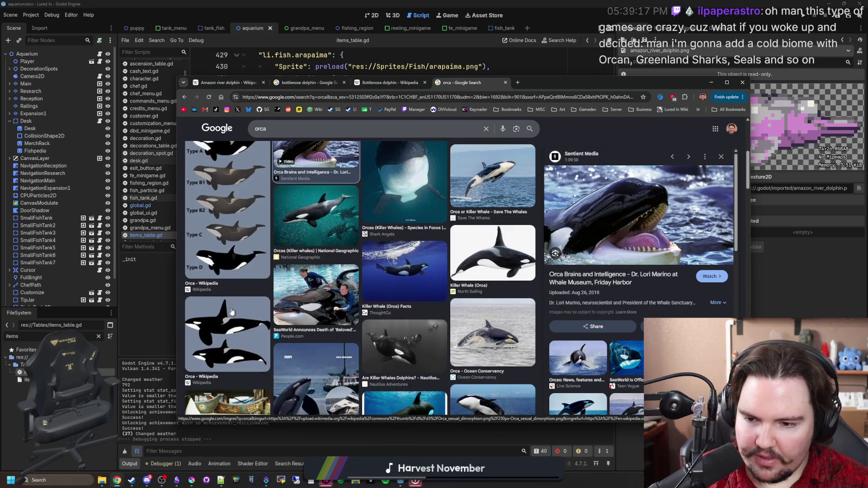
scroll(231, 312, "down", 3)
scroll(281, 271, "down", 3)
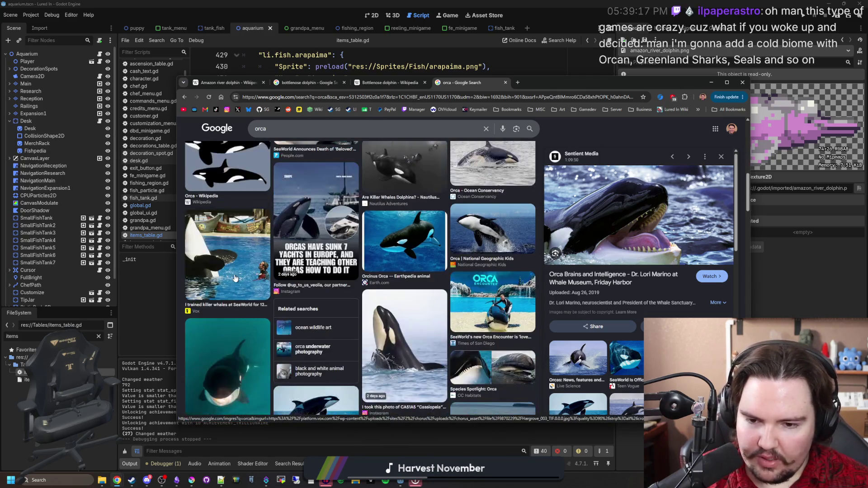
scroll(334, 233, "down", 2)
scroll(334, 234, "down", 2)
scroll(334, 234, "down", 2)
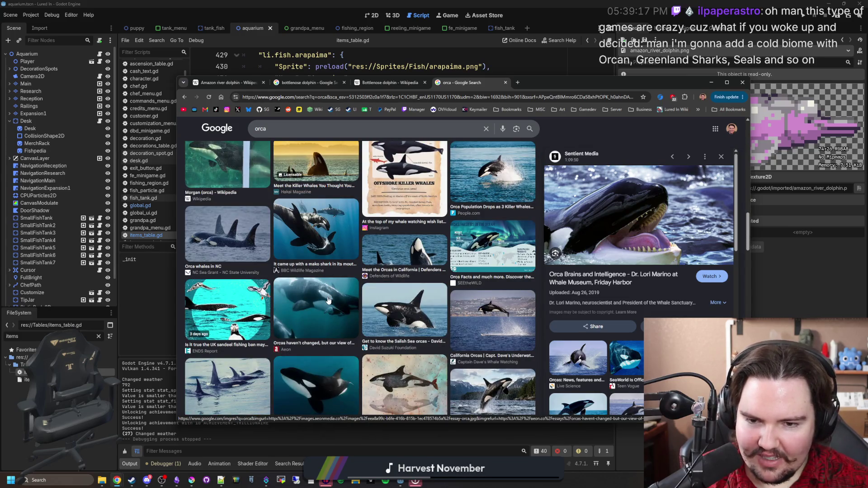
scroll(328, 297, "down", 2)
scroll(338, 258, "down", 2)
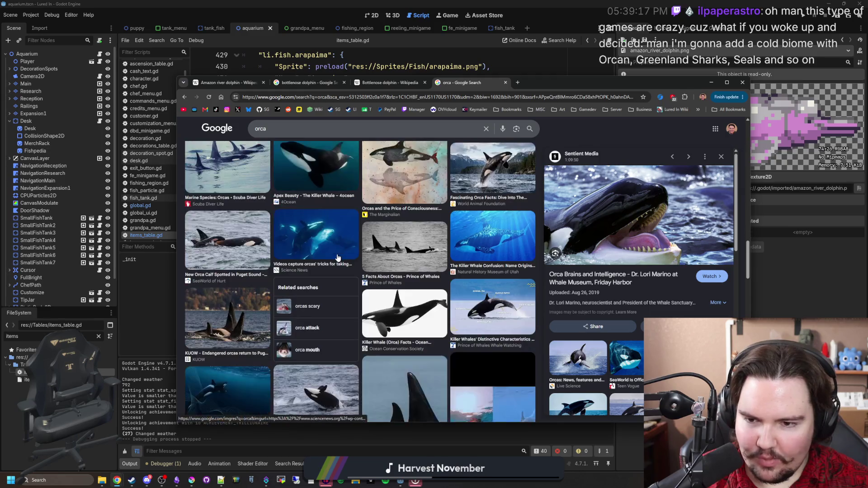
scroll(337, 257, "down", 5)
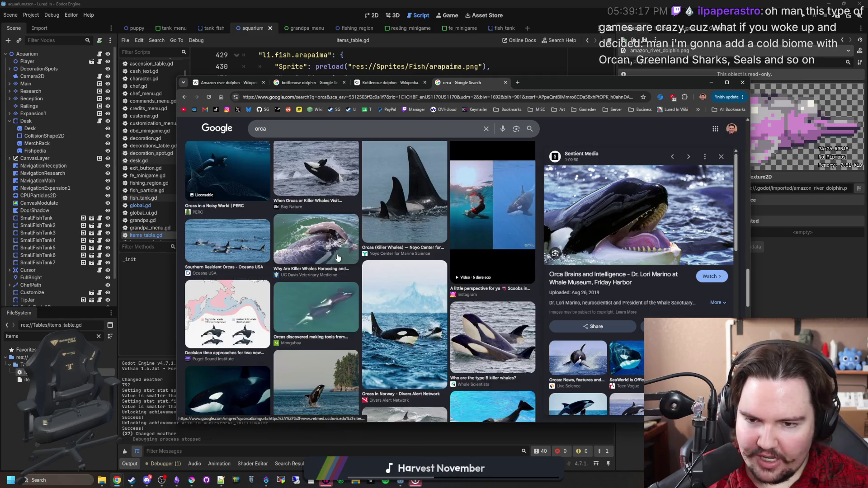
scroll(258, 226, "up", 10)
left_click(256, 157)
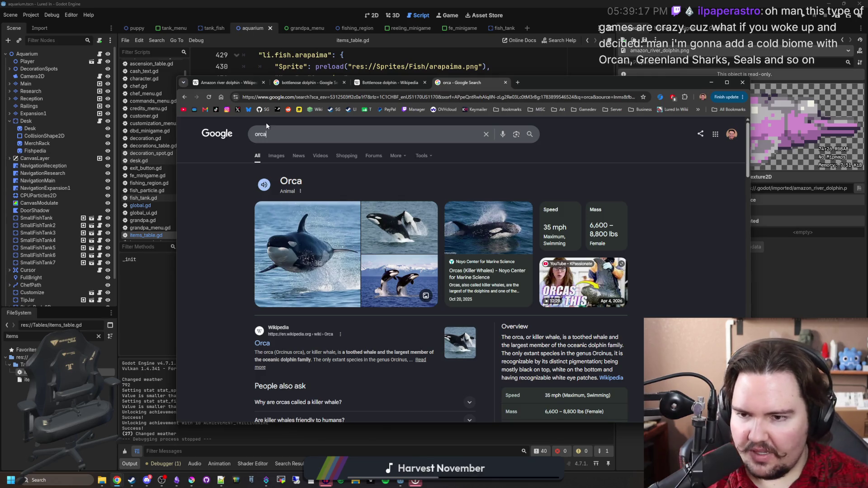
- Play the Orca pronunciation twice, scroll the results, then start the query 'do orcas eat'
left_click(266, 185)
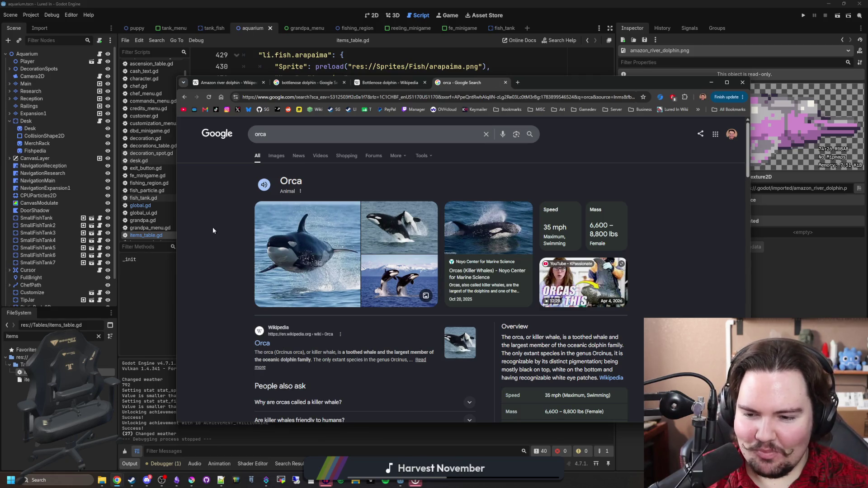
left_click(262, 185)
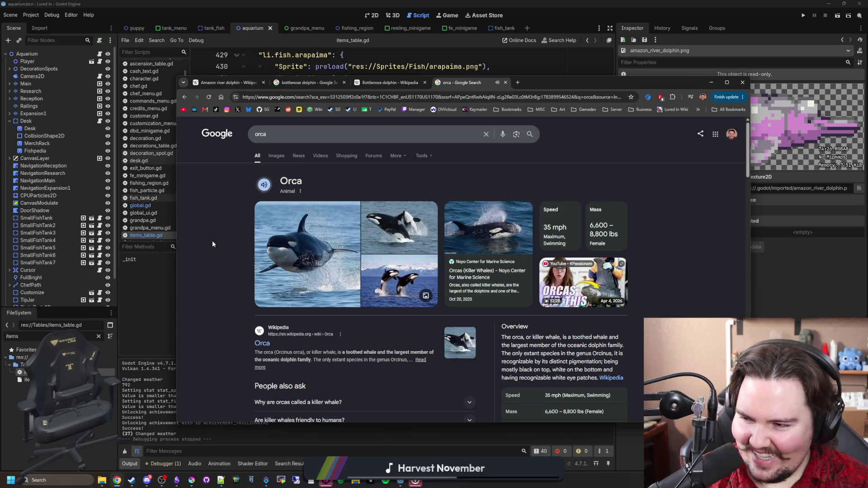
scroll(213, 241, "down", 3)
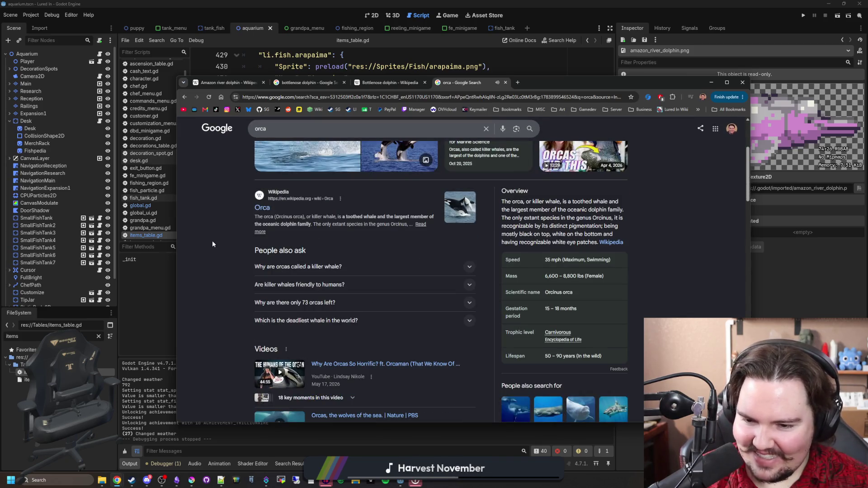
scroll(213, 240, "down", 10)
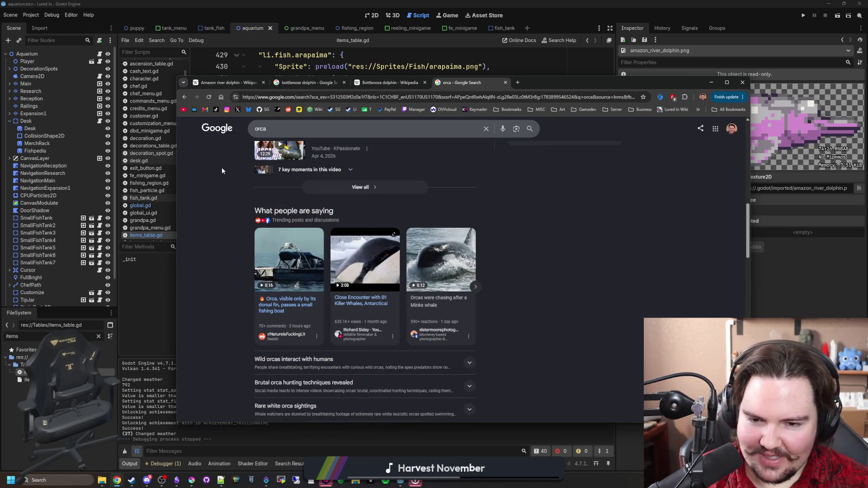
scroll(248, 227, "up", 15)
scroll(248, 227, "down", 5)
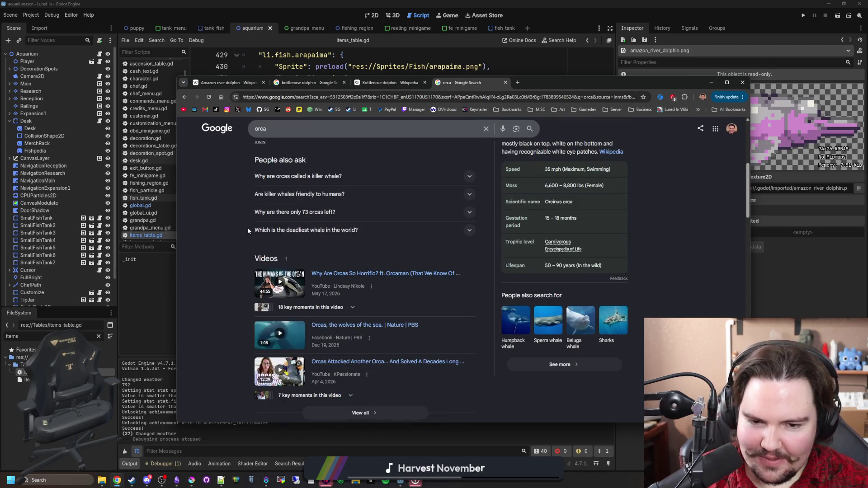
scroll(398, 276, "up", 5)
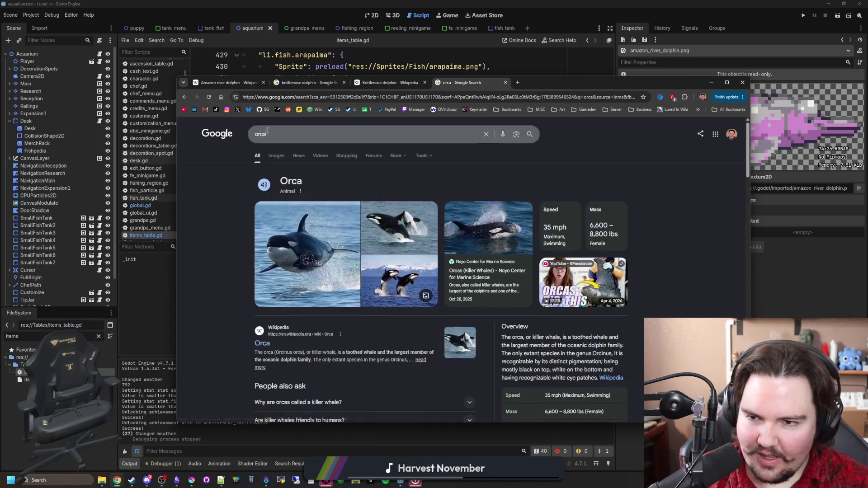
left_click(287, 98)
type("do orcas eat humans")
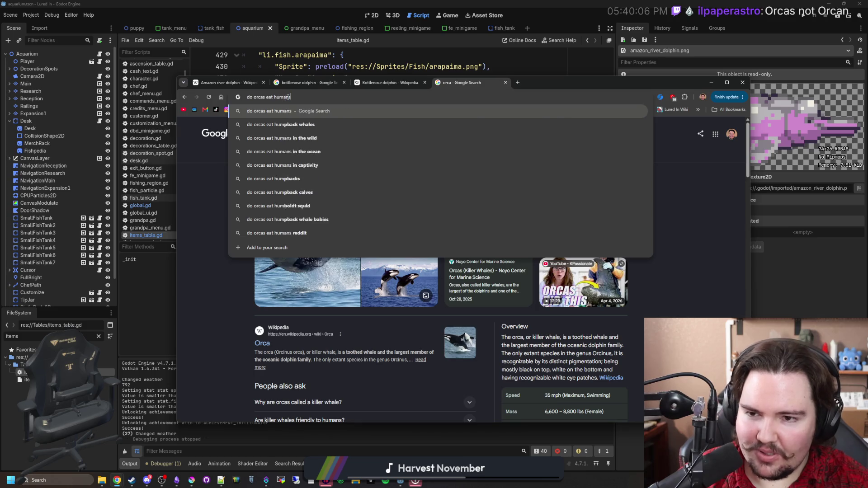
- Search 'do orcas eat humans', scroll the results, and open the Wikipedia Orca attacks article
key("Return")
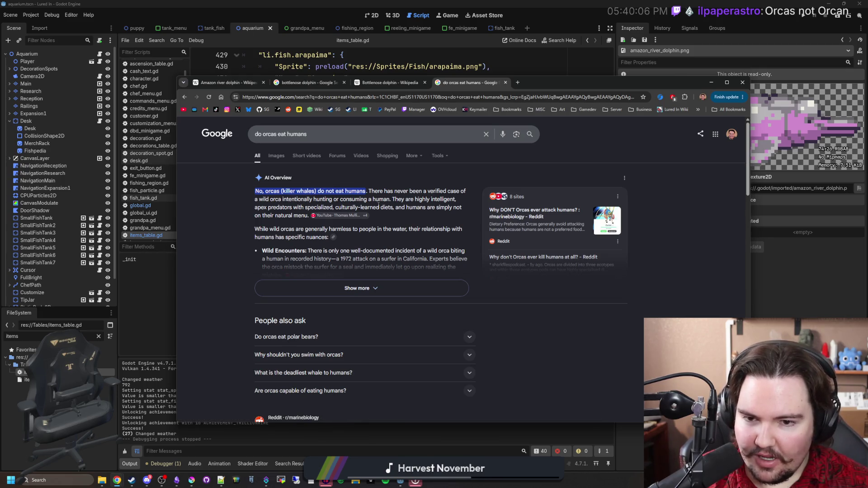
scroll(370, 256, "down", 2)
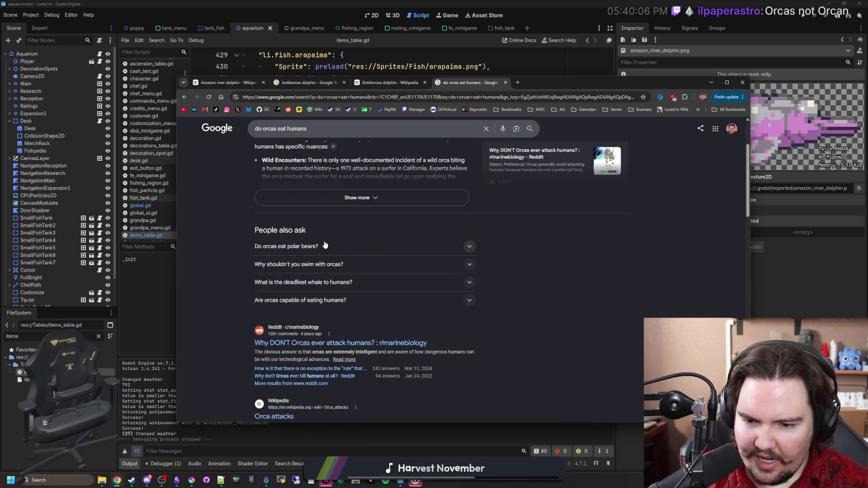
scroll(324, 245, "down", 1)
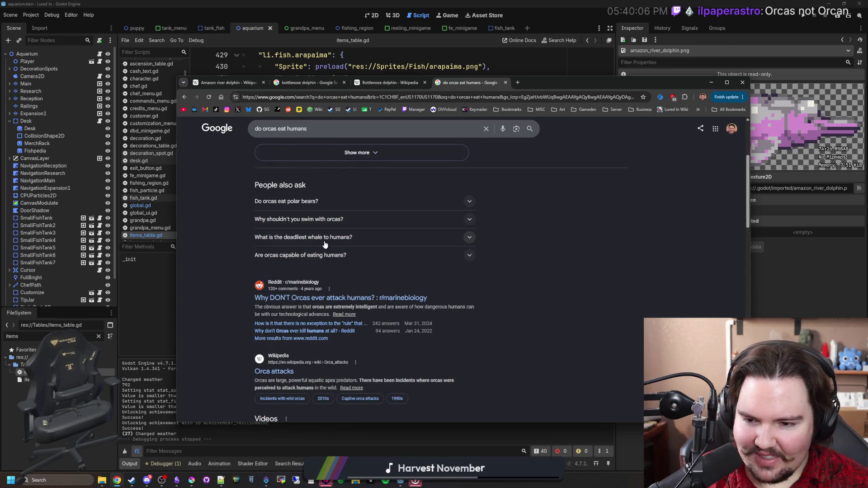
scroll(324, 245, "down", 1)
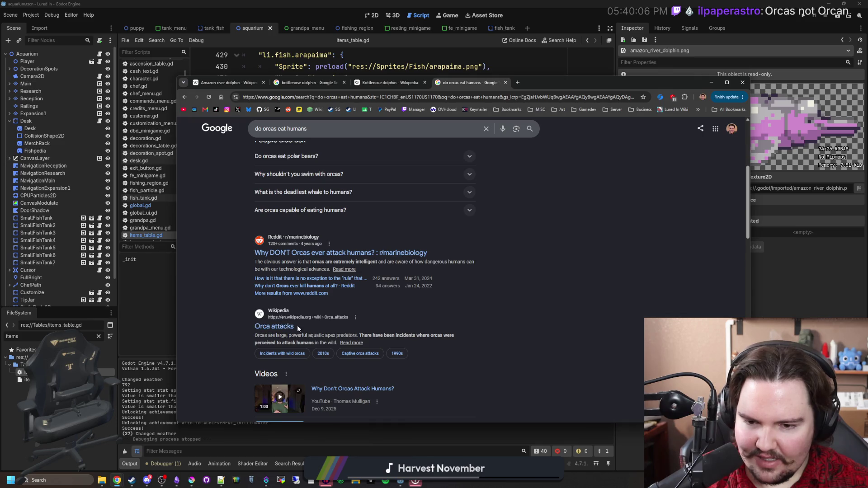
scroll(298, 329, "down", 3)
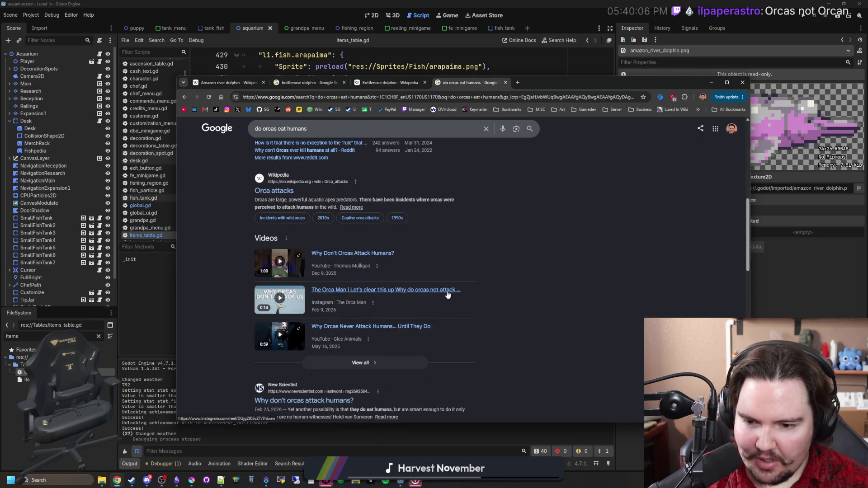
scroll(524, 301, "up", 2)
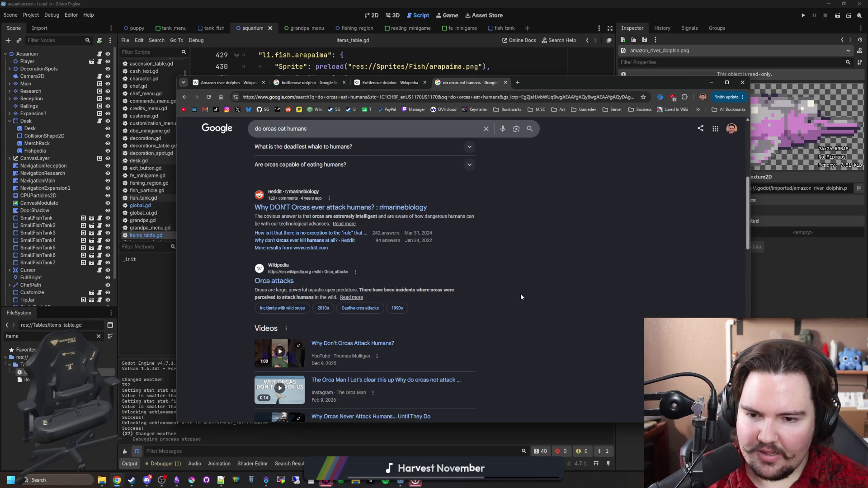
left_click(273, 282)
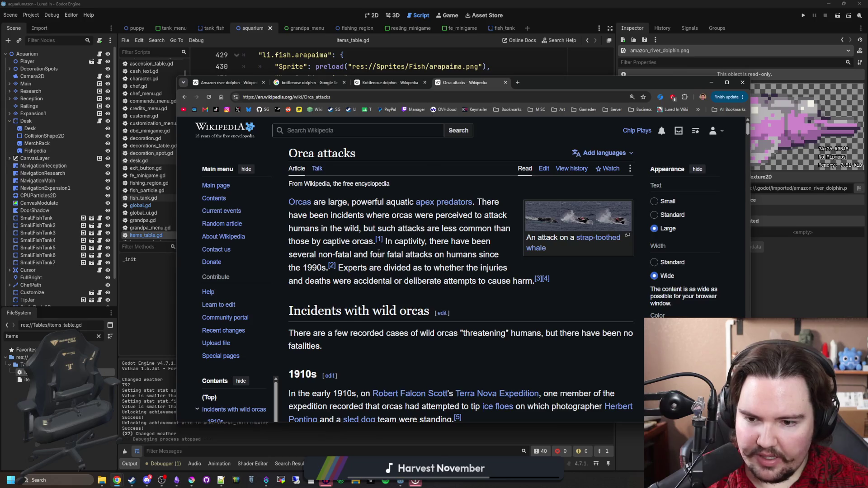
- Scroll into the Orca attacks article and highlight the line about orcas interacting with boats
scroll(384, 296, "down", 2)
scroll(383, 297, "down", 15)
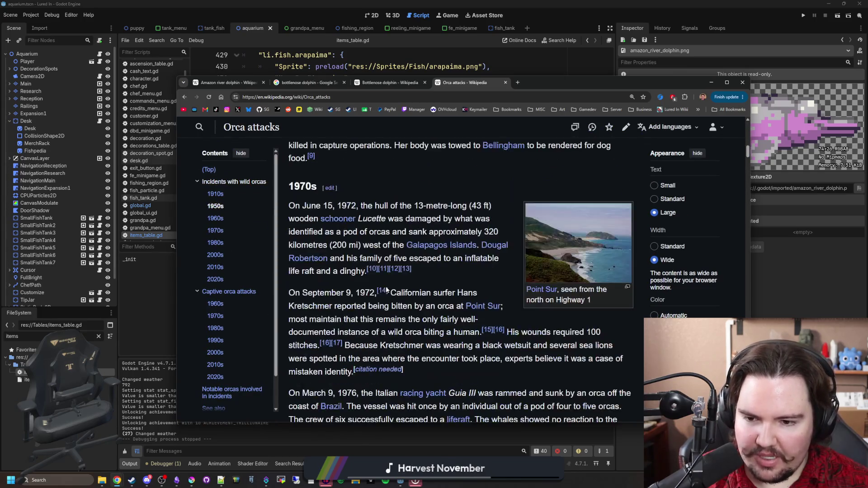
scroll(383, 287, "down", 10)
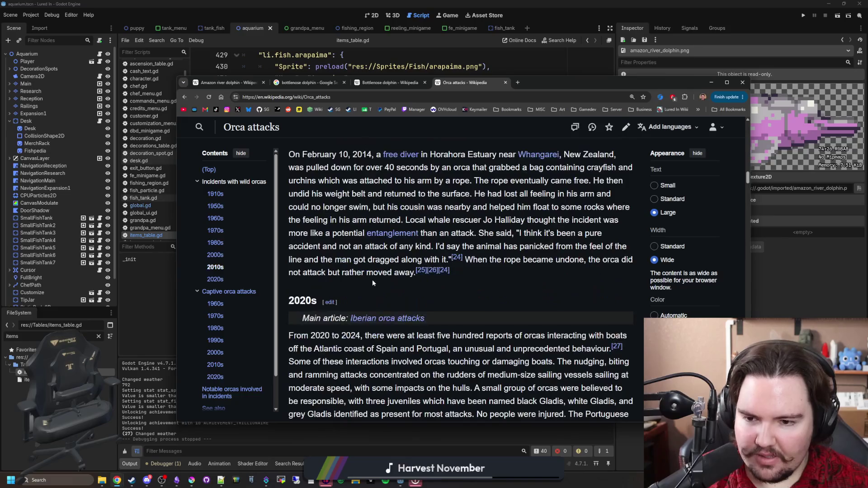
scroll(372, 284, "down", 2)
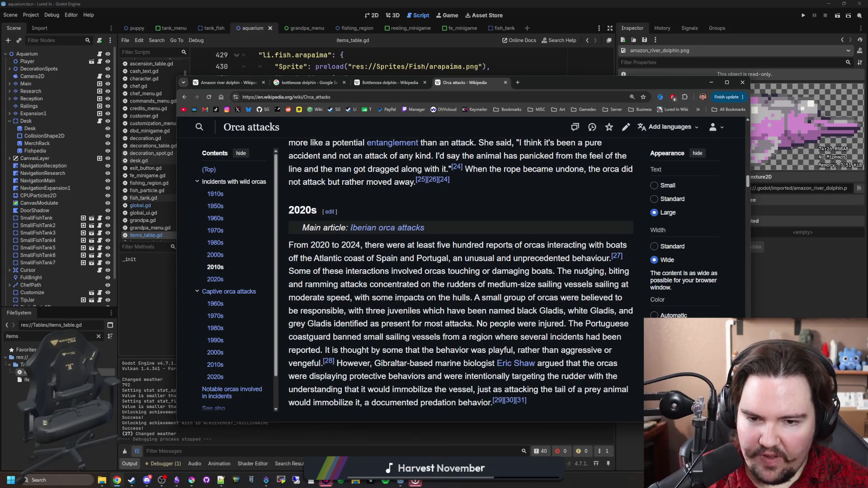
left_click_drag(509, 244, 616, 244)
left_click(351, 255)
scroll(434, 274, "down", 1)
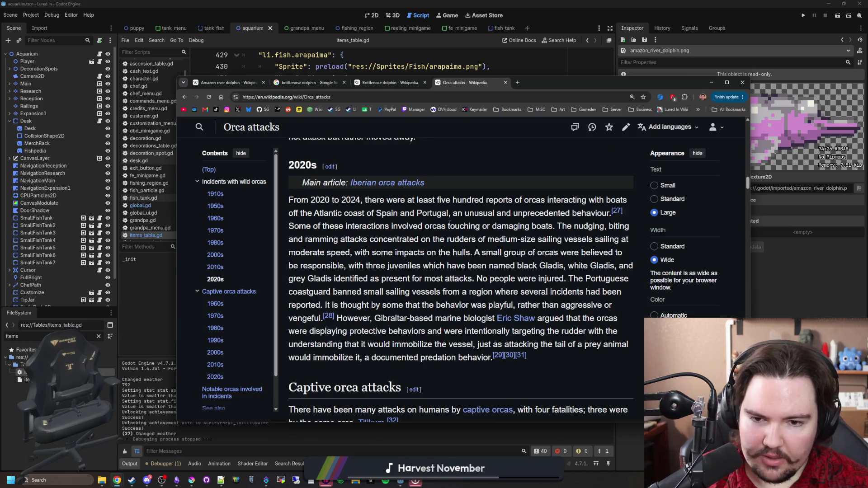
- Highlight the passages on orcas ramming sailboat rudders and the behavior being called playful
left_click_drag(448, 225, 629, 223)
mouse_move(360, 240)
left_mouse_down()
mouse_move(610, 239)
mouse_move(511, 252)
mouse_move(613, 265)
mouse_move(425, 253)
mouse_move(371, 281)
mouse_move(453, 302)
left_mouse_up()
left_click(454, 302)
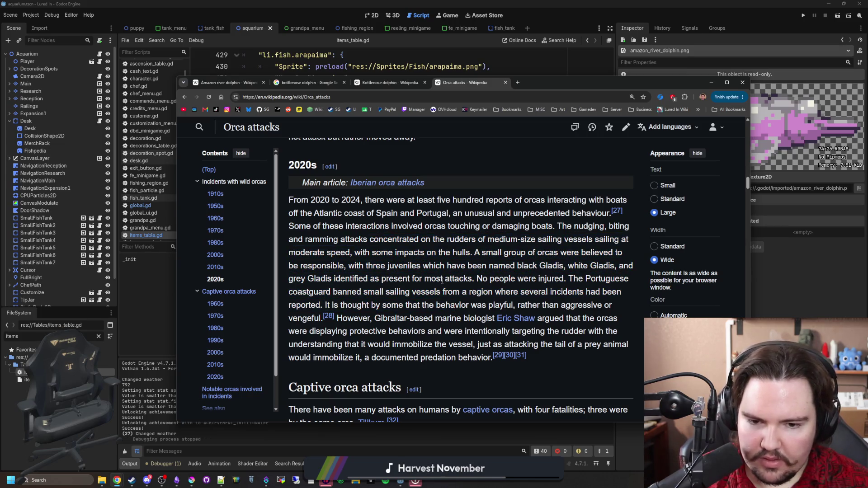
mouse_move(371, 304)
left_mouse_down()
mouse_move(422, 318)
mouse_move(565, 306)
left_mouse_up()
left_click(441, 295)
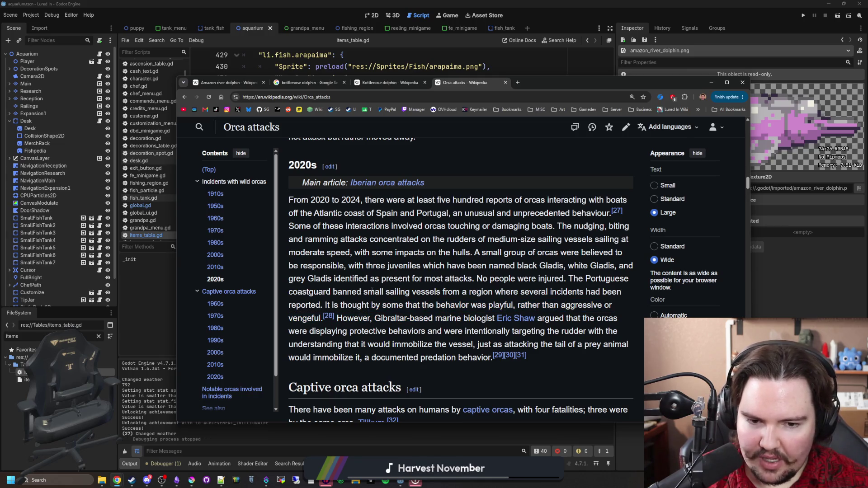
mouse_move(388, 331)
left_mouse_down()
mouse_move(618, 334)
mouse_move(368, 358)
mouse_move(619, 346)
mouse_move(335, 358)
left_mouse_up()
left_click(335, 358)
- Scroll to the notable orcas list and highlight the Cuddles entry
scroll(394, 344, "down", 2)
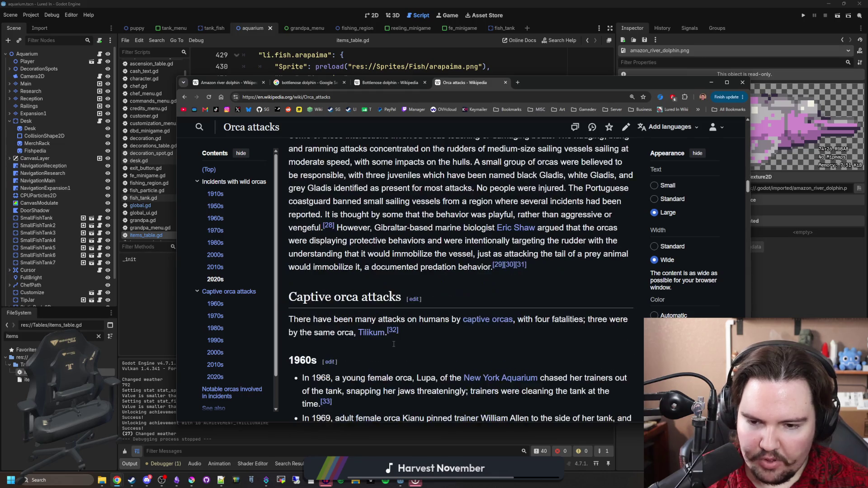
scroll(393, 346, "down", 2)
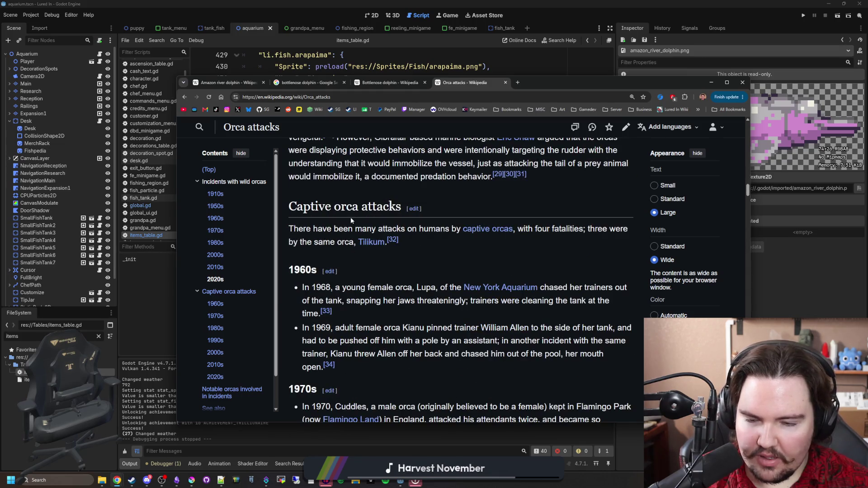
scroll(351, 220, "down", 12)
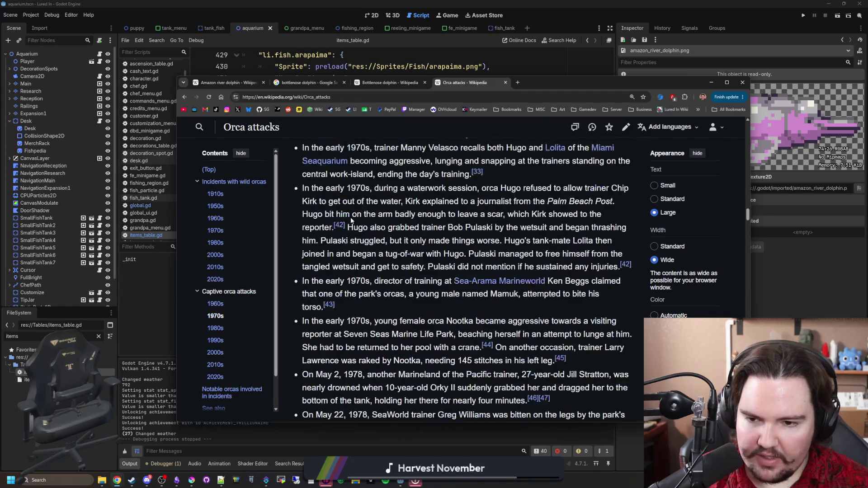
scroll(351, 220, "down", 20)
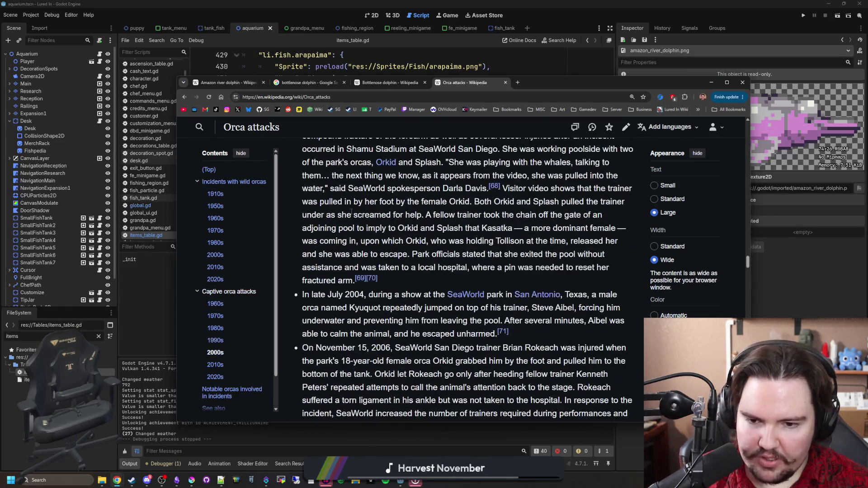
scroll(360, 218, "up", 6)
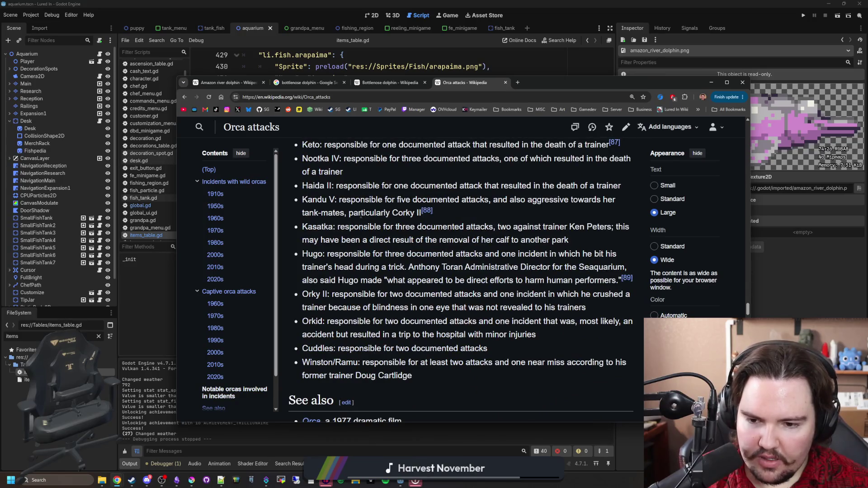
left_click_drag(311, 352, 487, 351)
left_click(486, 351)
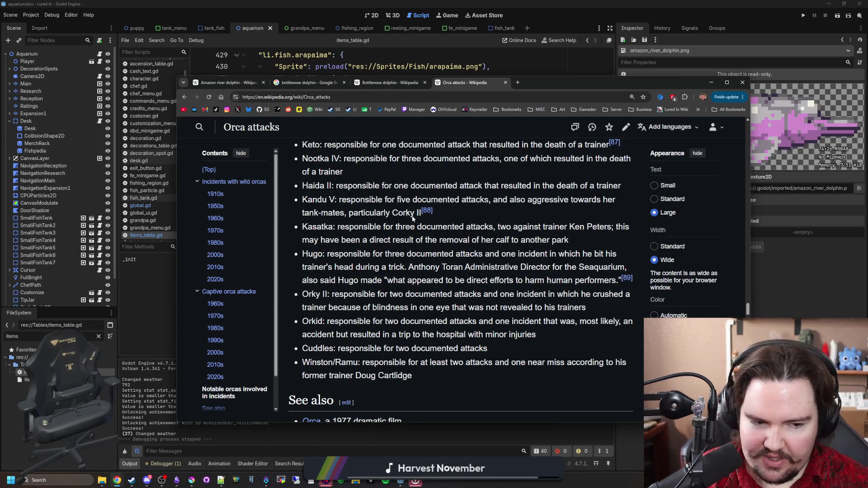
scroll(362, 279, "down", 1)
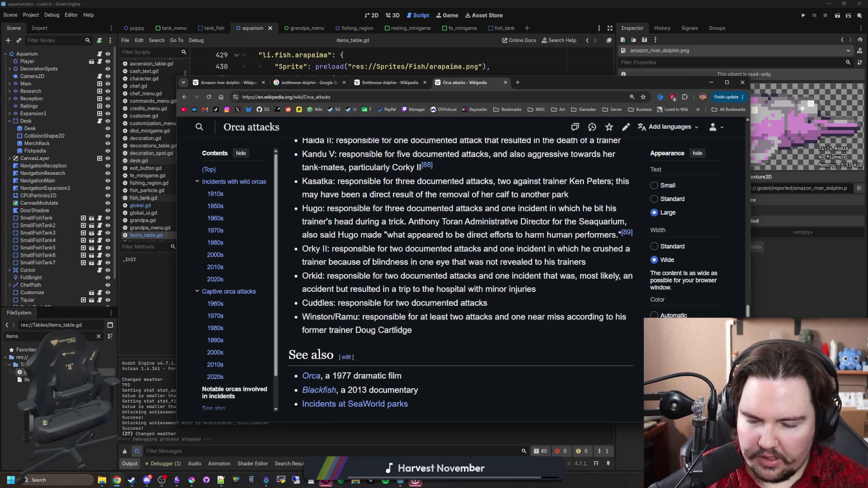
scroll(406, 325, "down", 1)
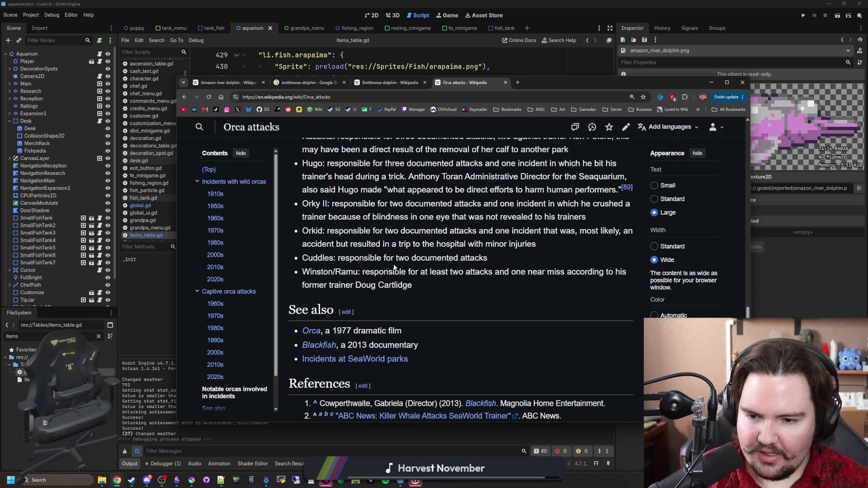
scroll(394, 268, "down", 6)
scroll(394, 267, "up", 12)
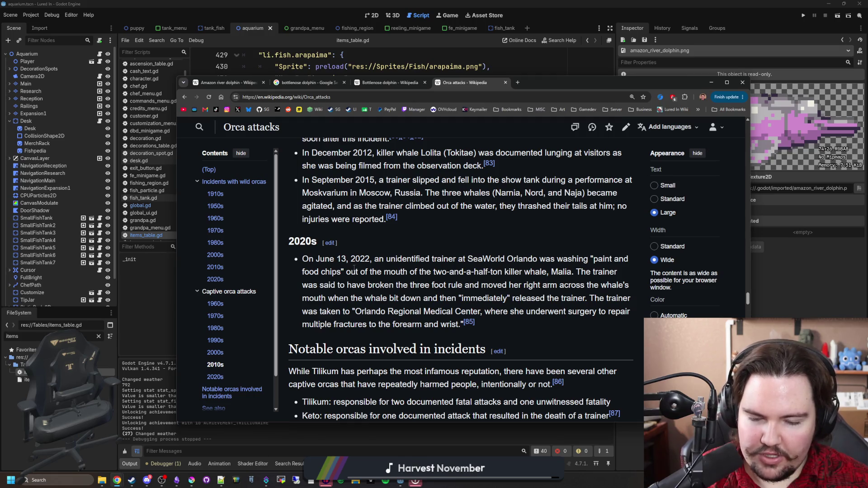
left_click_drag(392, 272, 563, 282)
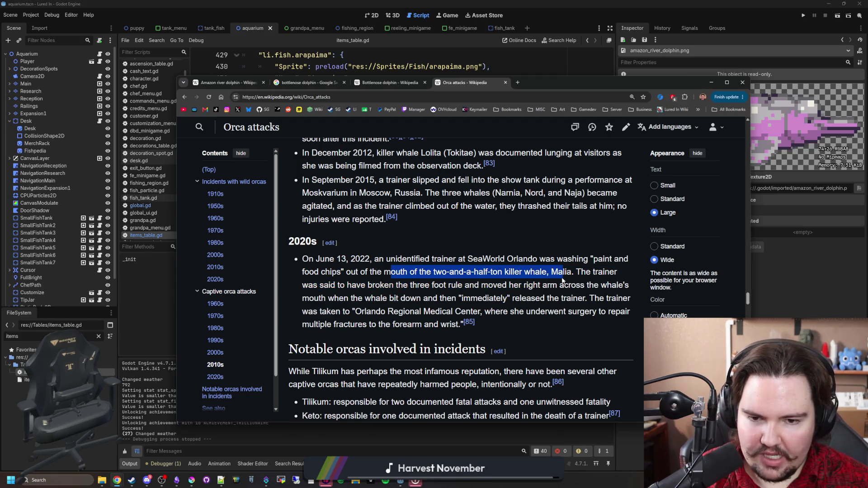
left_click(563, 281)
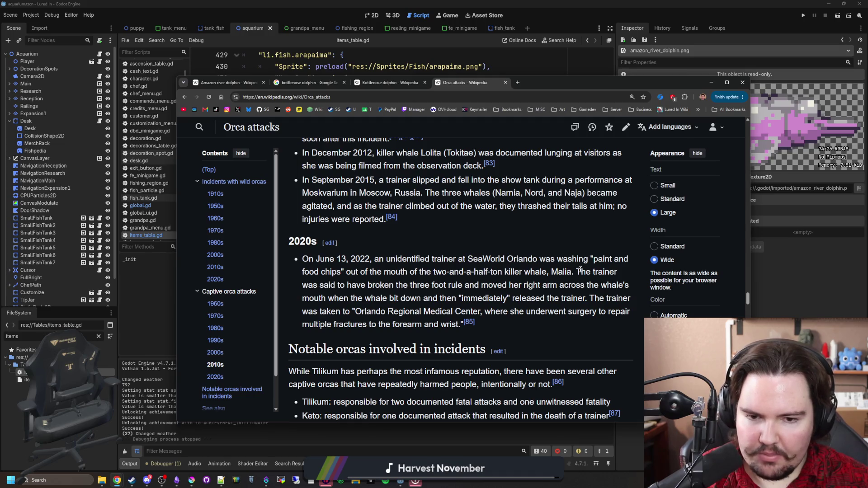
mouse_move(330, 298)
left_mouse_down()
mouse_move(451, 299)
mouse_move(517, 284)
left_mouse_up()
mouse_move(364, 285)
left_mouse_down()
mouse_move(528, 275)
mouse_move(582, 286)
left_mouse_up()
left_click(413, 307)
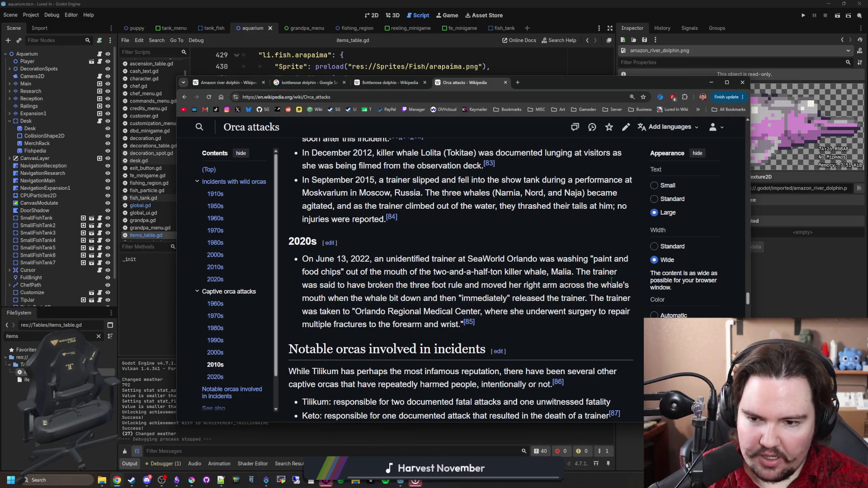
left_click_drag(390, 299, 622, 299)
left_click(411, 314)
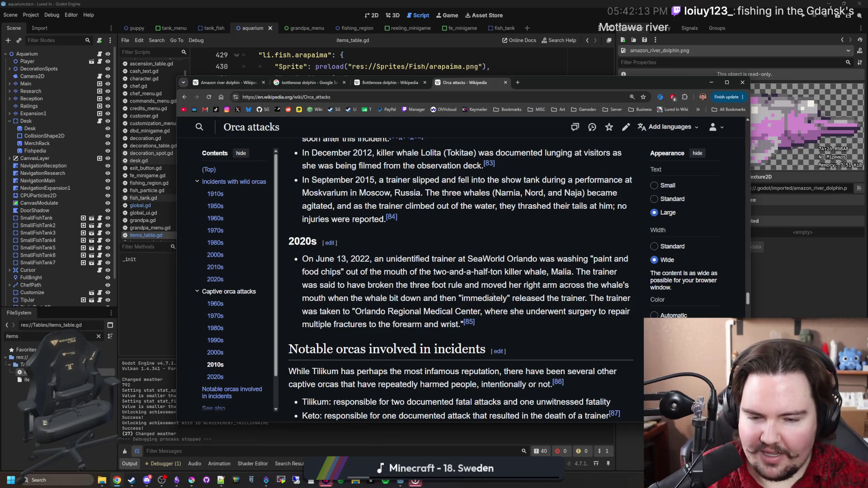
scroll(463, 247, "up", 2)
scroll(380, 330, "up", 3)
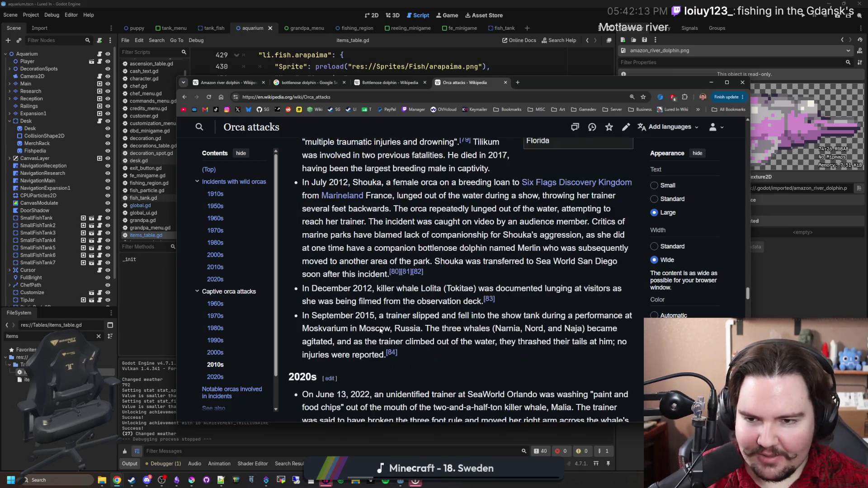
scroll(380, 331, "up", 2)
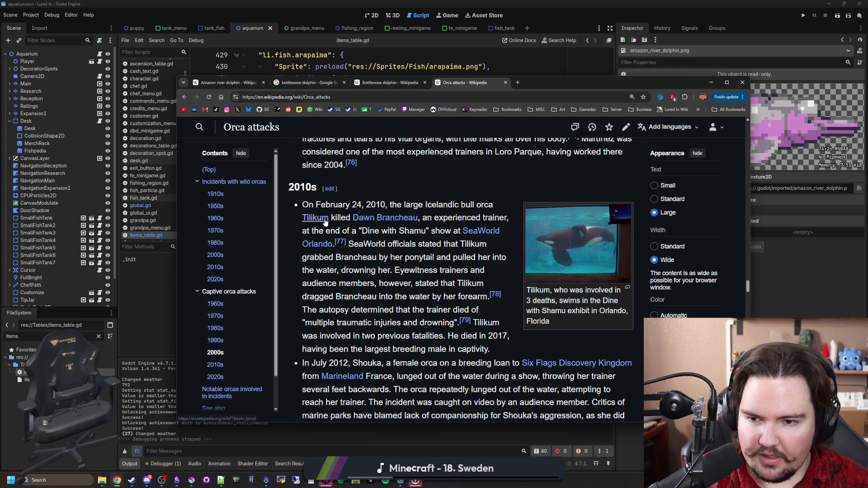
mouse_move(325, 222)
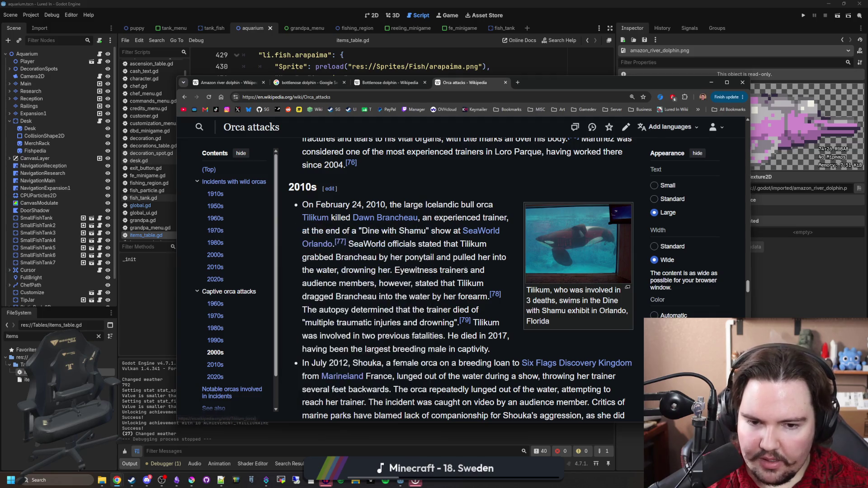
left_click(581, 268)
left_click(732, 129)
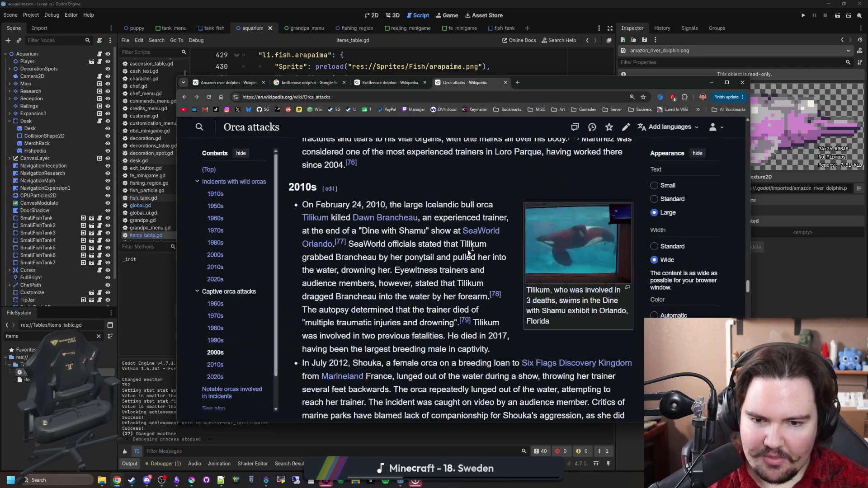
scroll(414, 291, "down", 3)
scroll(414, 291, "down", 8)
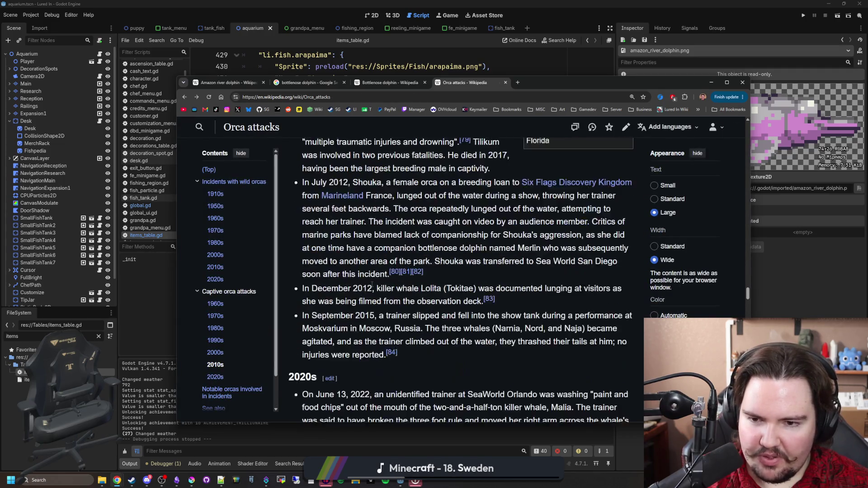
scroll(372, 287, "down", 15)
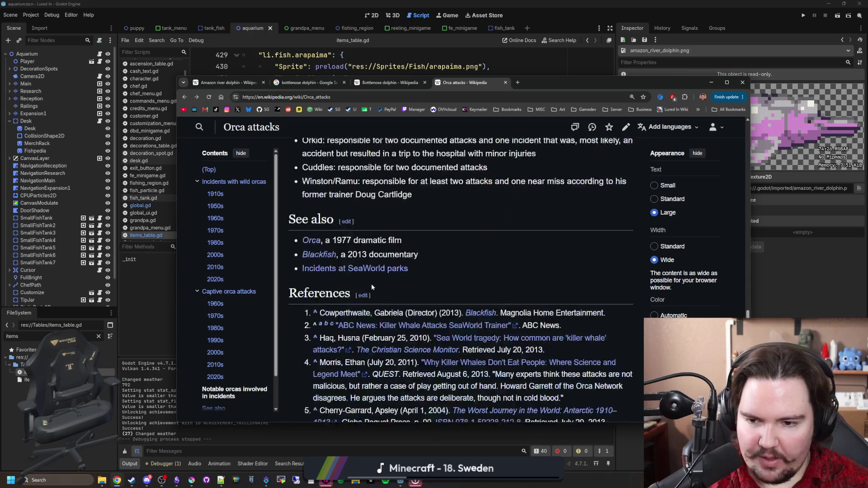
scroll(372, 287, "up", 20)
scroll(435, 296, "up", 20)
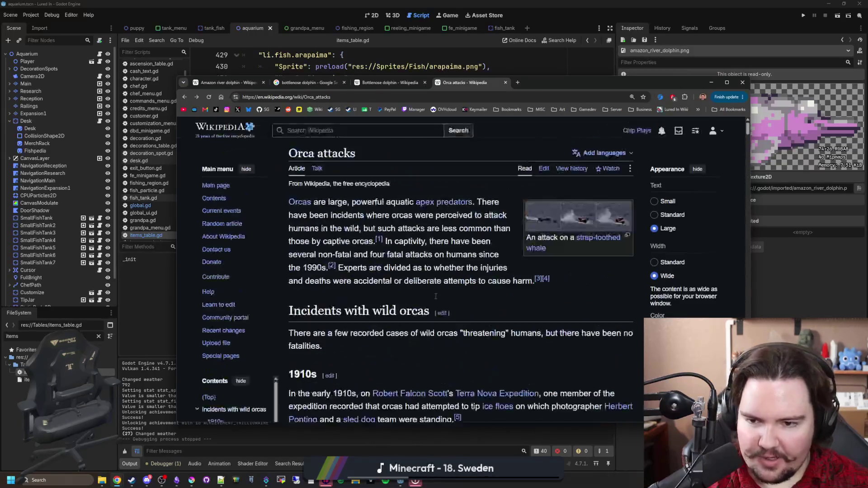
scroll(578, 200, "down", 15)
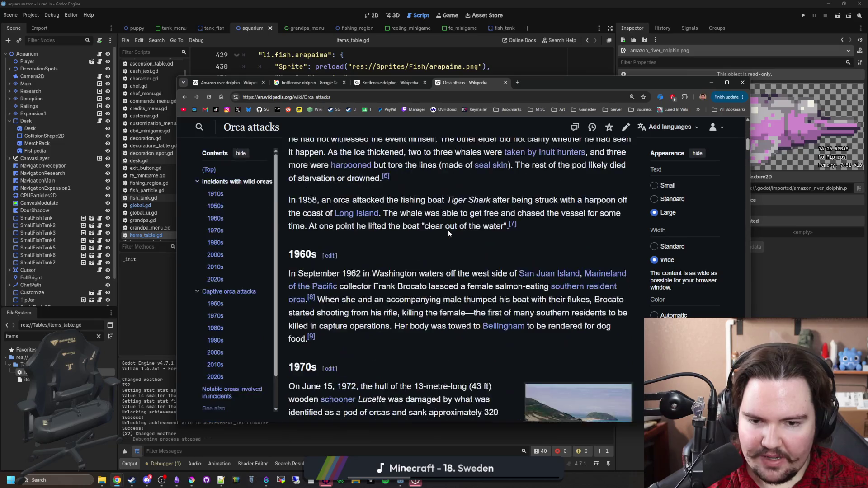
scroll(563, 244, "down", 10)
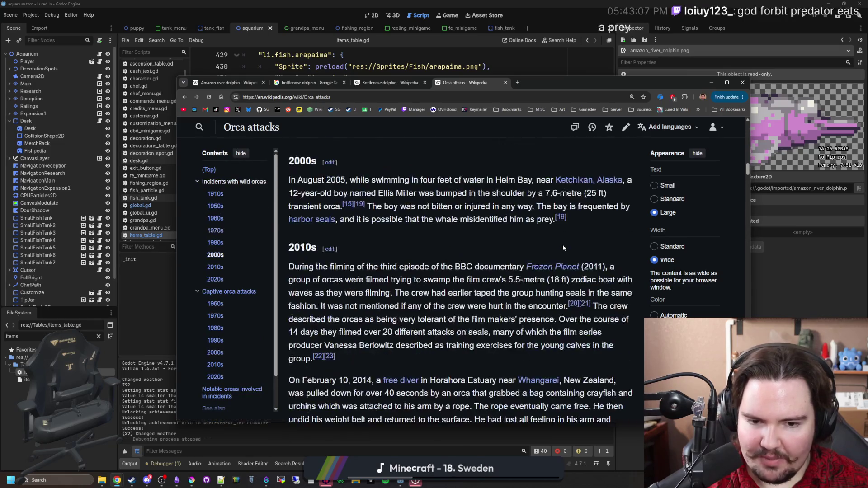
scroll(349, 247, "up", 20)
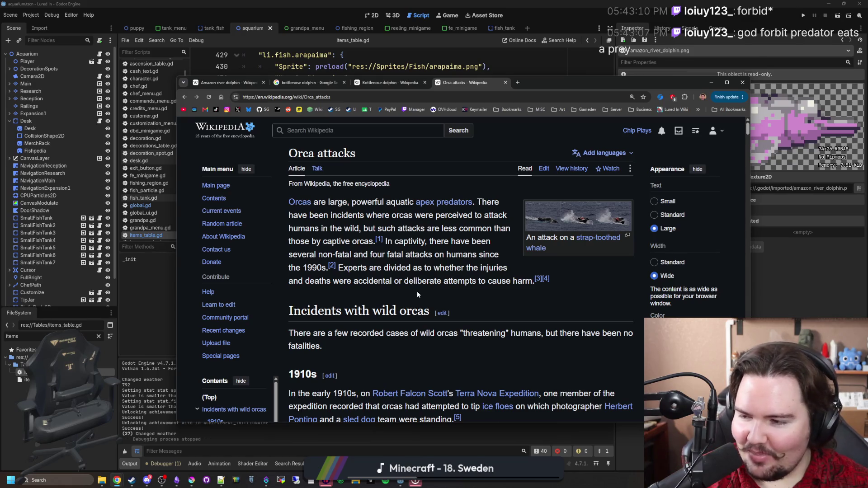
- Close the Orca attacks tab and read through the Bottlenose dolphin article
left_click(505, 82)
scroll(427, 216, "down", 4)
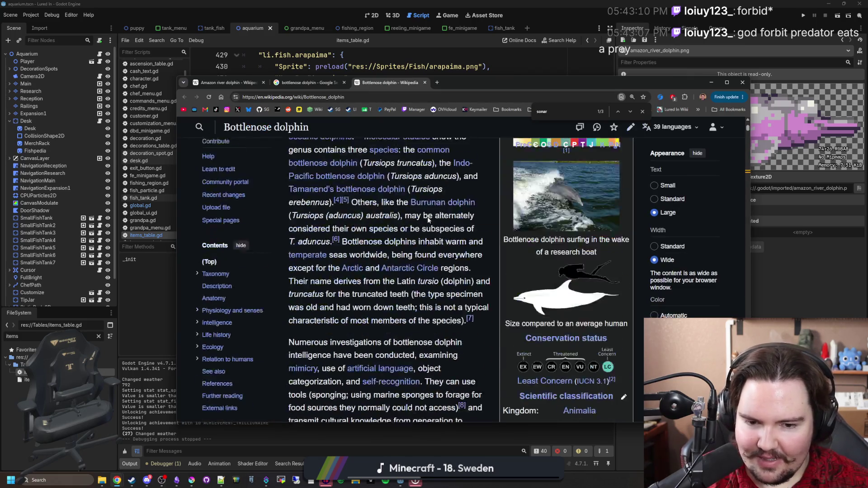
scroll(427, 216, "down", 9)
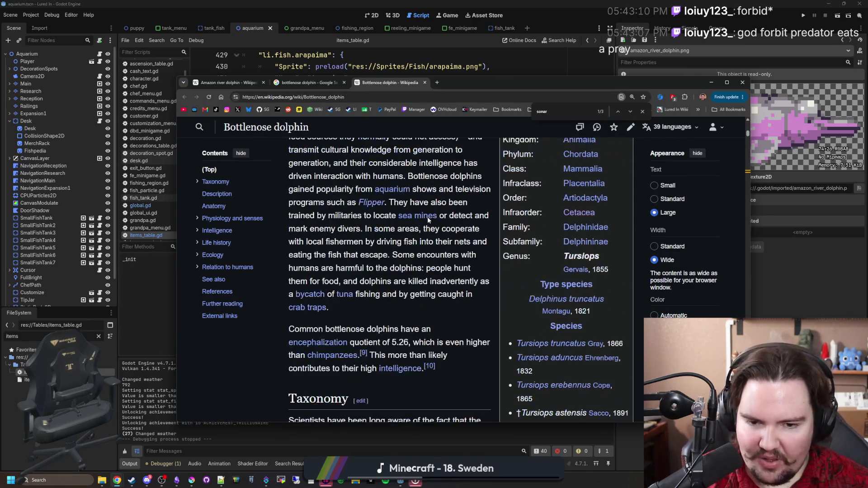
scroll(429, 218, "down", 6)
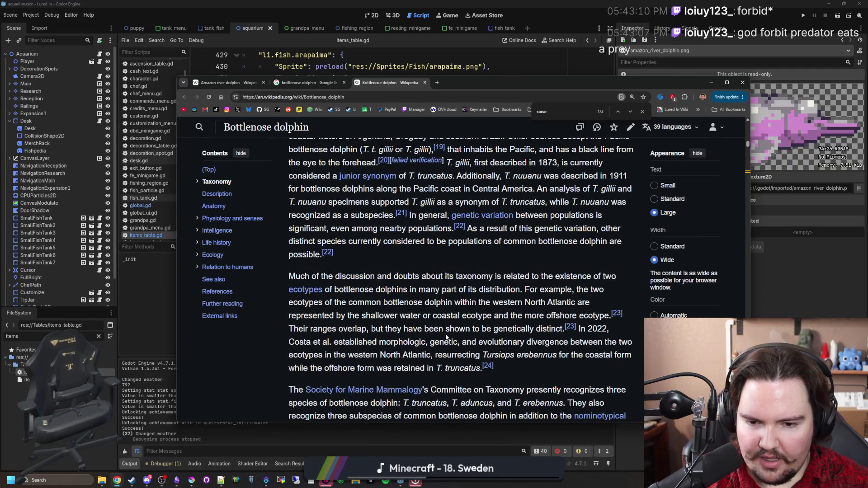
scroll(446, 337, "down", 5)
scroll(446, 337, "down", 3)
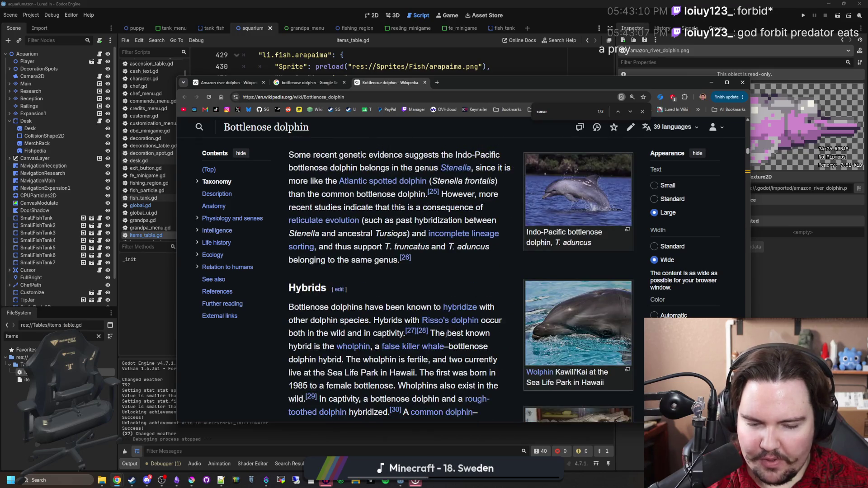
scroll(447, 333, "down", 8)
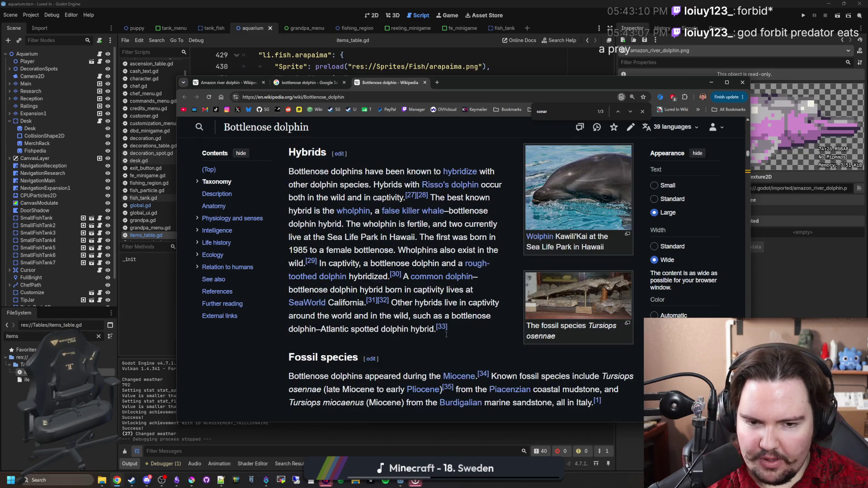
scroll(461, 228, "down", 2)
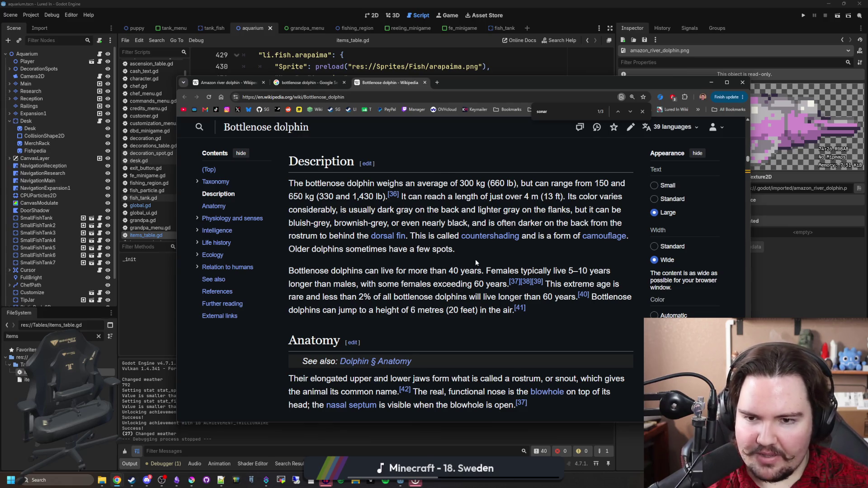
scroll(461, 295, "down", 1)
scroll(463, 294, "up", 15)
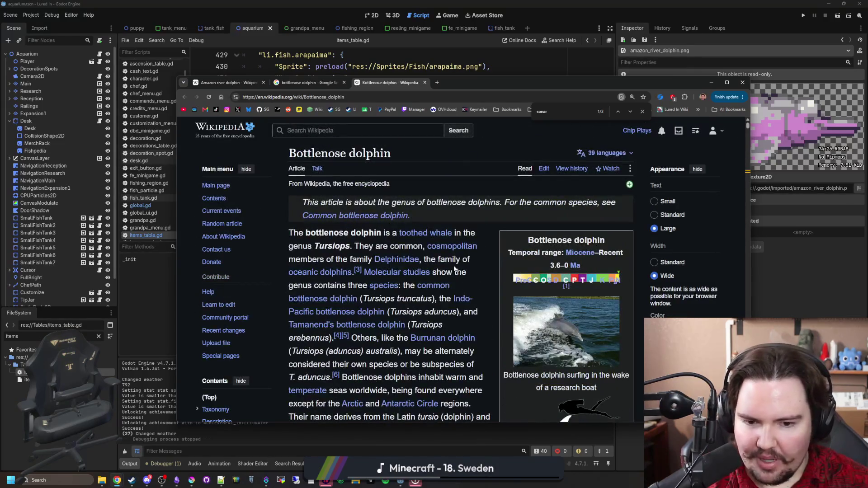
scroll(520, 271, "down", 5)
scroll(547, 255, "up", 2)
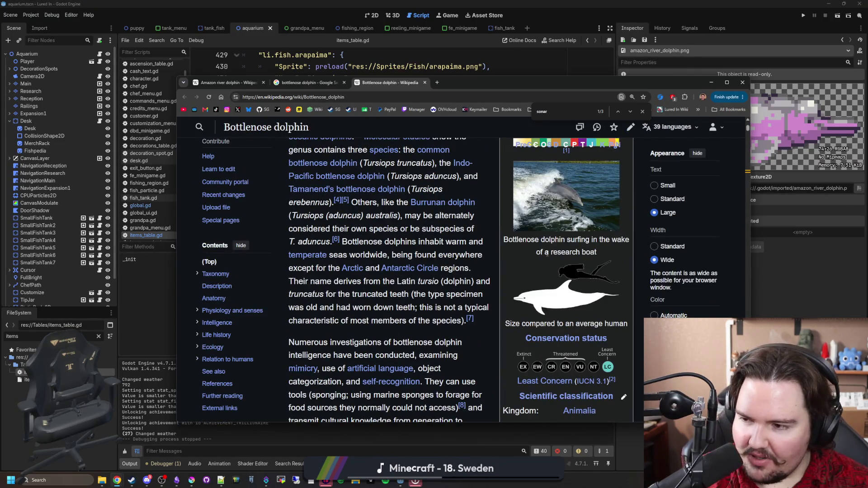
scroll(407, 268, "up", 3)
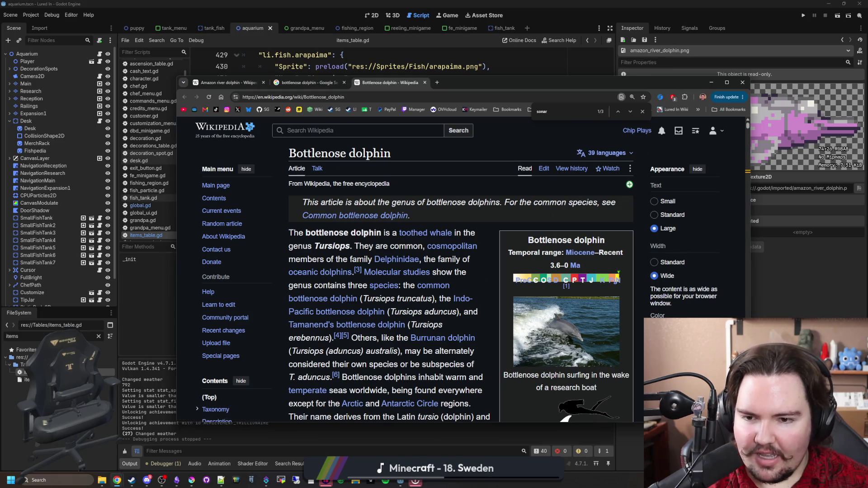
- Close the bottlenose dolphin search and article tabs, then move the browser window aside
left_click(311, 84)
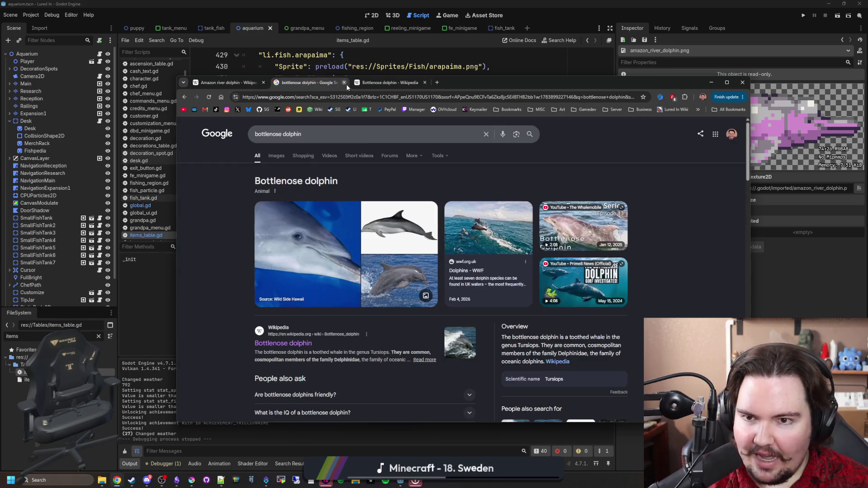
left_click(346, 84)
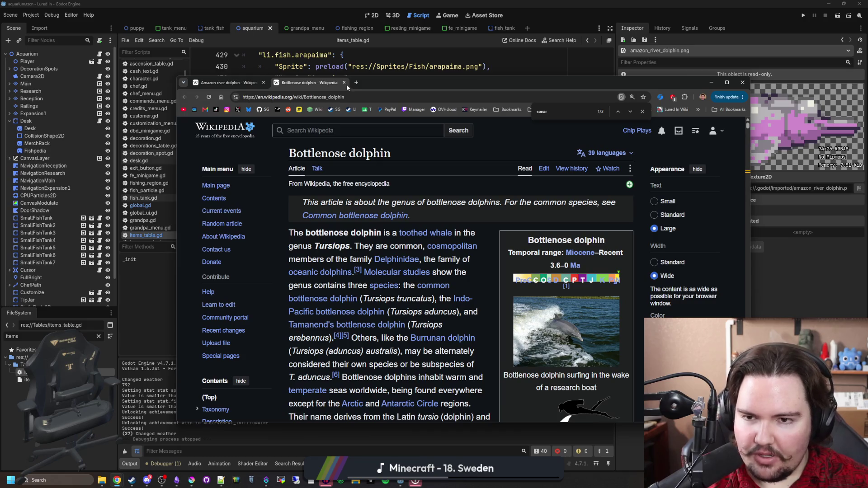
left_click(346, 84)
scroll(425, 270, "up", 5)
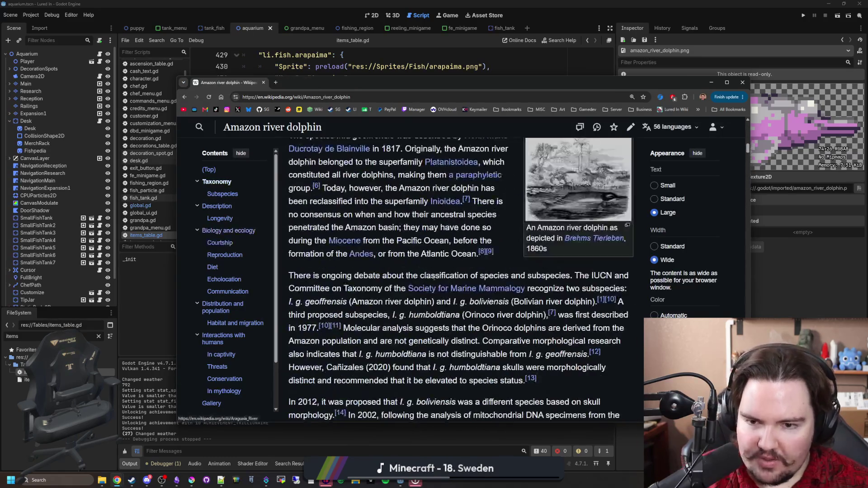
scroll(433, 278, "up", 5)
left_click_drag(421, 281, 359, 288)
left_click(359, 289)
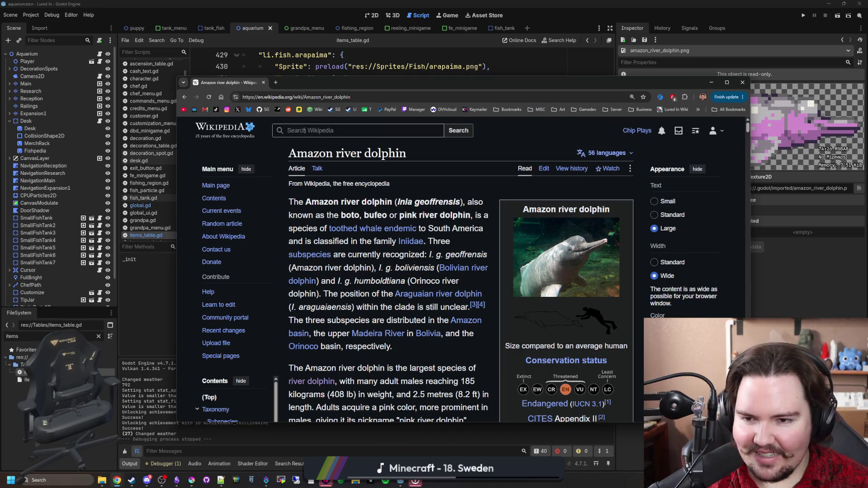
left_click_drag(309, 88, 466, 304)
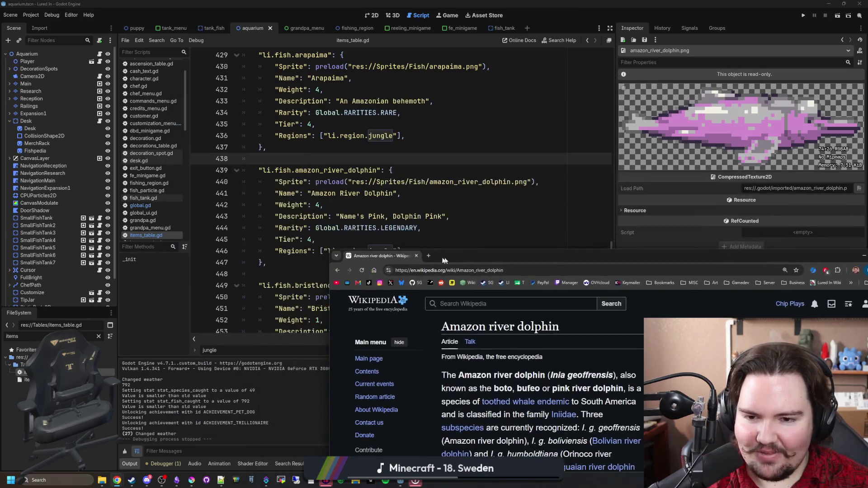
- Save items_table.gd with Ctrl+S and launch Lured In through Run Project
left_click(416, 256)
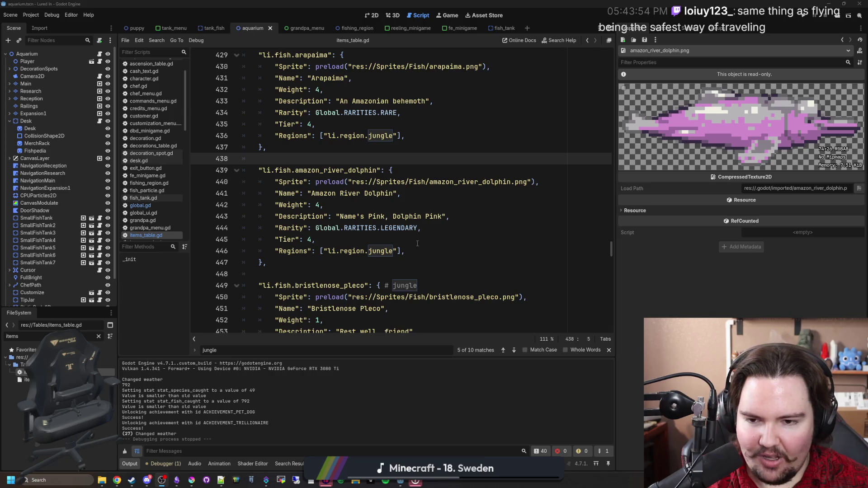
left_click(417, 243)
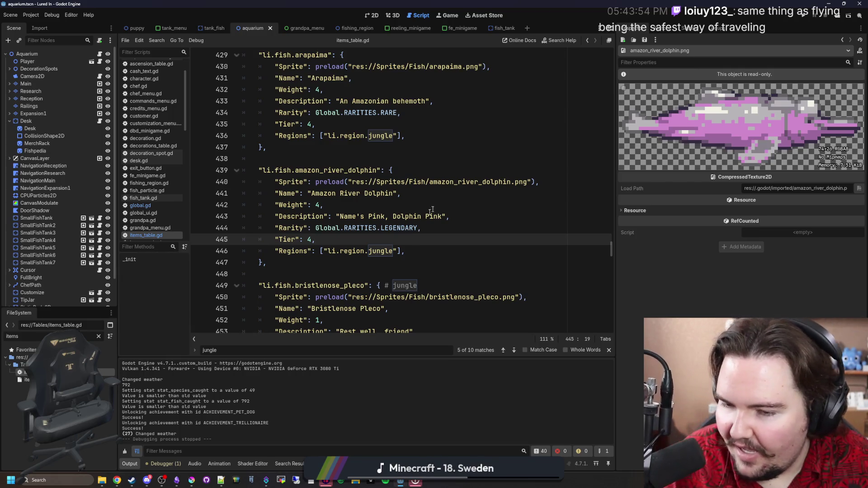
key("ctrl+s")
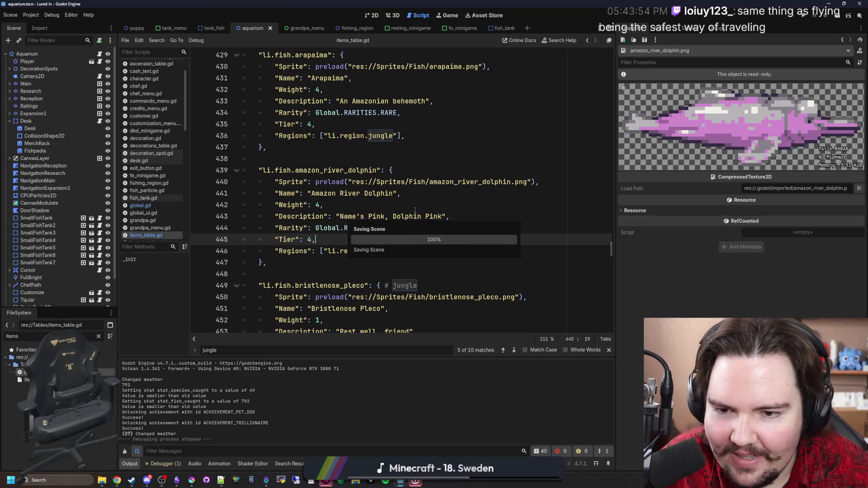
left_click(415, 209)
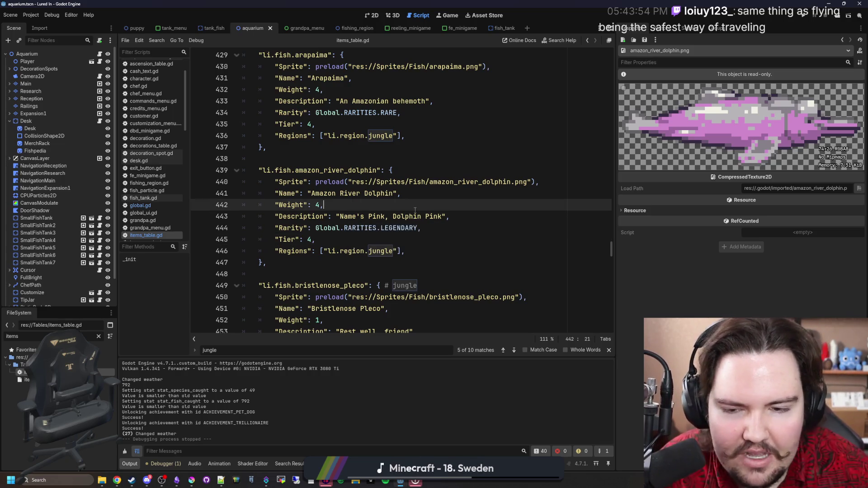
key("ctrl+s")
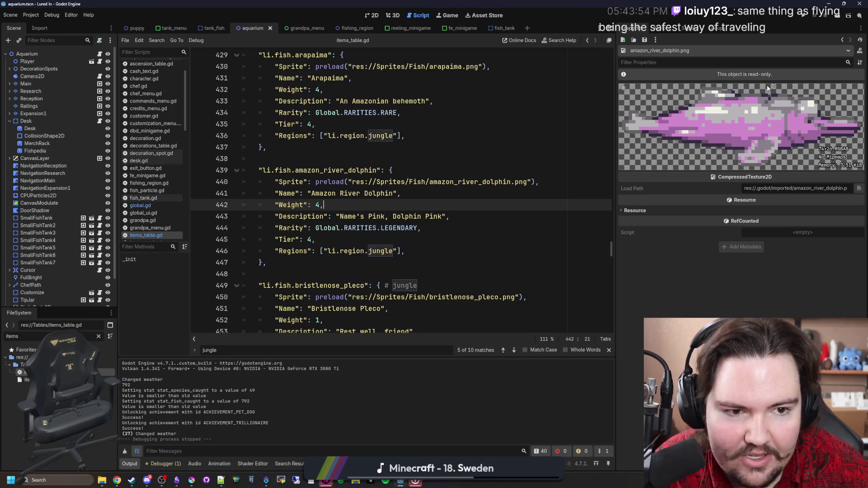
left_click(804, 16)
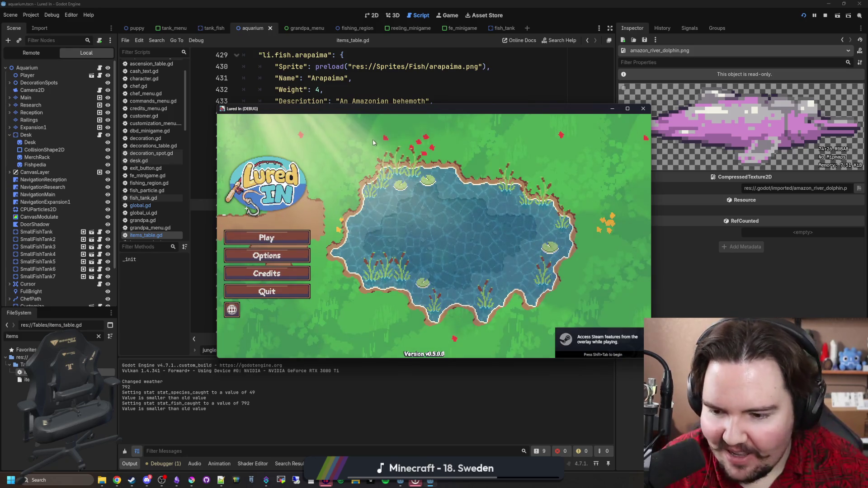
- Start playing from the main menu and jump to the error line in synergy_panel.gd
left_click(267, 237)
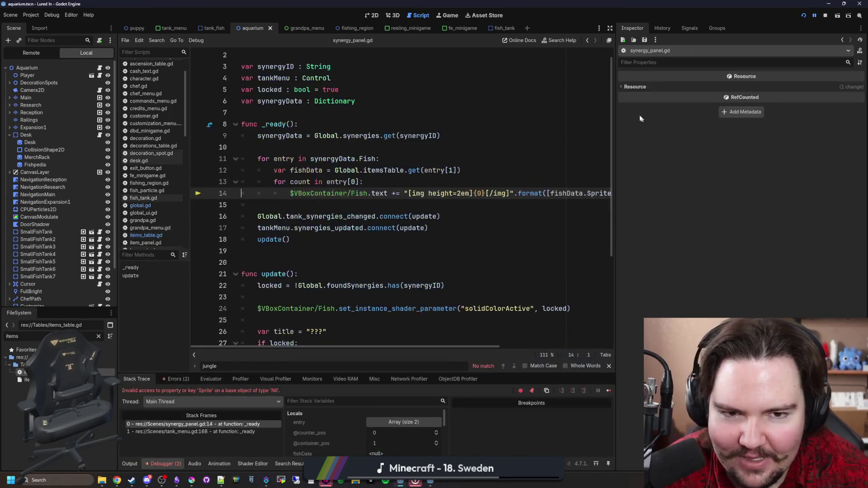
left_click(425, 205)
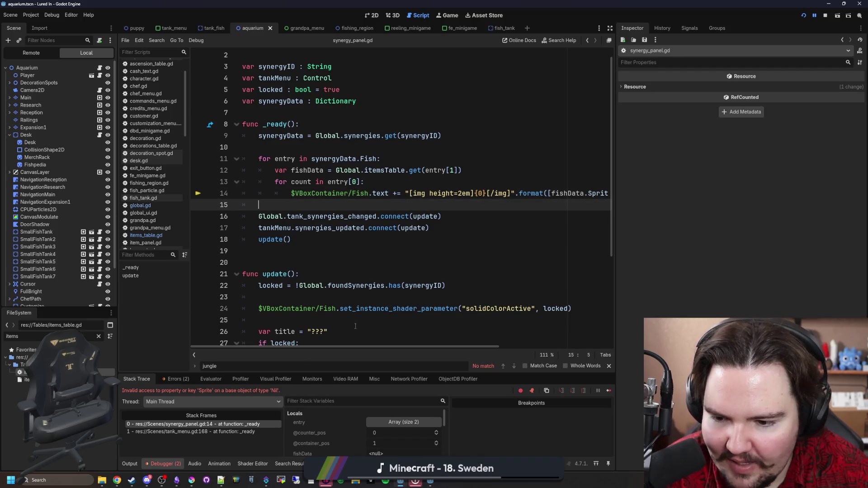
left_click(256, 424)
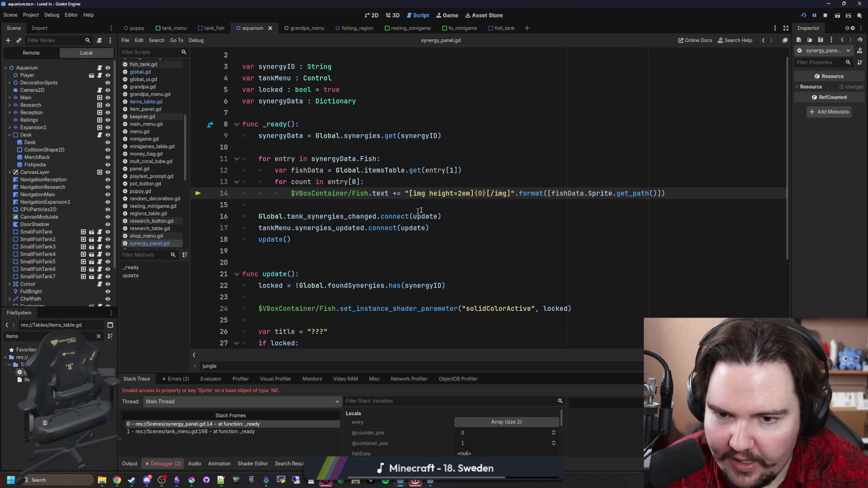
left_click(456, 208)
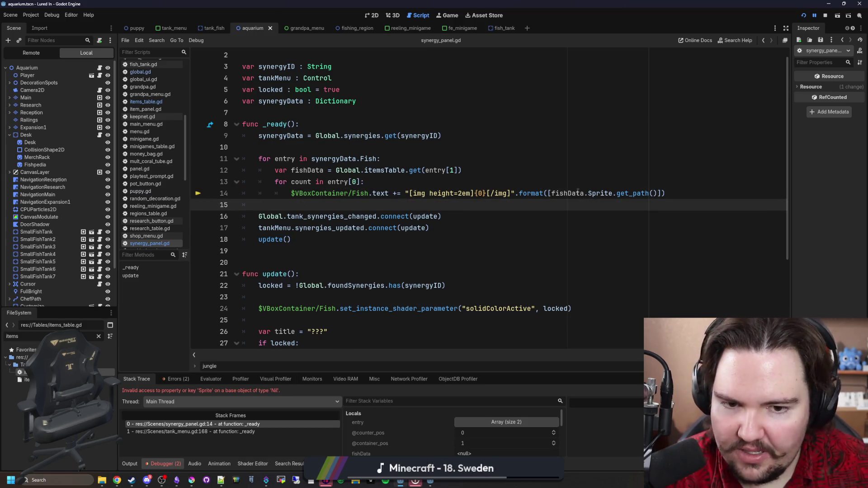
mouse_move(576, 189)
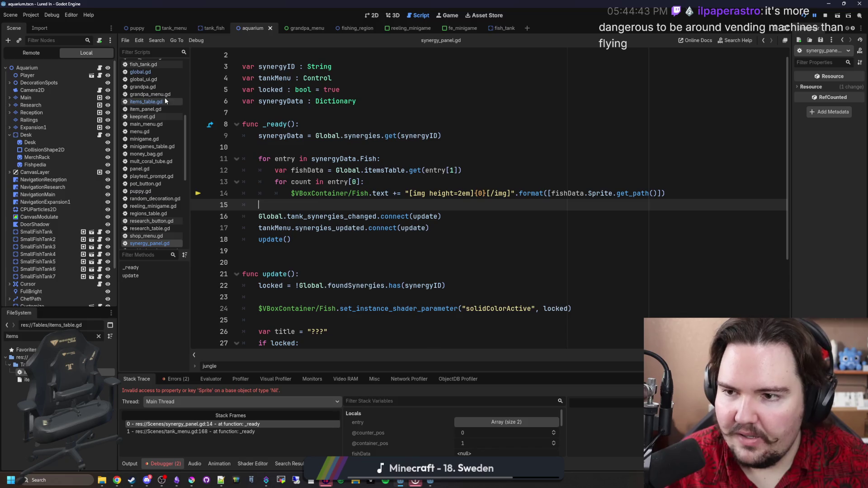
- Search items_table.gd for 'moa', then 'm', step through the matches, and return to synergy_panel.gd
left_click(152, 101)
key("ctrl+f")
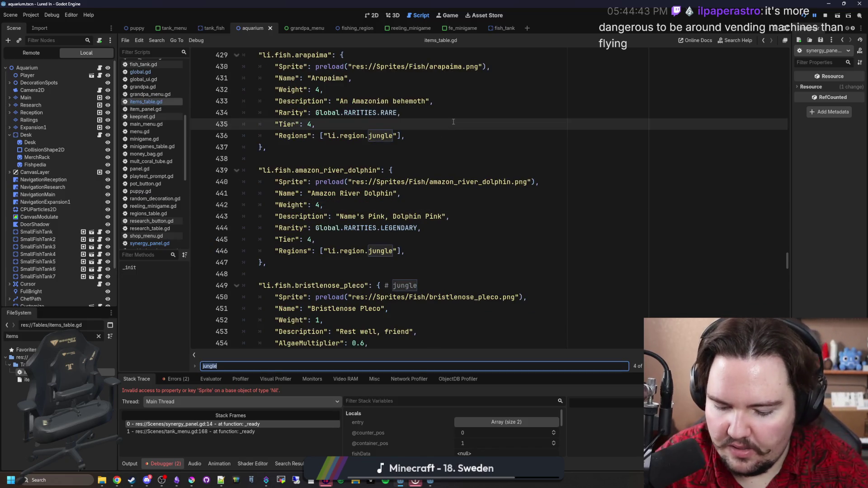
type("moa")
key("BackSpace")
key("Return")
key("Return")
key("Return")
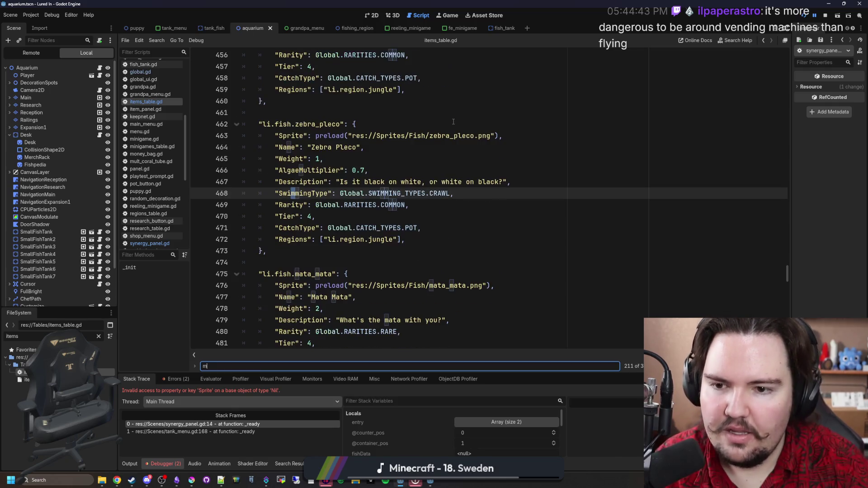
key("Return")
key("Return")
key("Return")
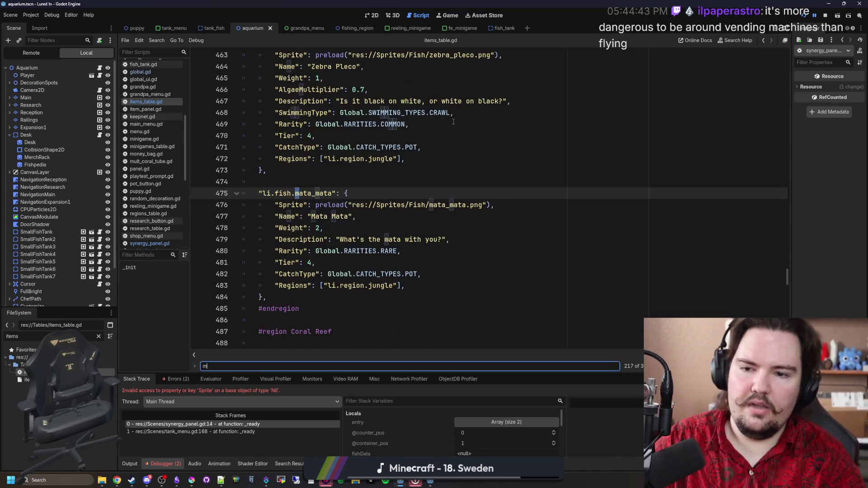
key("Return")
key("Return")
key("Return")
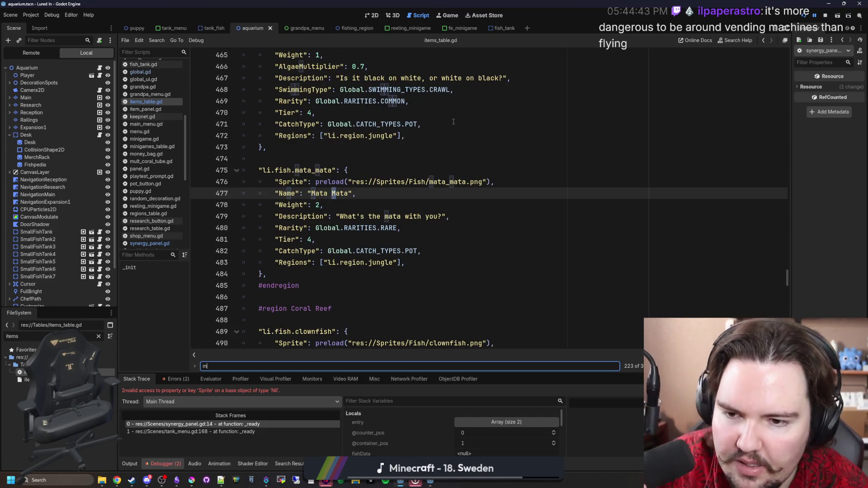
key("Return")
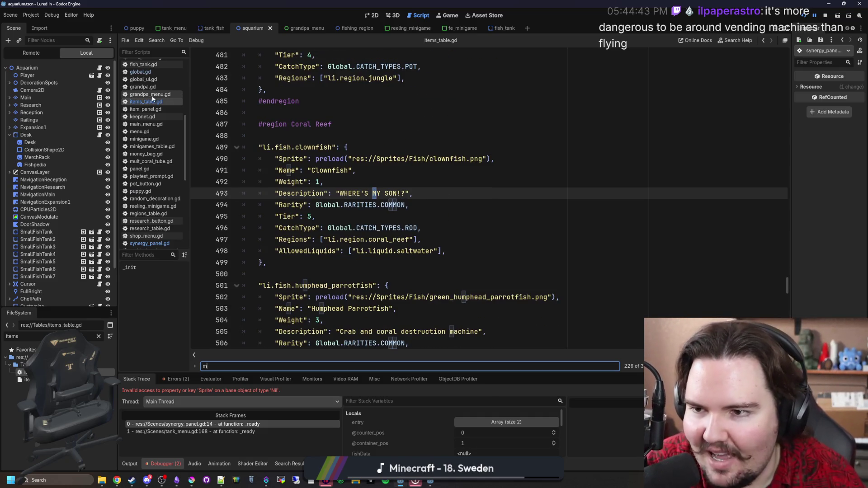
left_click(154, 243)
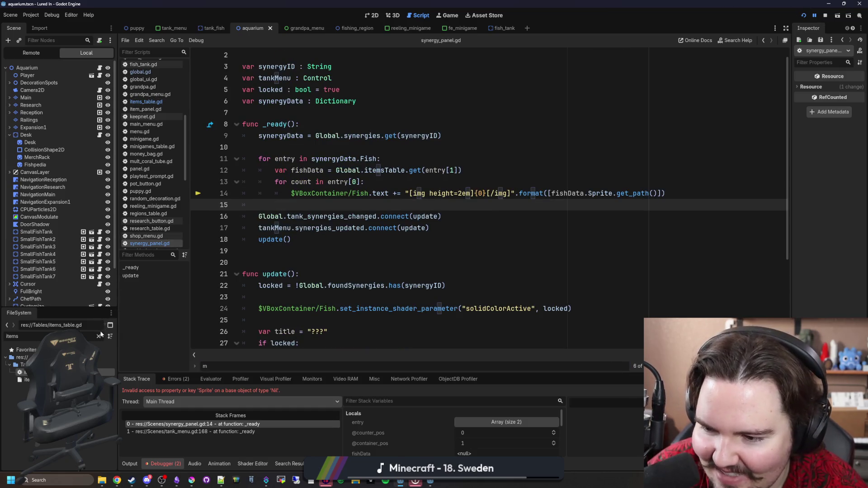
- Change li.fish.moa_moa to li.fish.mola_mola on global.gd line 177, save, and relaunch the game
key("alt+Left")
key("ctrl+f")
key("Return")
type("oa")
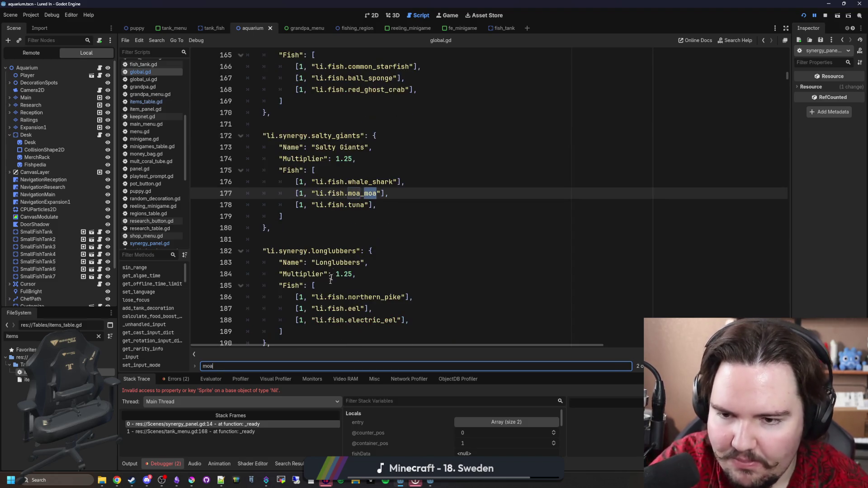
left_click(356, 193)
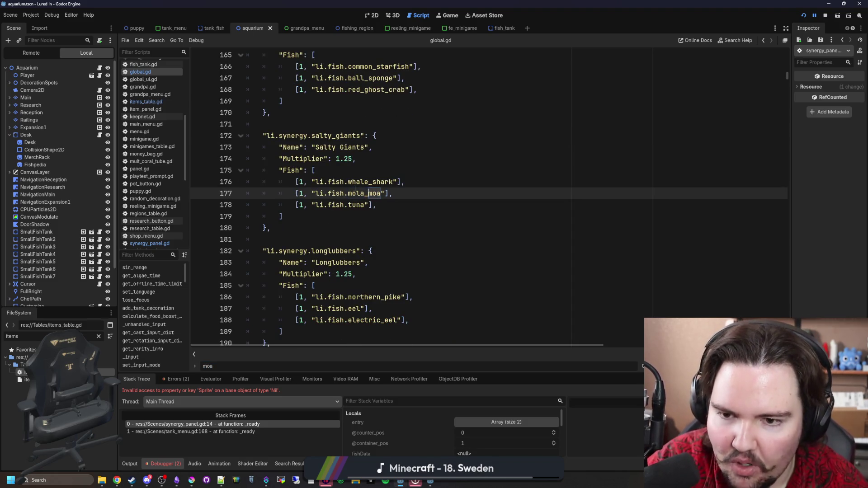
left_click(380, 168)
key("ctrl+s")
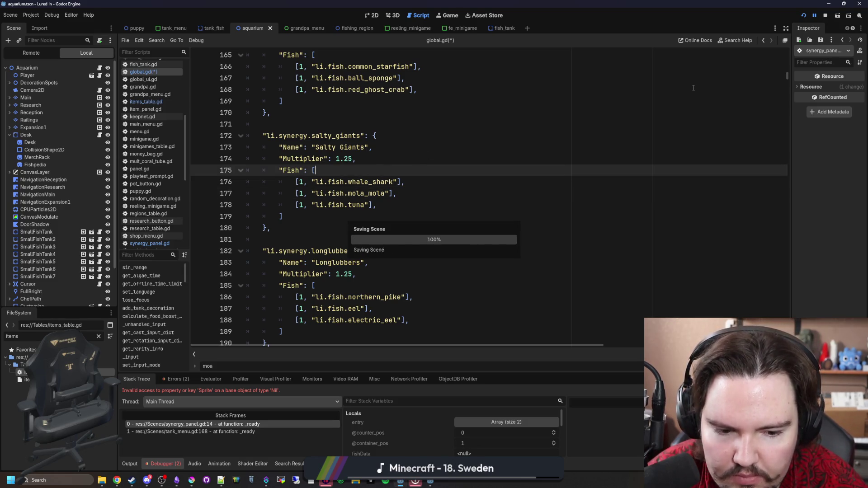
left_click(805, 15)
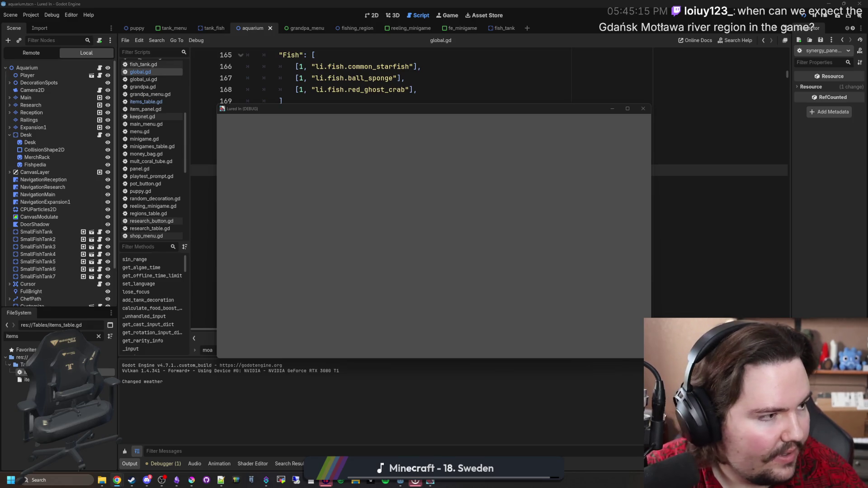
mouse_move(867, 95)
left_mouse_down()
mouse_move(689, 102)
mouse_move(471, 158)
left_mouse_up()
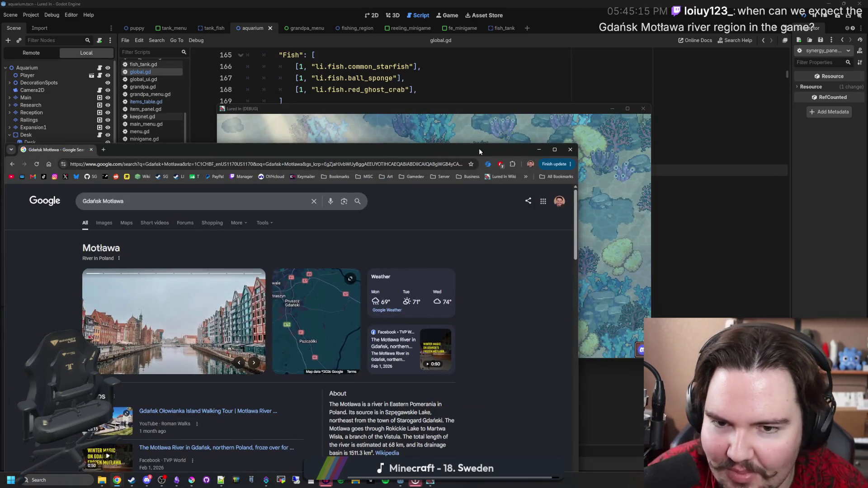
- Maximize the browser and preview Gdańsk Motława image results, including the Old Motława and Wikipedia images
double_click(478, 148)
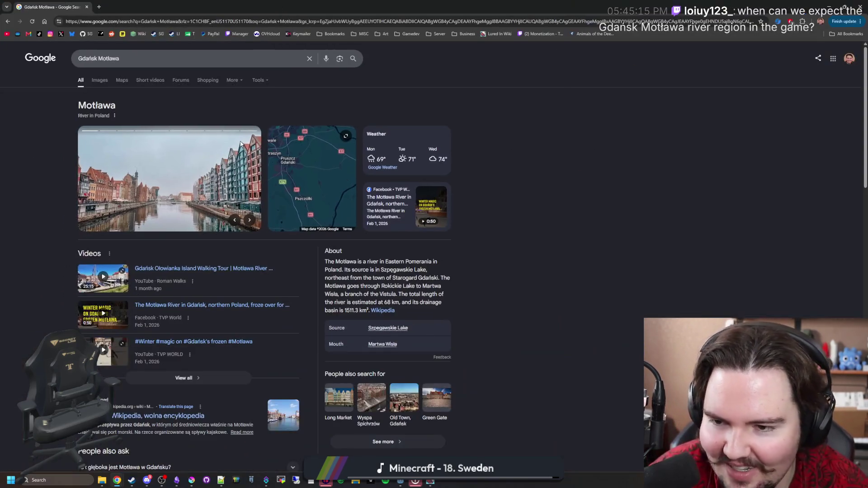
left_click(100, 80)
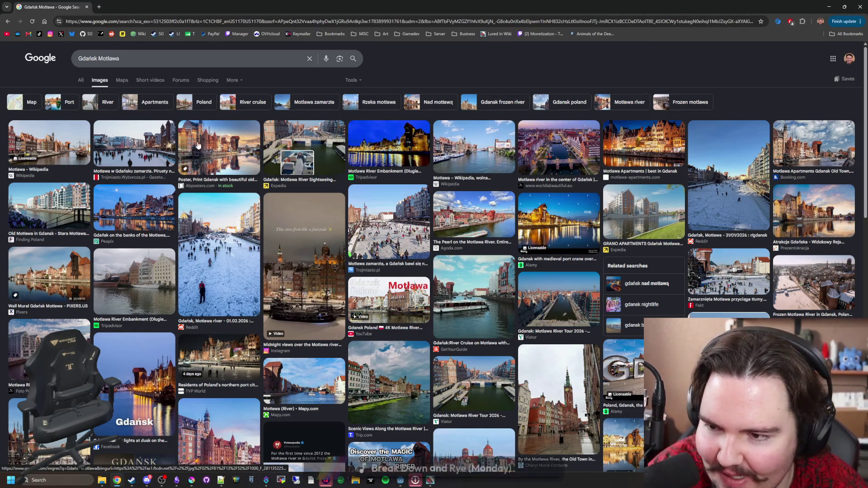
left_click(59, 195)
left_click(64, 158)
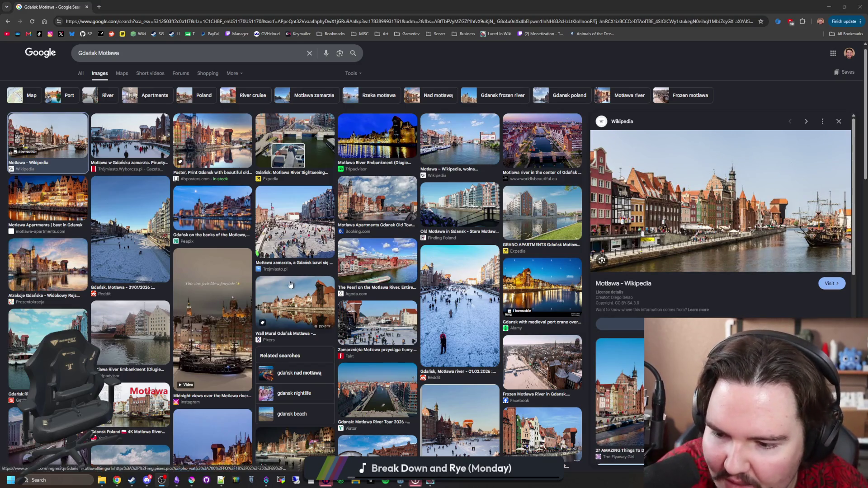
scroll(290, 284, "down", 4)
scroll(291, 284, "down", 10)
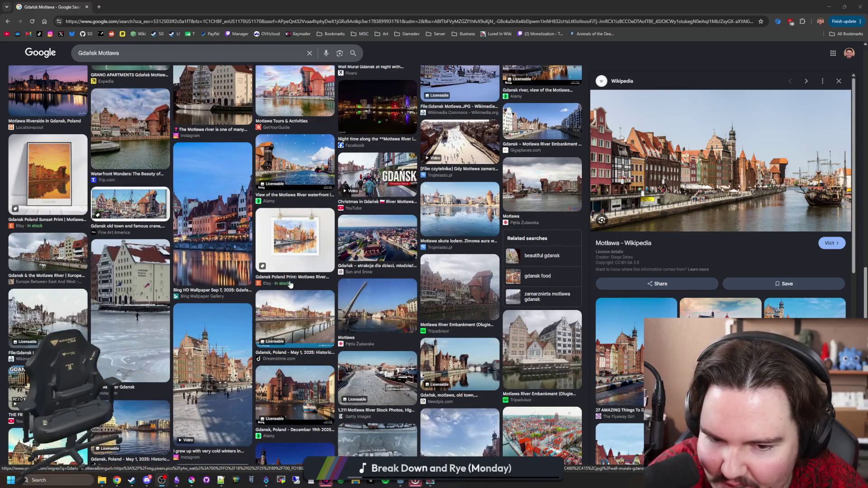
scroll(290, 284, "up", 15)
- Reload the image results, preview the Instagram video of the frozen Motława, then return to Lured In
left_click(79, 79)
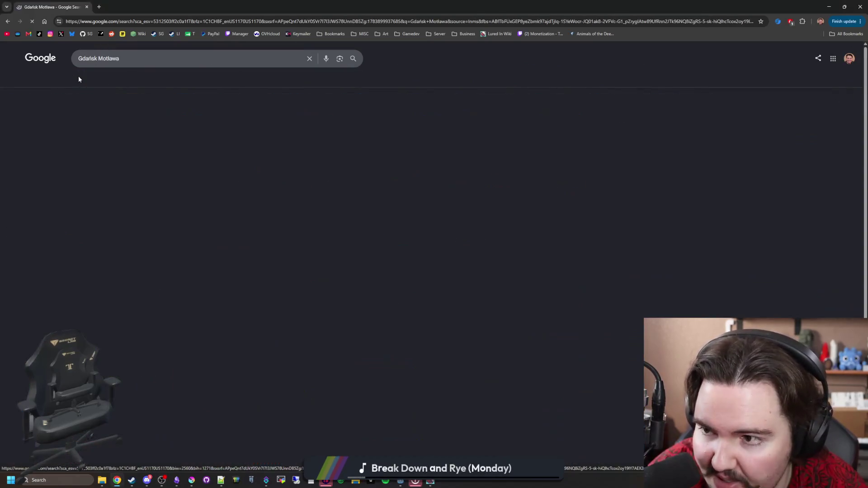
left_click(105, 80)
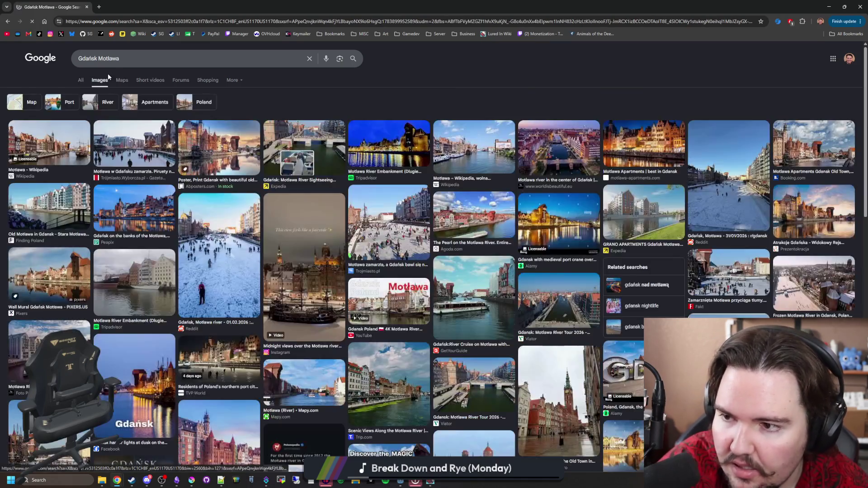
left_click(134, 59)
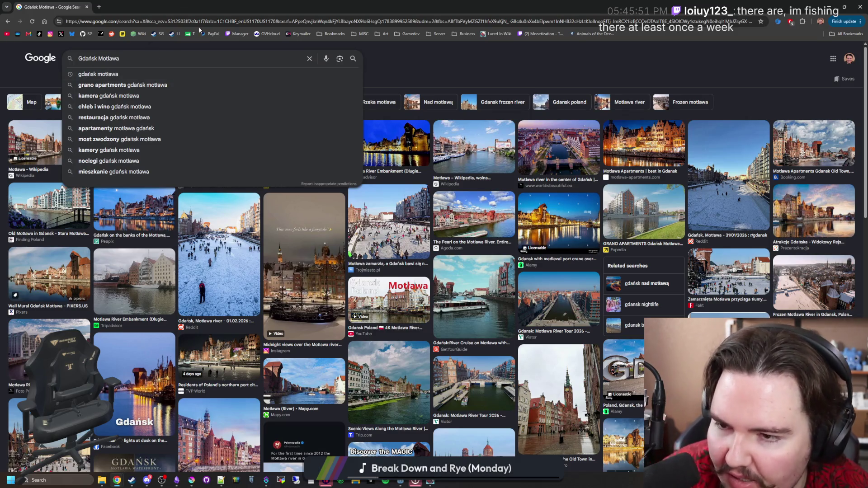
left_click(505, 66)
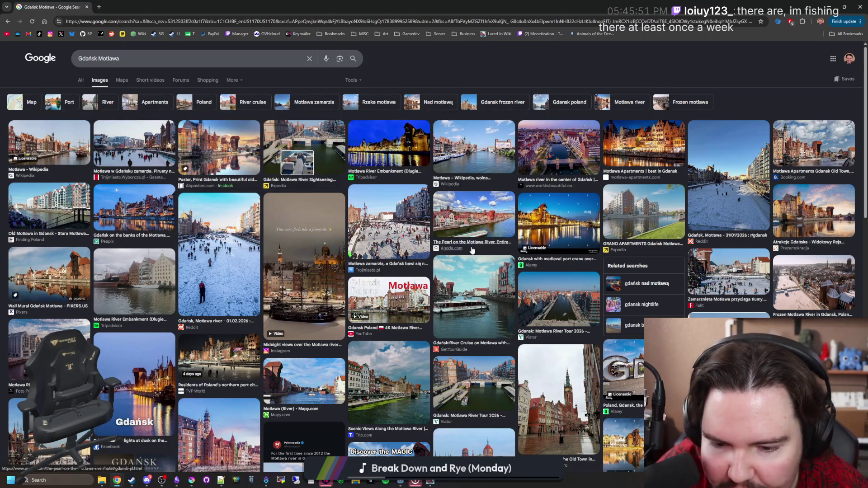
scroll(473, 251, "down", 5)
scroll(331, 235, "down", 2)
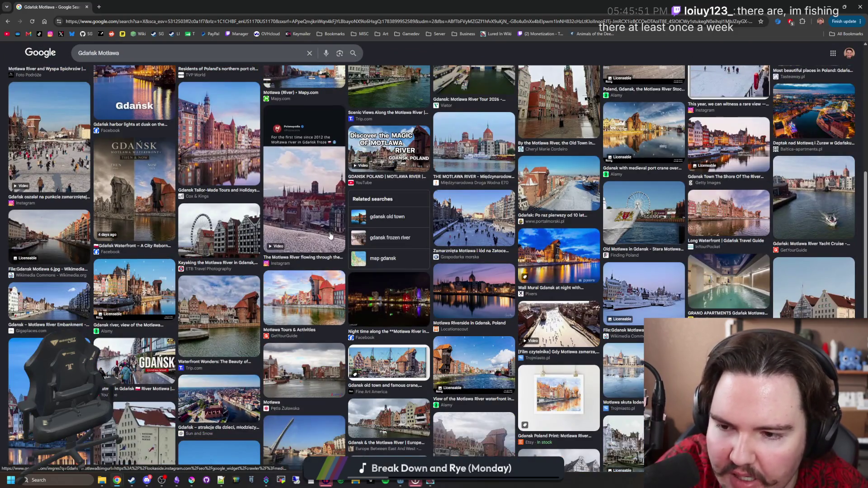
left_click(330, 236)
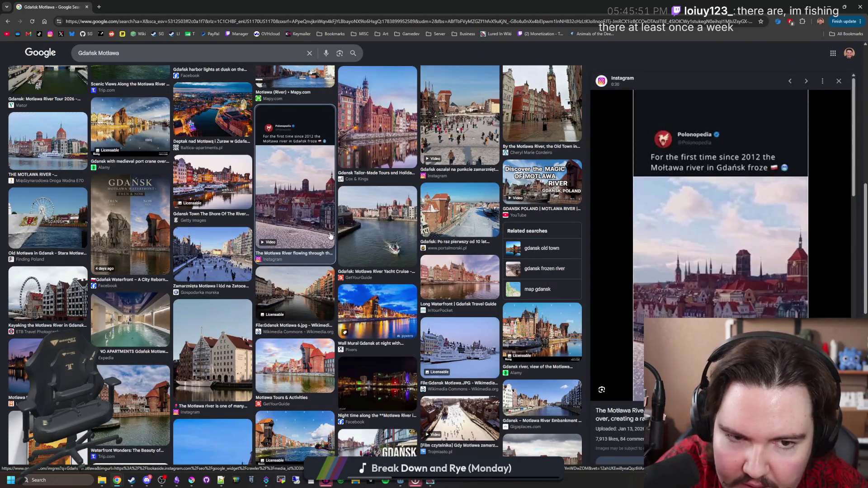
scroll(410, 215, "down", 5)
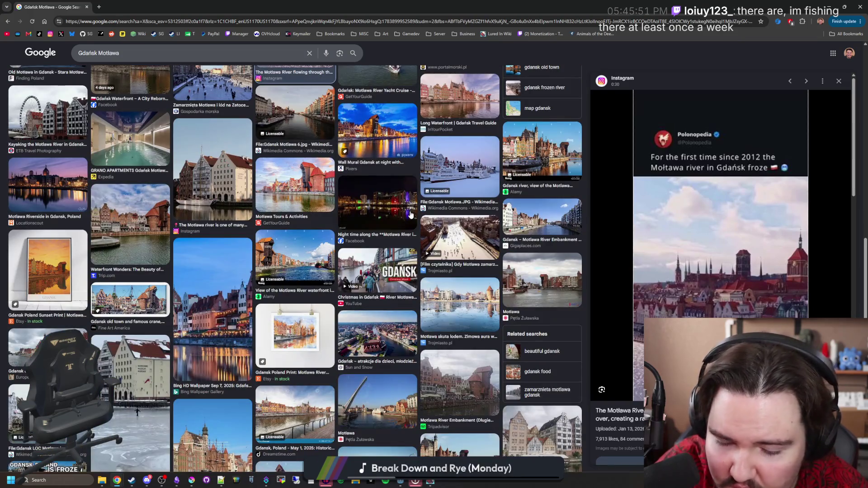
scroll(411, 214, "down", 5)
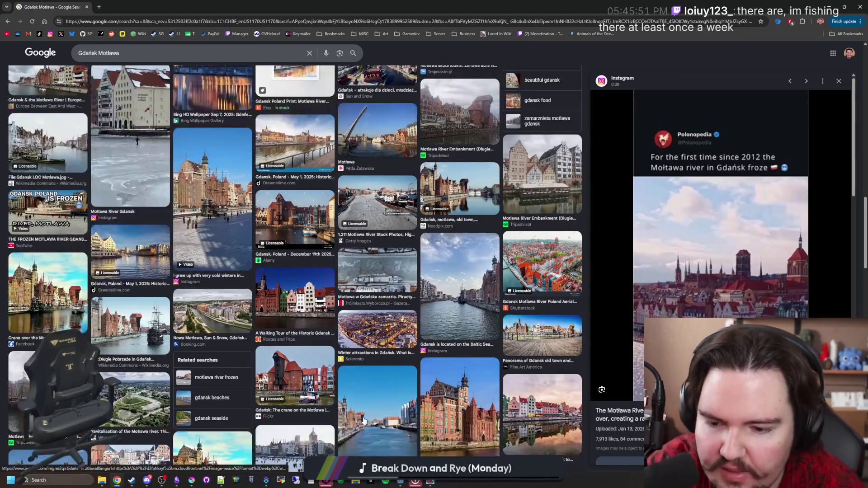
left_click(435, 482)
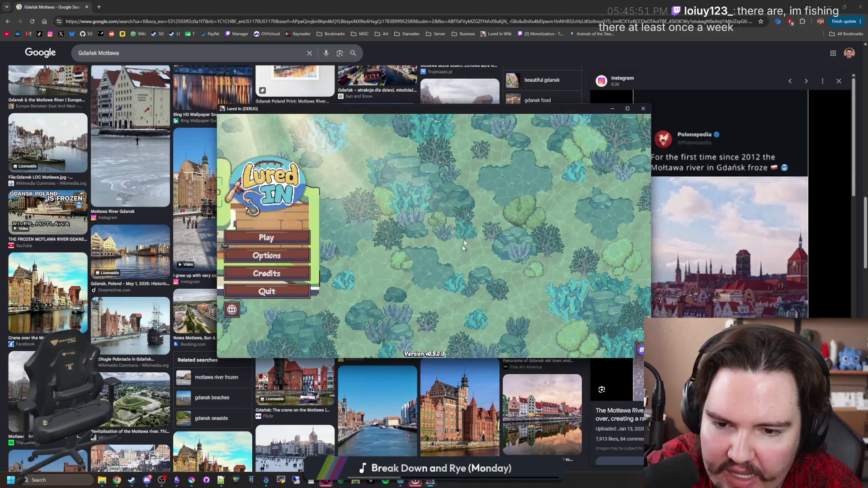
- Maximize the Lured In window and start a game from the title menu
left_click(628, 108)
left_click(120, 246)
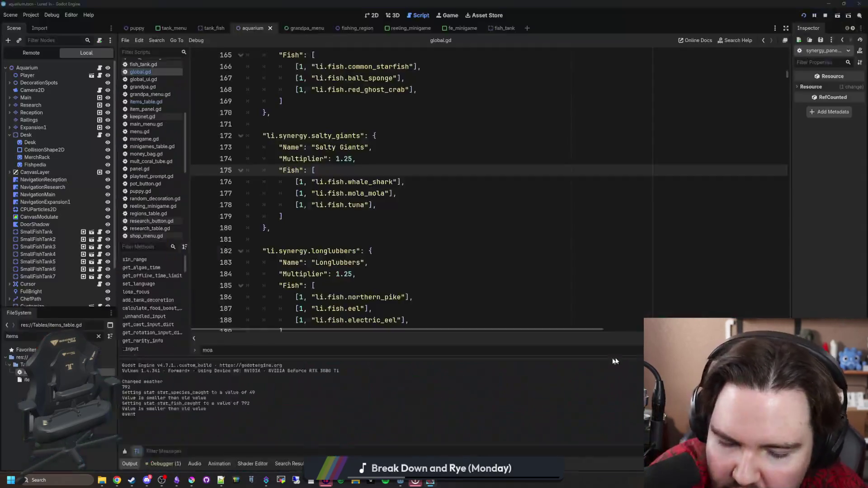
left_click(416, 263)
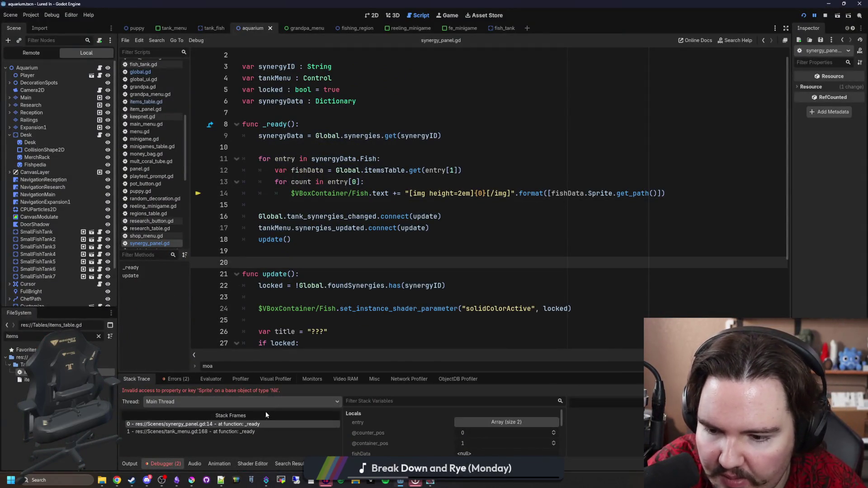
mouse_move(285, 157)
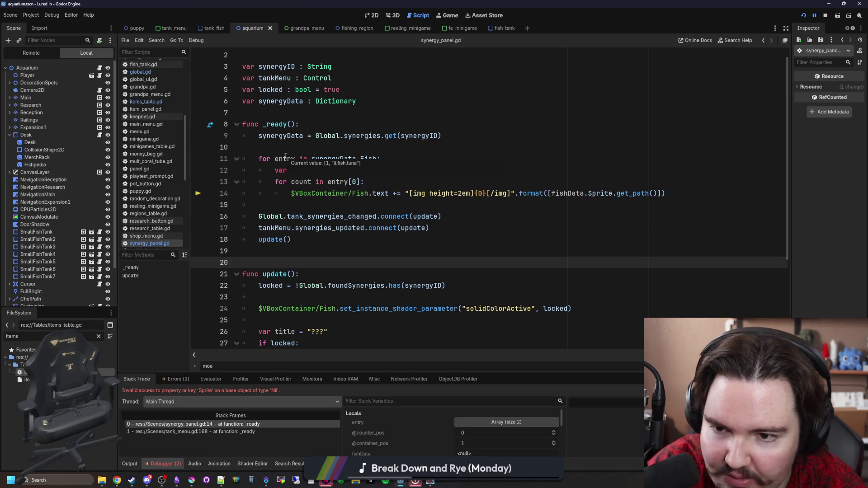
- Search items_table.gd for 'tu' and select the bluefin_tuna identifier
left_click(153, 72)
left_click(152, 104)
left_click(552, 158)
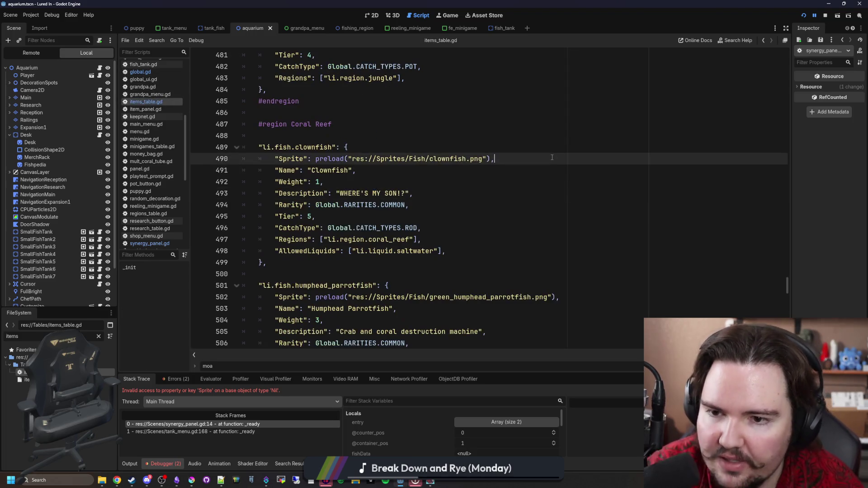
key("ctrl+f")
type("tuna")
double_click(322, 194)
- Replace tuna with bluefin_tuna in global.gd's Salty Giants list, save, and rerun the game
left_click(153, 72)
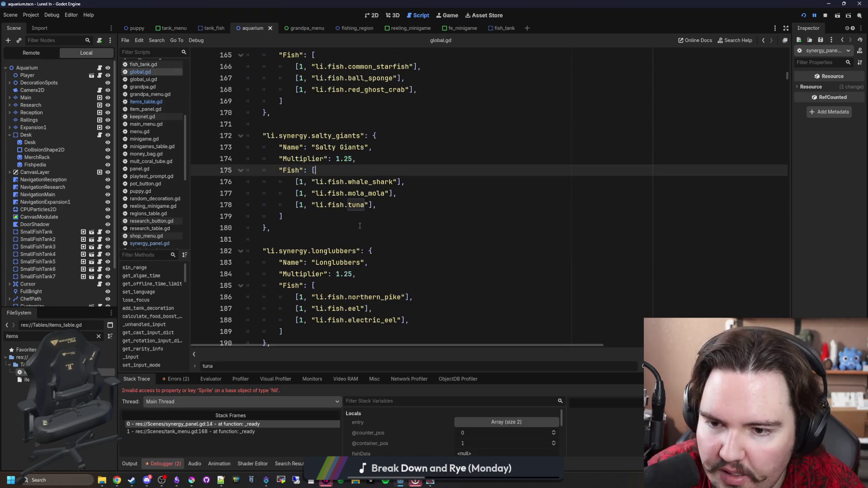
left_click(358, 212)
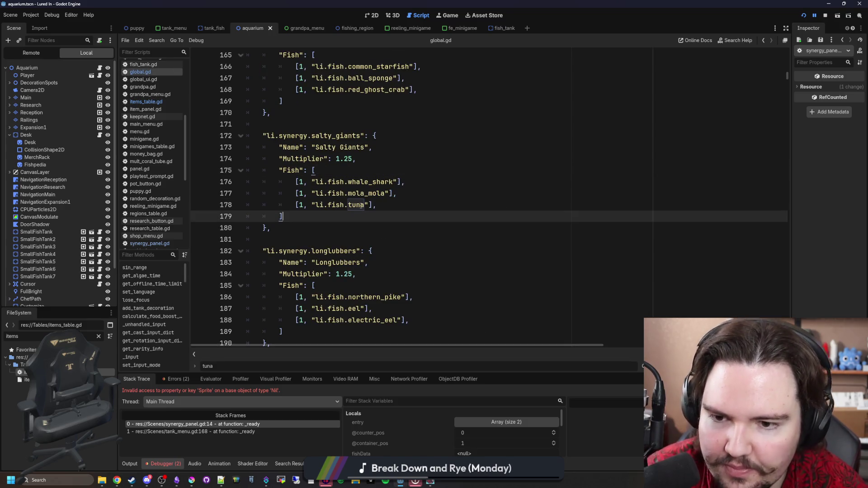
double_click(356, 205)
left_click(370, 219)
key("ctrl+s")
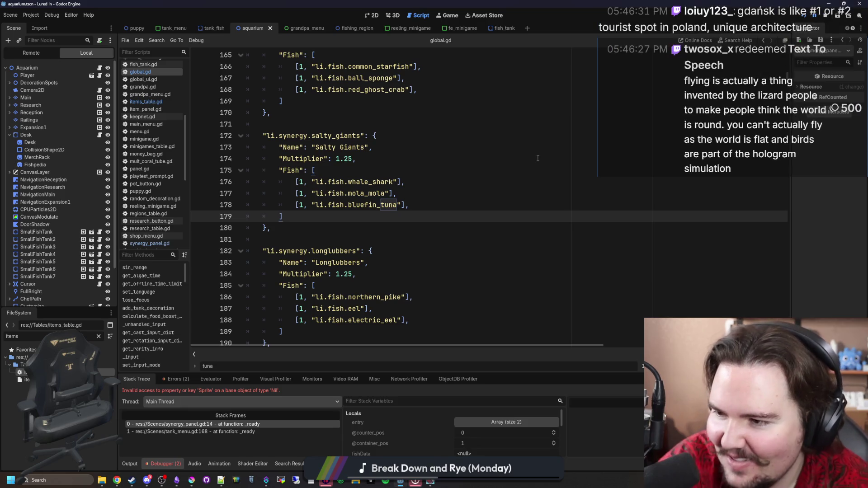
left_click(792, 16)
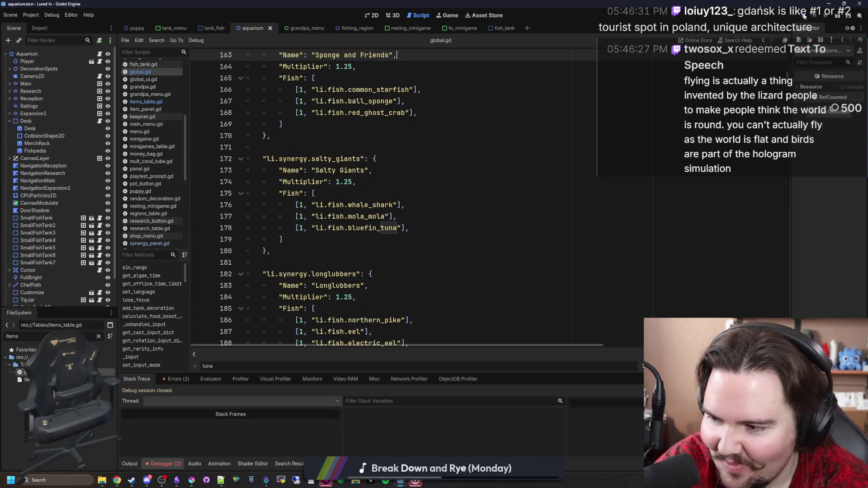
left_click(804, 16)
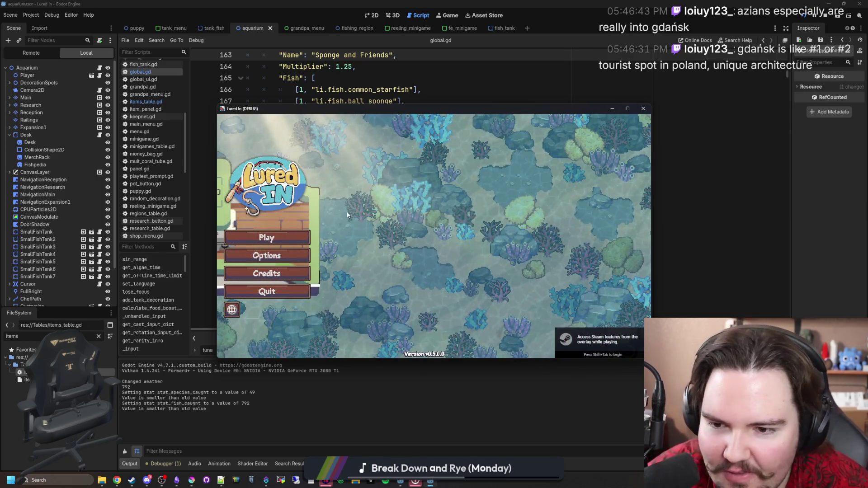
- Start playing, dismiss Welcome Back, fill the screen, glance at Travel, and open the Inventory
left_click(280, 236)
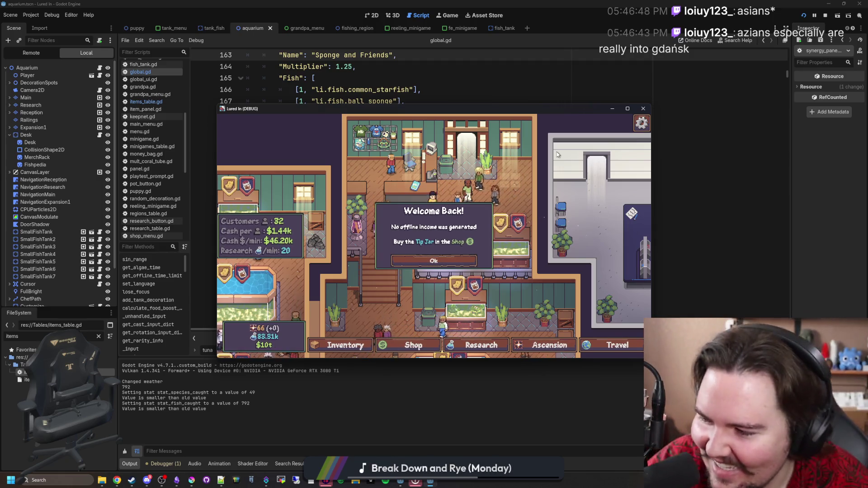
left_click(434, 261)
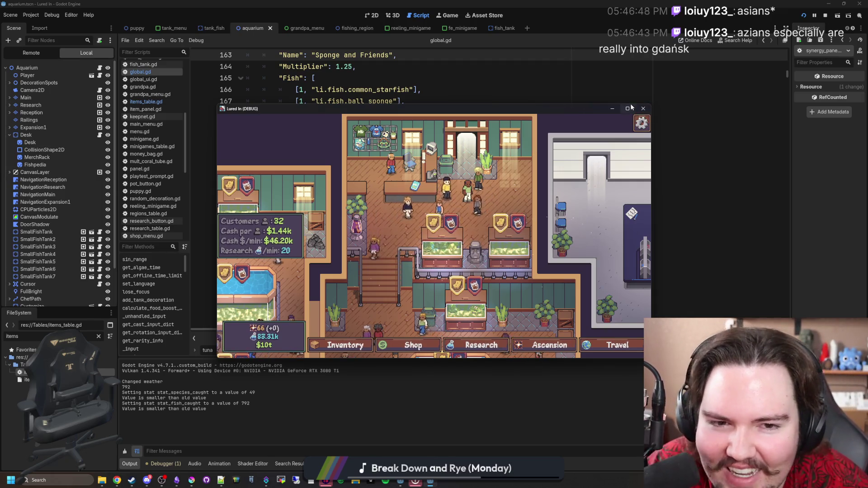
key("super+Up")
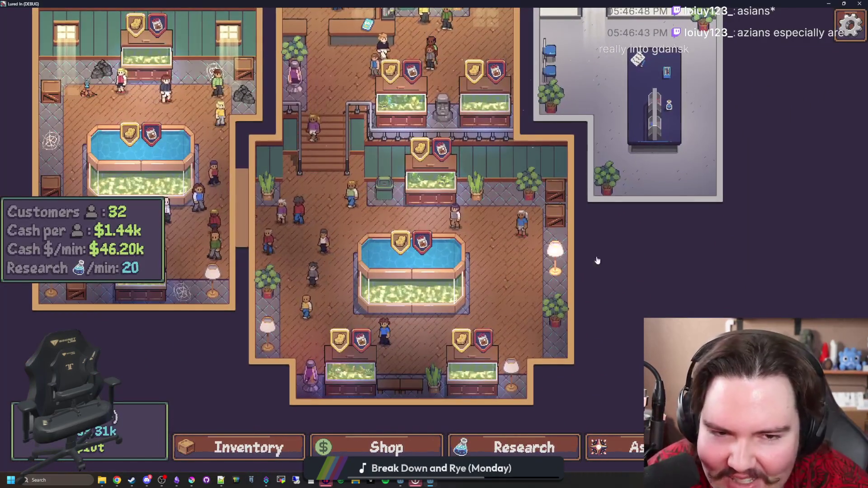
key("t")
scroll(430, 254, "down", 5)
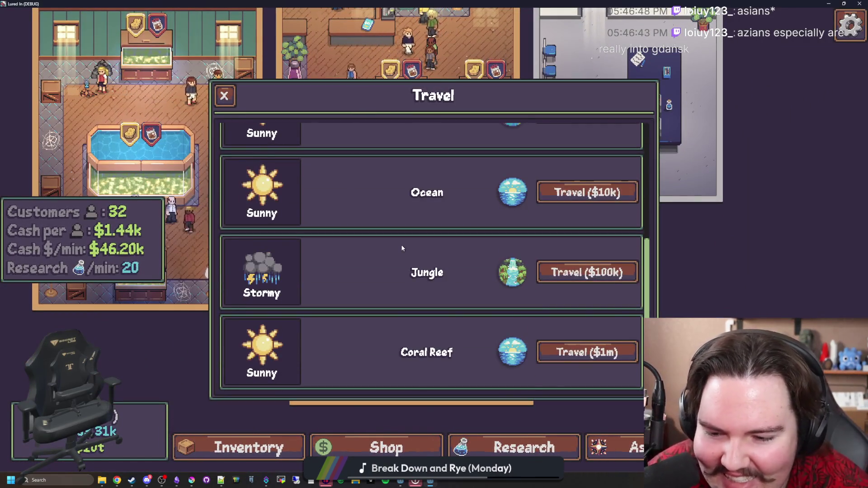
scroll(403, 245, "up", 5)
left_click(249, 441)
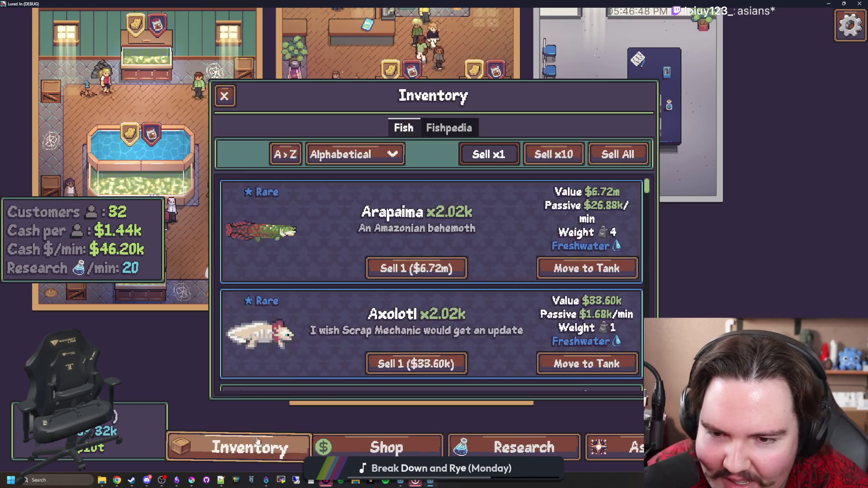
- Scroll through Fish Tank 1's synergy list, then bring up the secret command menu
left_click(248, 433)
left_click(434, 217)
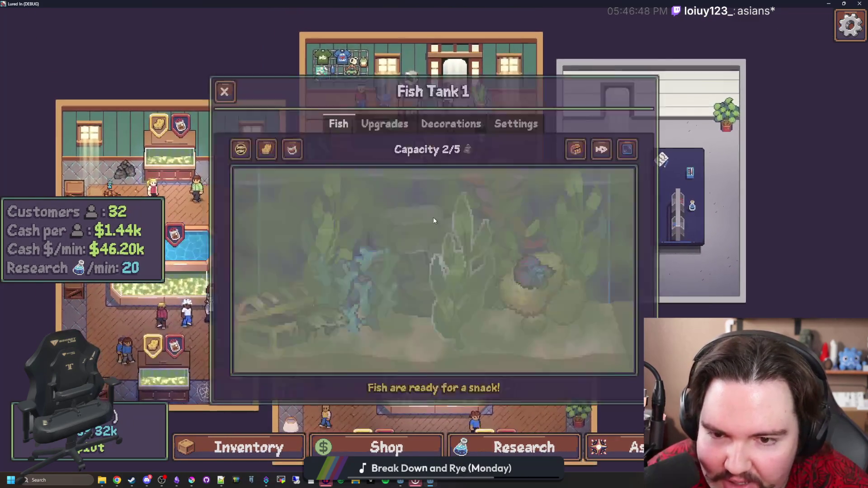
left_click(241, 150)
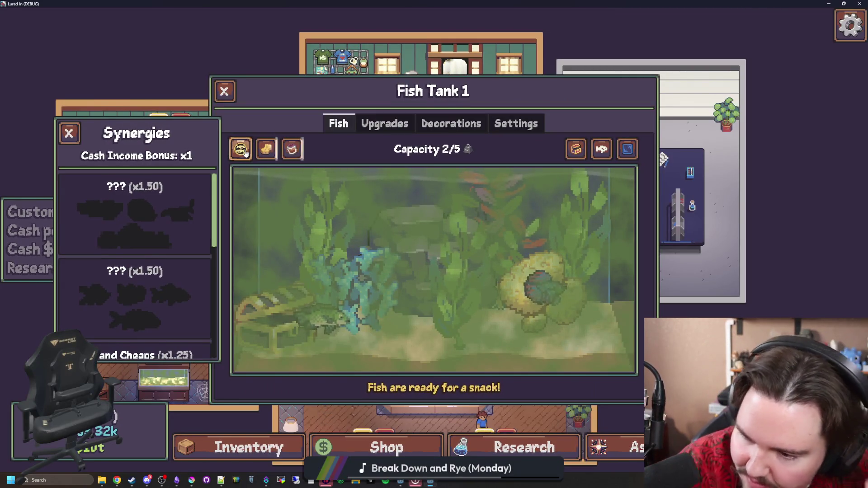
scroll(157, 268, "down", 6)
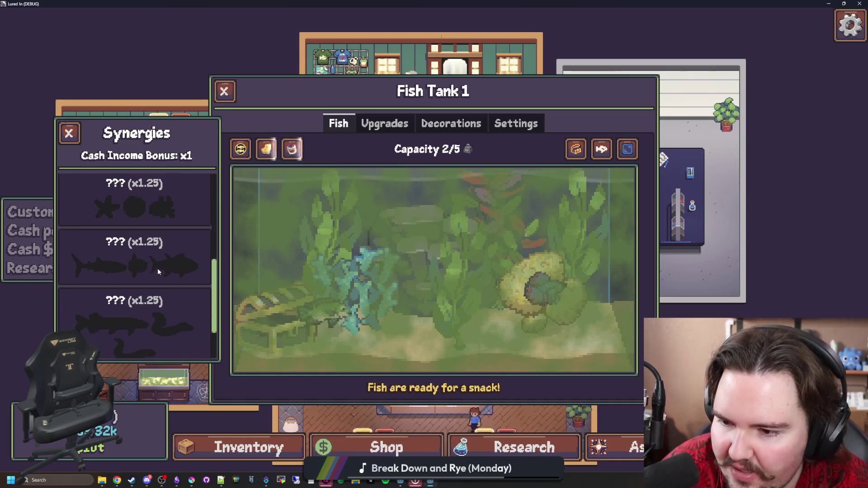
scroll(163, 262, "down", 1)
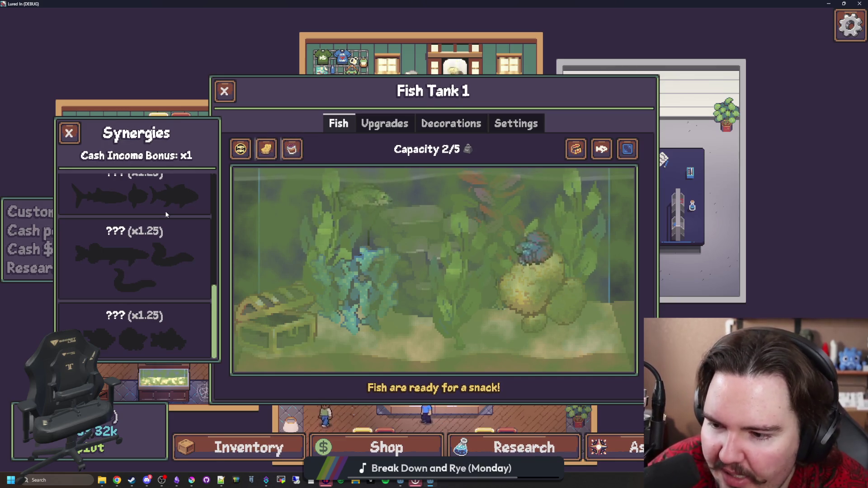
scroll(166, 276, "up", 3)
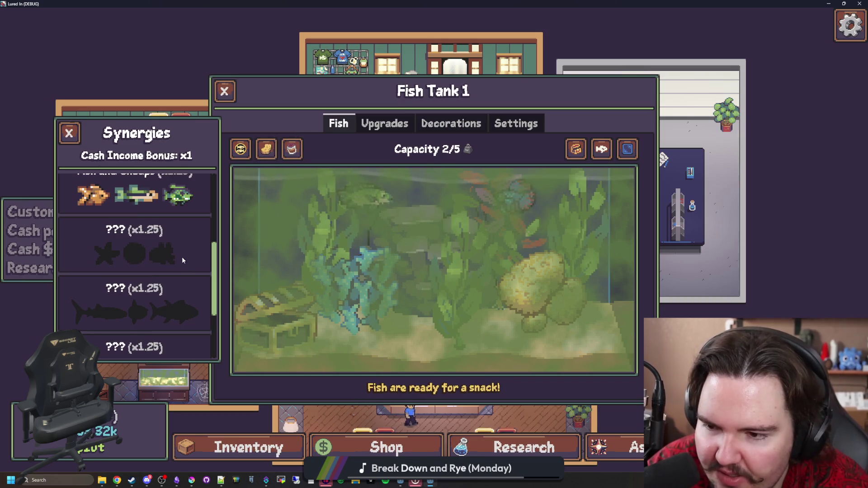
left_click(68, 133)
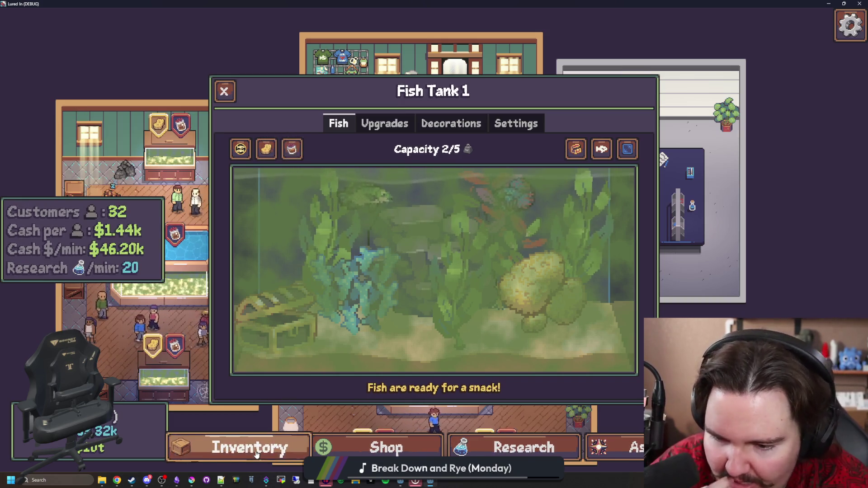
key("grave")
- Run giveall 10 and switch Large Fish Tank 1's liquid type to Saltwater
type("giveall 10")
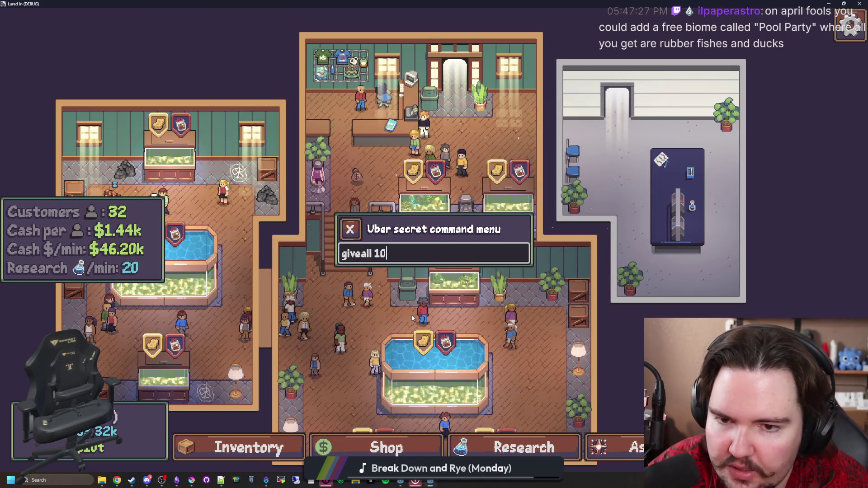
key("Return")
left_click(433, 310)
left_click(520, 123)
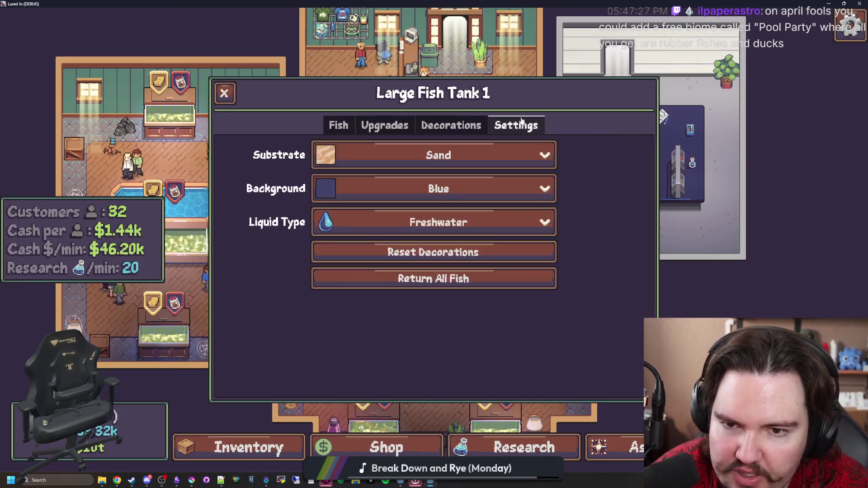
left_click(439, 222)
left_click(407, 266)
key("Escape")
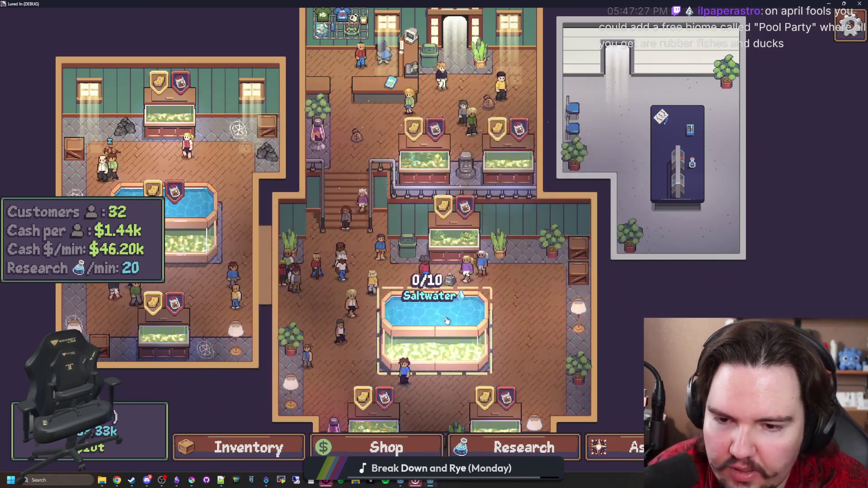
left_click(447, 316)
key("Escape")
- Buy nine Sponge Size upgrade levels in the shop's Equipment section
key("s")
left_click(526, 128)
left_click(458, 128)
scroll(498, 318, "down", 1)
scroll(493, 271, "up", 1)
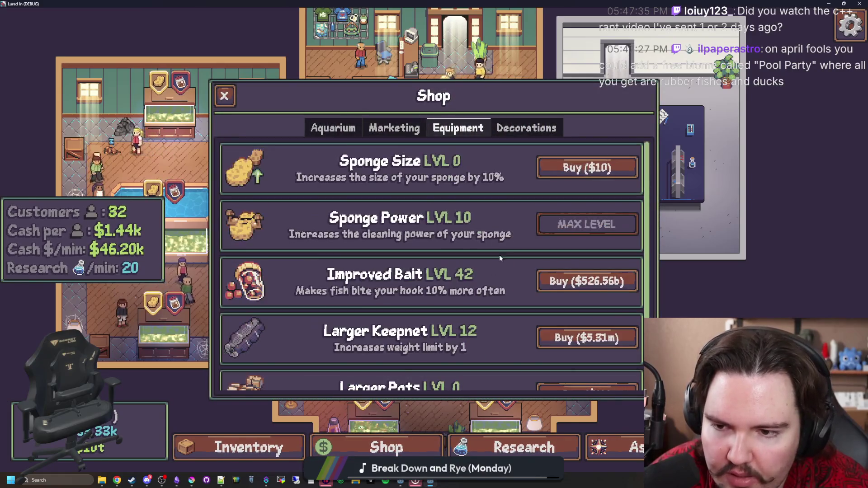
left_click(574, 175)
left_click(574, 176)
left_click(573, 175)
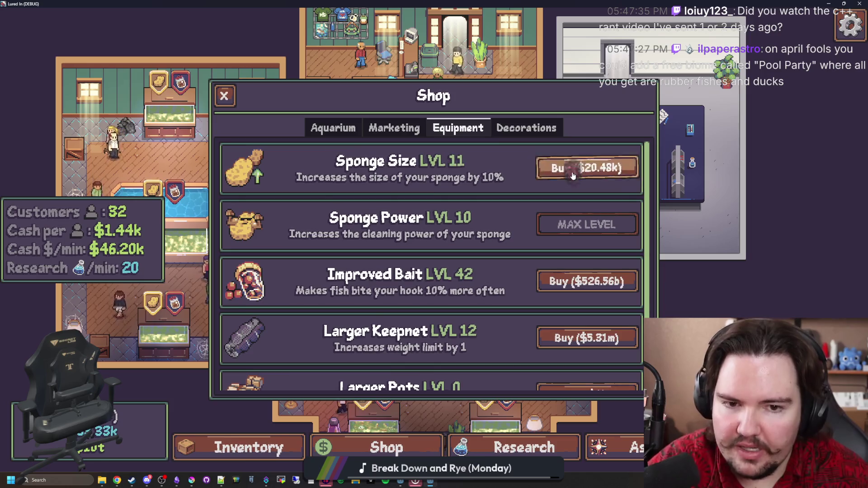
left_click(574, 175)
left_click(573, 176)
left_click(573, 175)
left_click(573, 176)
left_click(574, 175)
left_click(574, 176)
left_click(574, 175)
left_click(573, 176)
left_click(574, 176)
left_click(573, 176)
left_click(574, 175)
left_click(574, 176)
left_click(573, 176)
key("Escape")
- Scrub the algae off Large Fish Tank 1 and start moving an Amazon River Dolphin into a tank
left_click(318, 208)
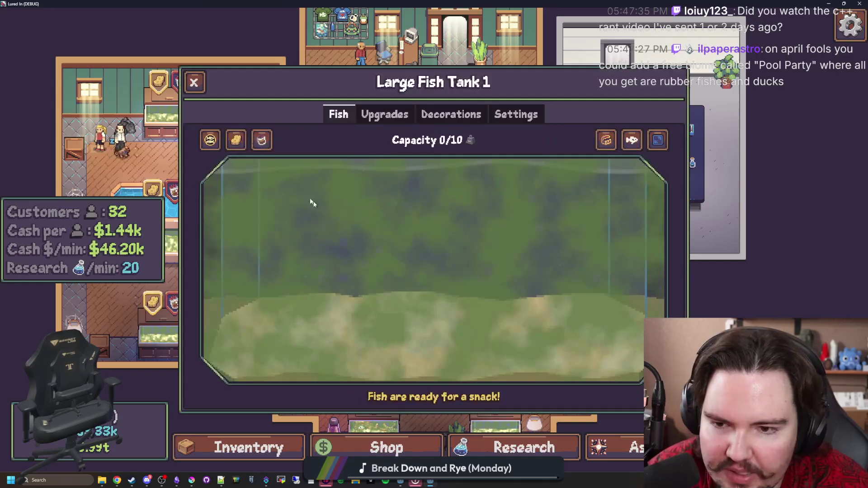
mouse_move(250, 144)
left_mouse_down()
mouse_move(291, 304)
mouse_move(491, 447)
mouse_move(490, 249)
mouse_move(209, 175)
left_mouse_up()
left_click(267, 445)
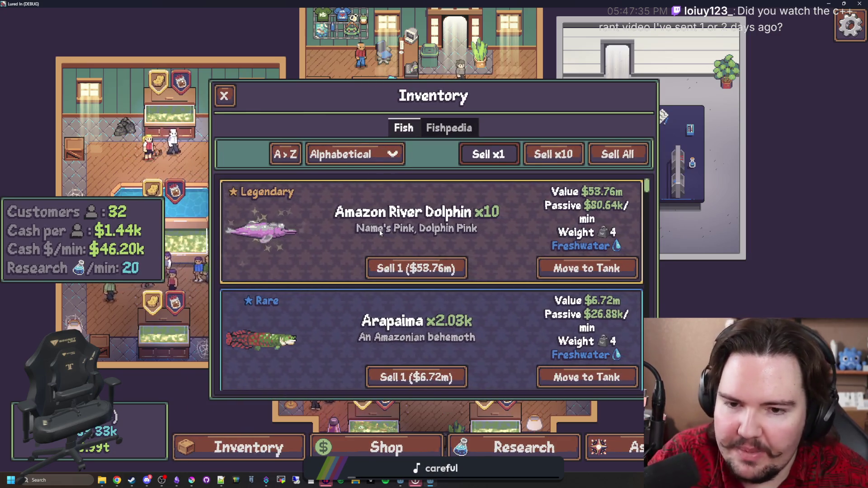
left_click(571, 269)
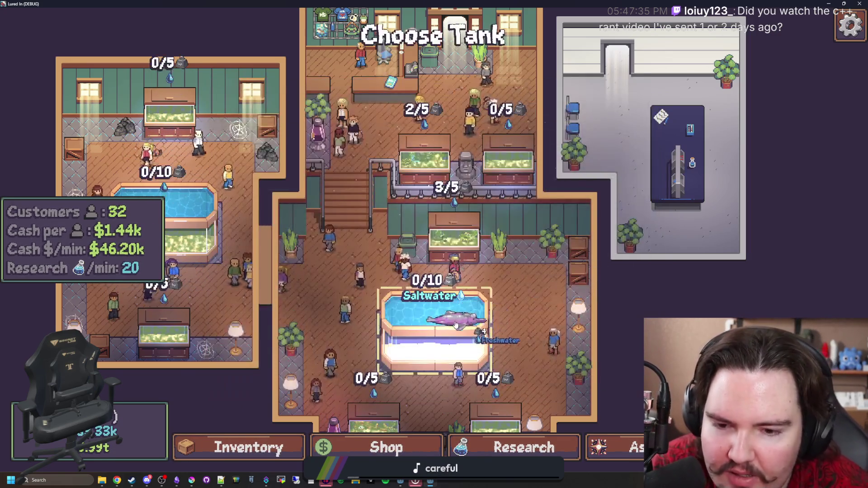
- Place an Amazon River Dolphin from the inventory into Large Fish Tank 2
right_click(456, 326)
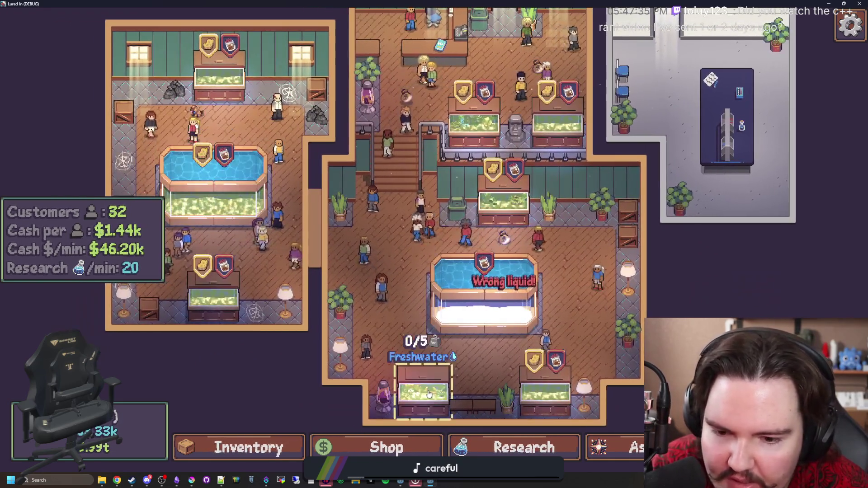
left_click(423, 391)
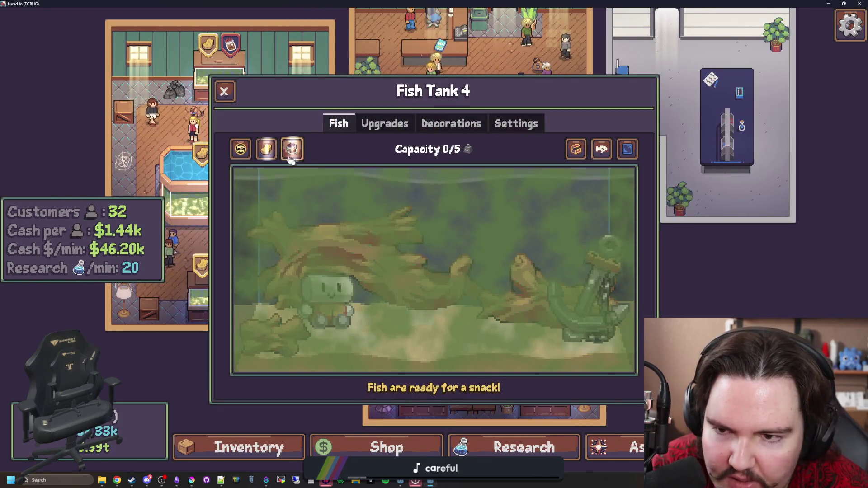
left_click(284, 449)
left_click(588, 268)
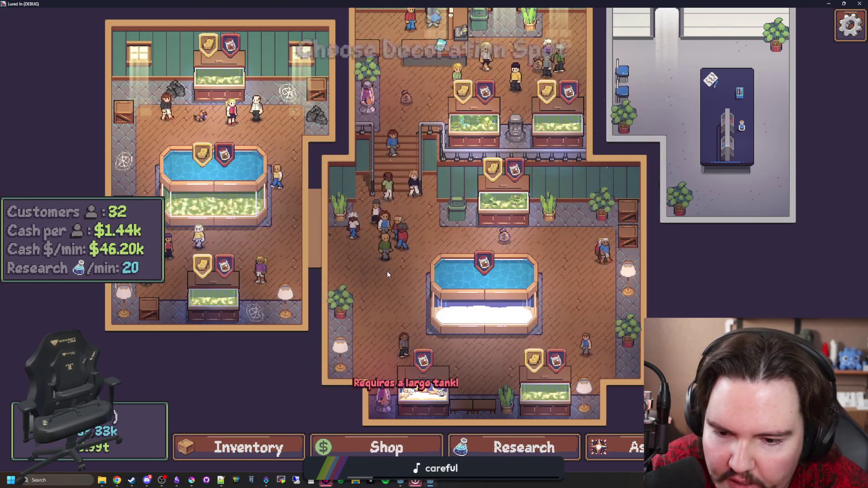
left_click(221, 197)
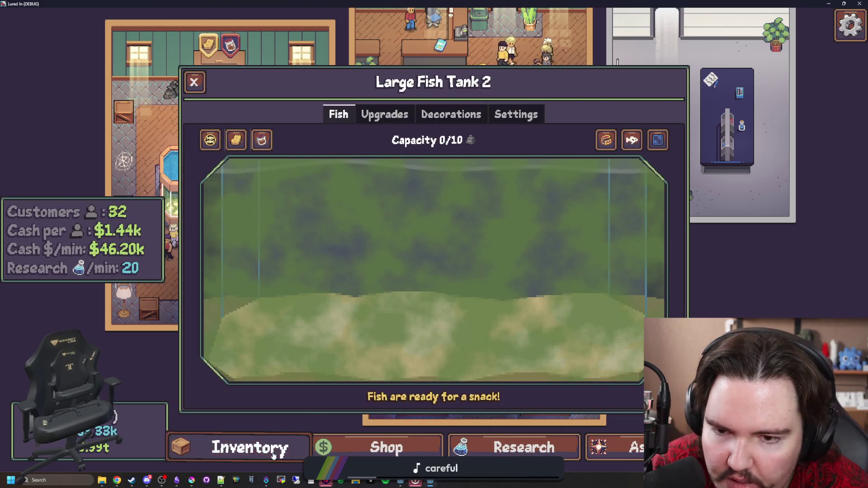
left_click(248, 448)
left_click(587, 267)
left_click(256, 208)
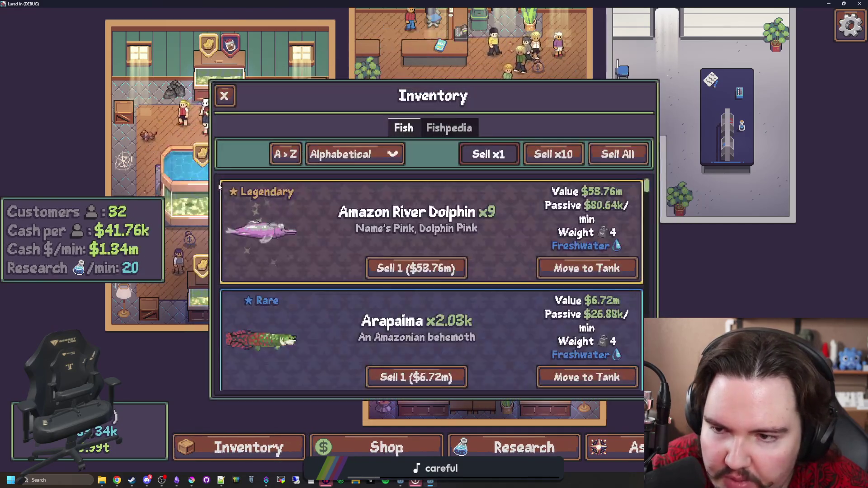
- Clean Large Fish Tank 2's murky water and view the dolphin's details
left_click(188, 159)
mouse_move(262, 140)
left_mouse_down()
mouse_move(591, 178)
mouse_move(604, 241)
mouse_move(590, 298)
mouse_move(448, 355)
left_mouse_up()
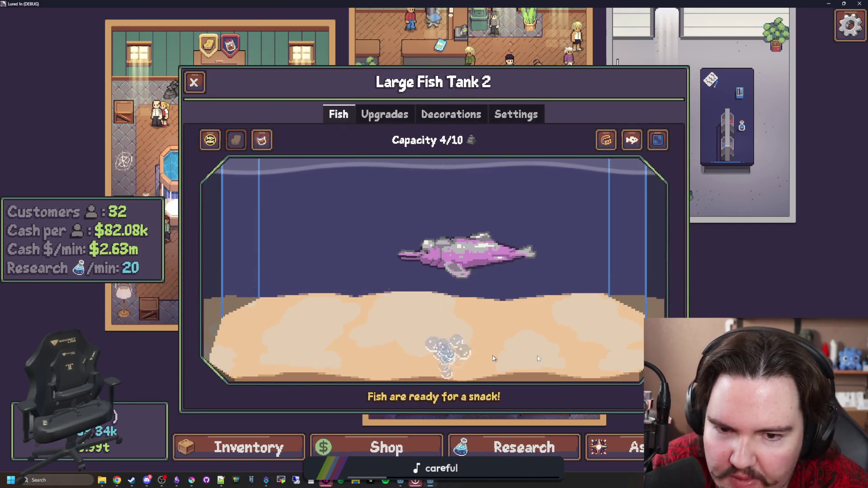
left_click(493, 267)
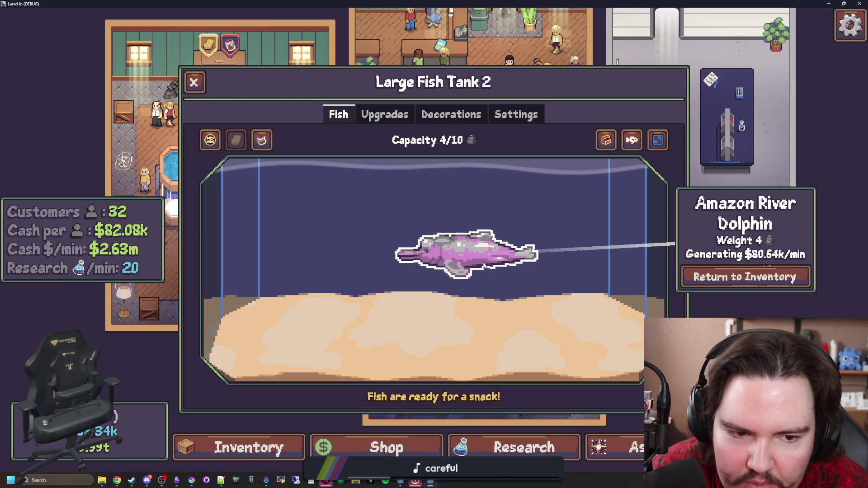
key("Escape")
- Move an Archerfish from the inventory into the freshwater tank
left_click(460, 272)
left_click(289, 447)
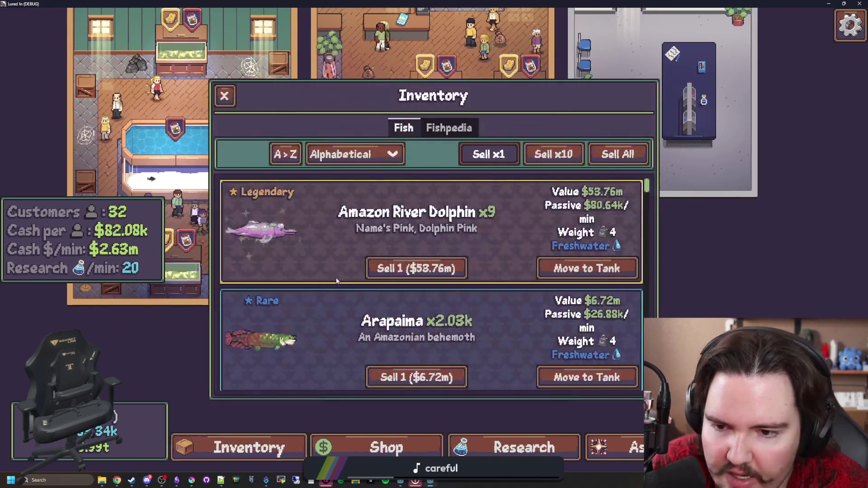
scroll(357, 270, "down", 5)
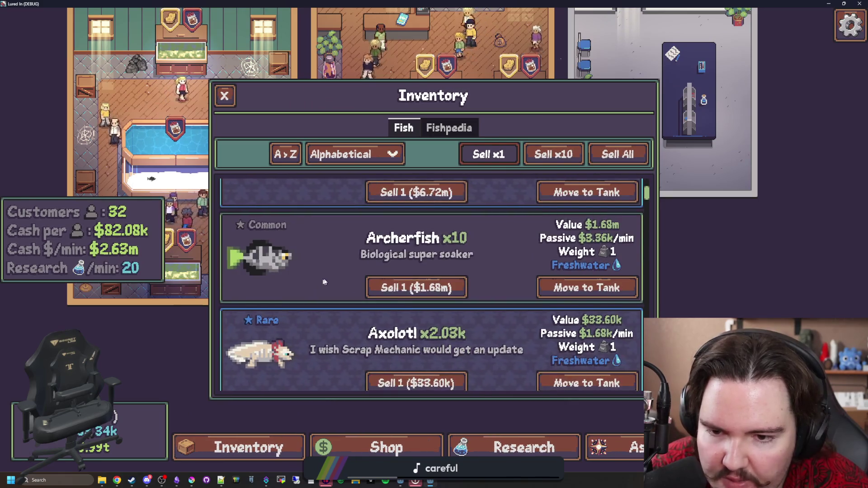
left_click(586, 287)
left_click(143, 148)
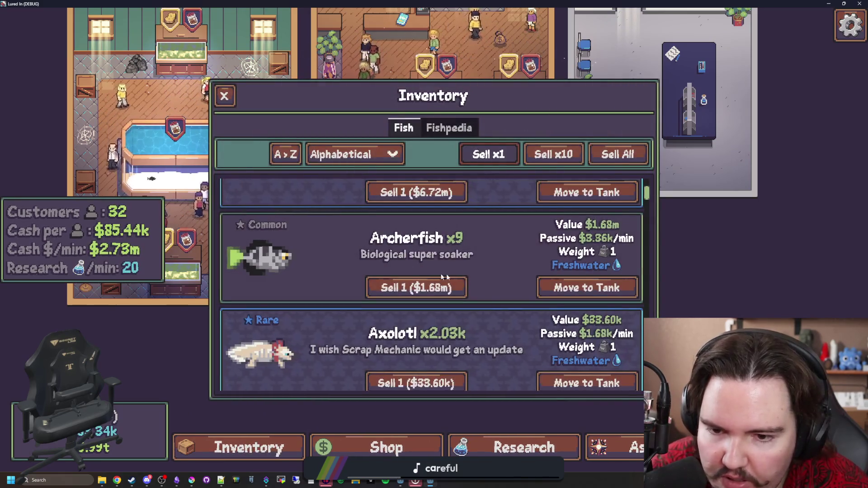
- Add several Red Ghost Crabs to the saltwater tank
scroll(478, 281, "down", 4)
scroll(477, 281, "down", 10)
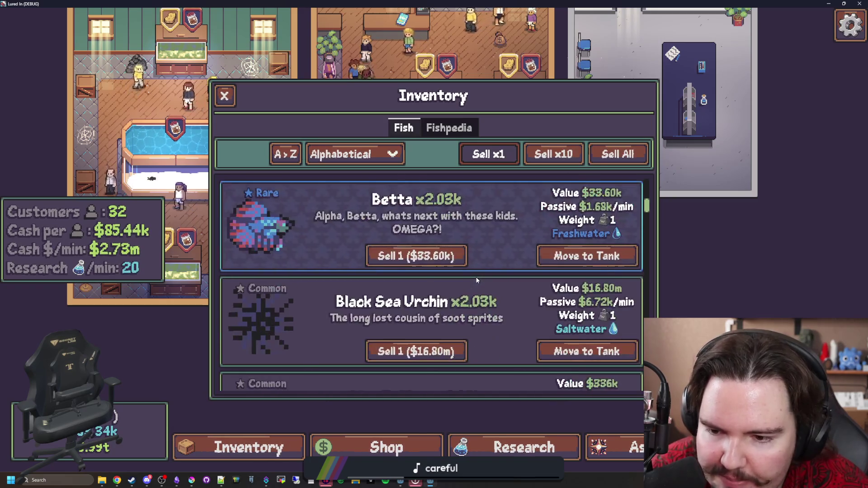
scroll(479, 282, "down", 12)
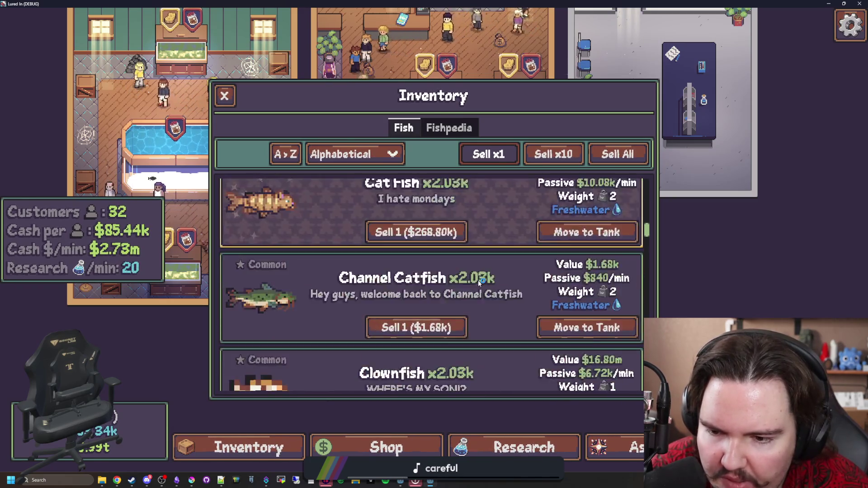
scroll(480, 282, "down", 12)
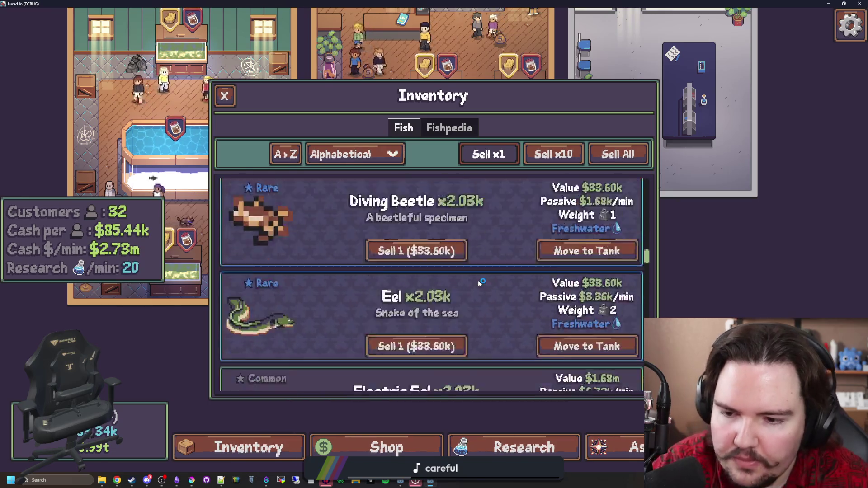
scroll(478, 278, "down", 12)
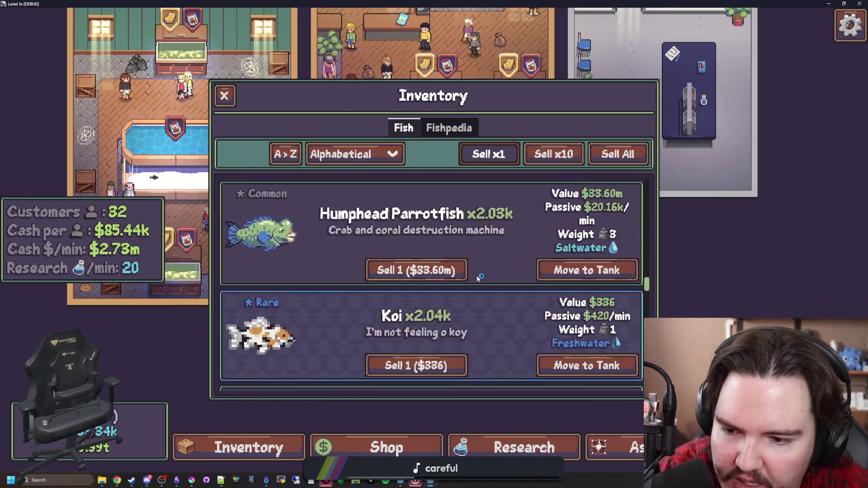
scroll(477, 279, "down", 12)
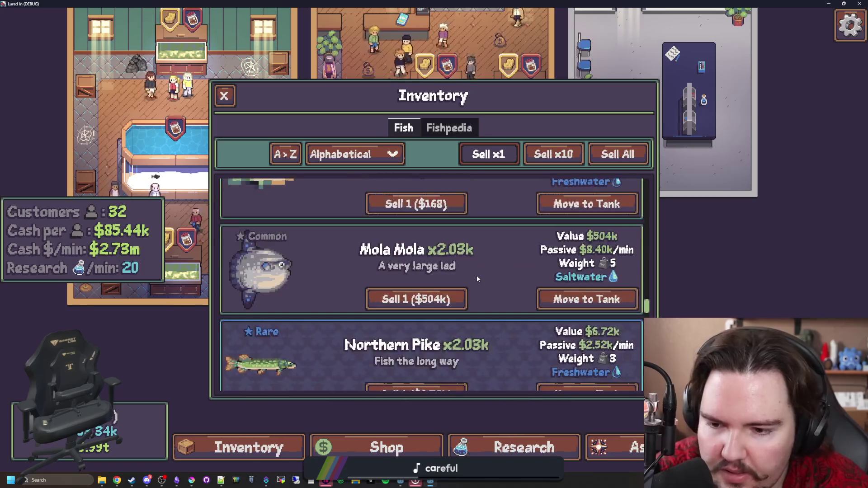
scroll(477, 279, "down", 8)
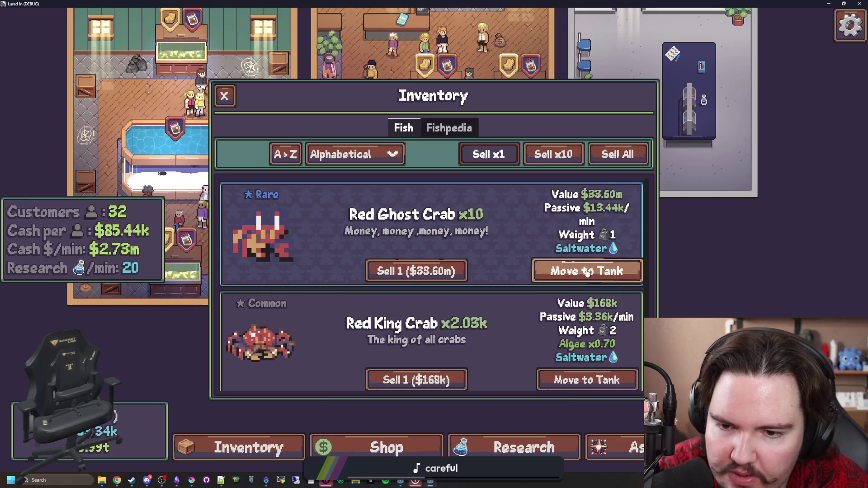
left_click(583, 271)
left_click(450, 277)
left_click(582, 275)
left_click(582, 274)
left_click(583, 275)
left_click(580, 272)
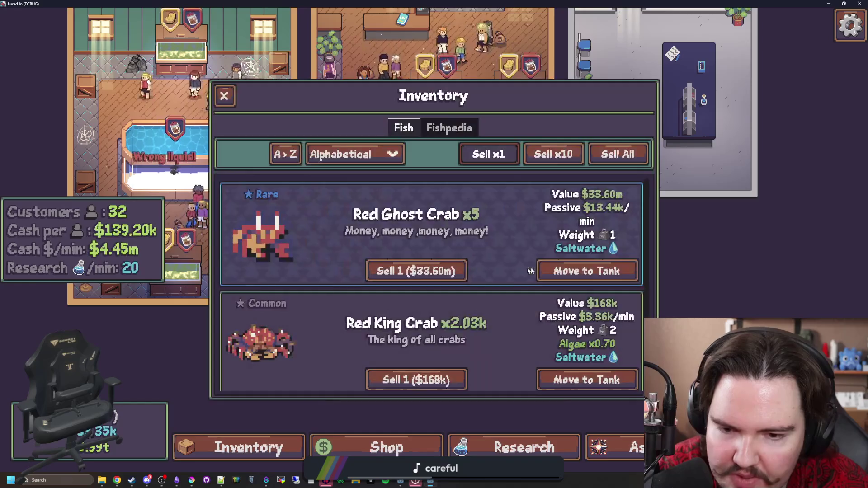
- Check a Red Ghost Crab's earnings in Large Fish Tank 1, then quit the game
left_click(234, 105)
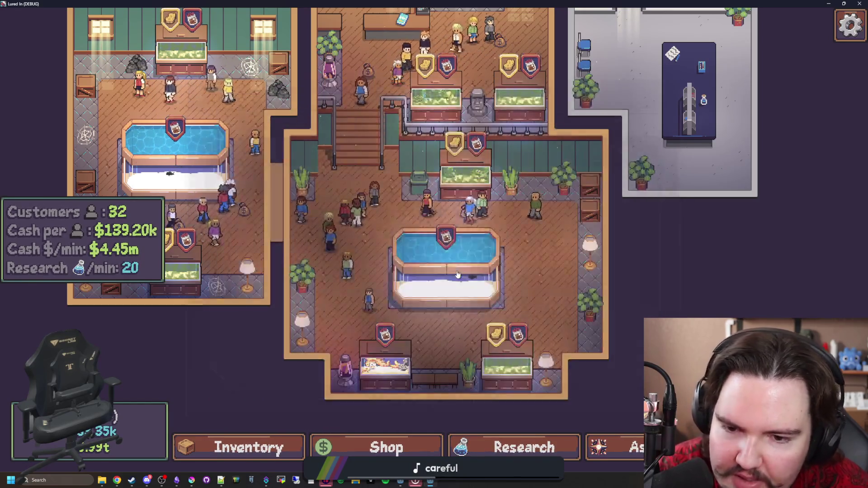
left_click(456, 270)
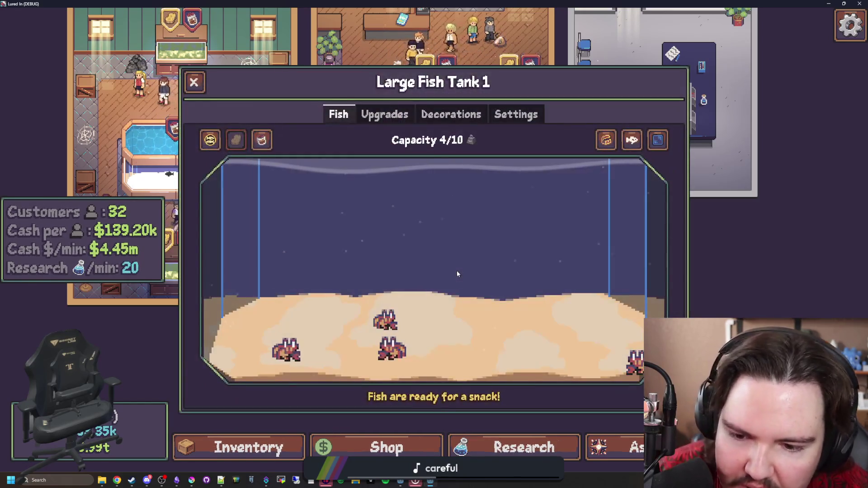
left_click(392, 317)
left_click(392, 316)
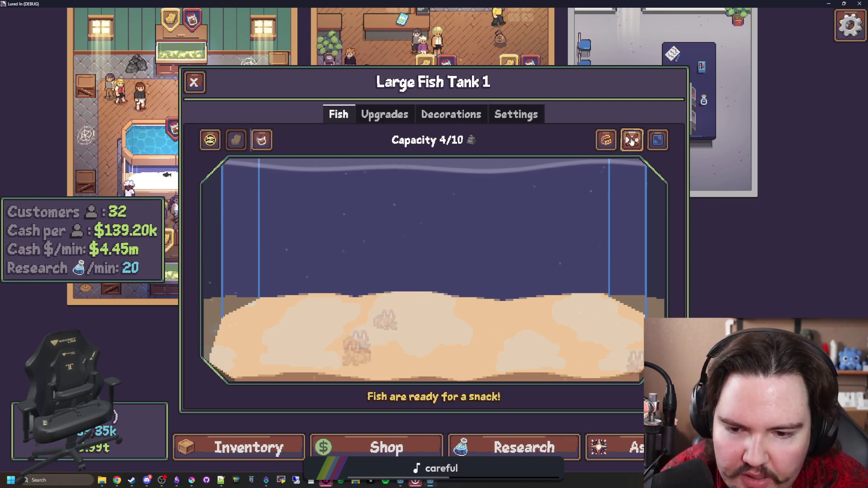
left_click(194, 82)
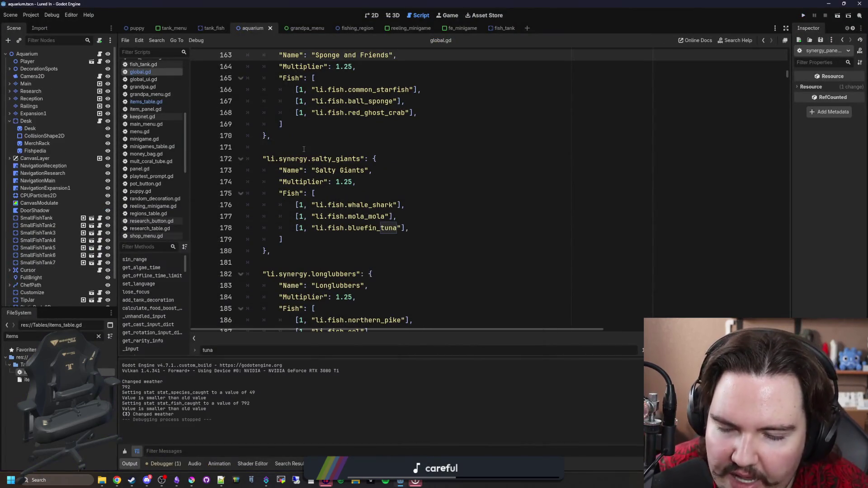
left_click(304, 150)
key("ctrl+s")
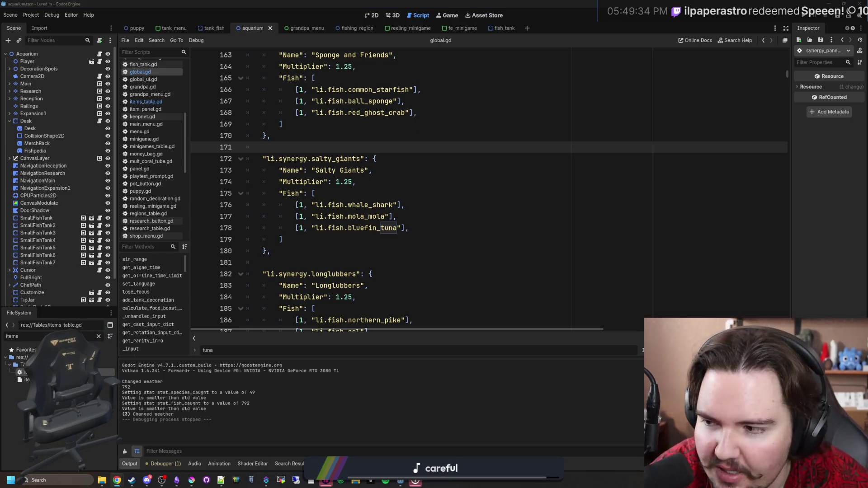
- Move between lines 171 and 180 of global.gd and save it
left_click(311, 262)
left_click(311, 253)
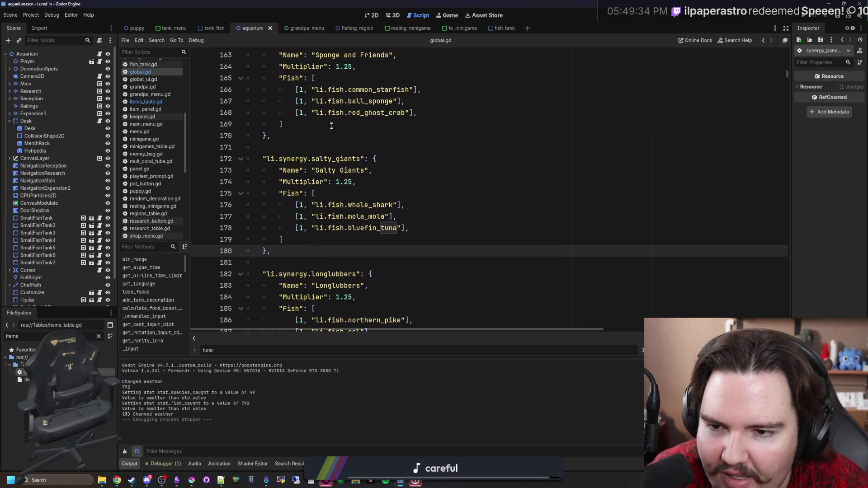
left_click(316, 148)
key("ctrl+s")
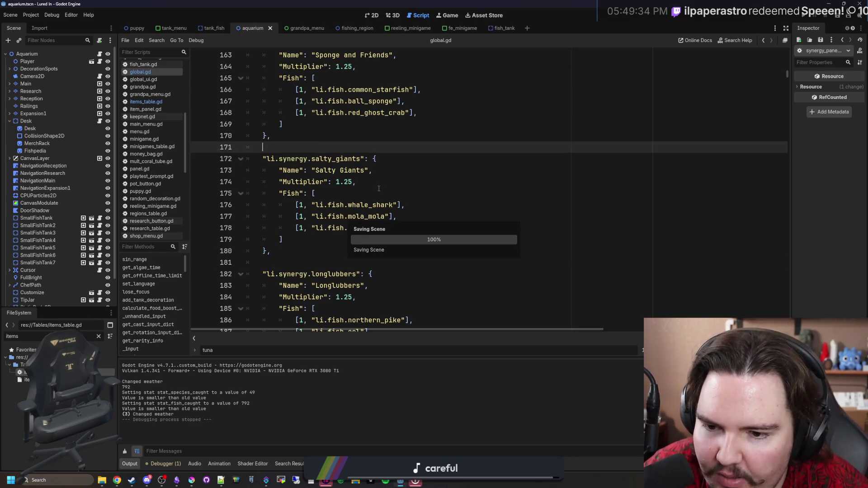
- Look over the Longlubbers and Hobbyist Staples entries around lines 190–200
scroll(379, 188, "up", 5)
scroll(329, 220, "down", 6)
left_click(329, 220)
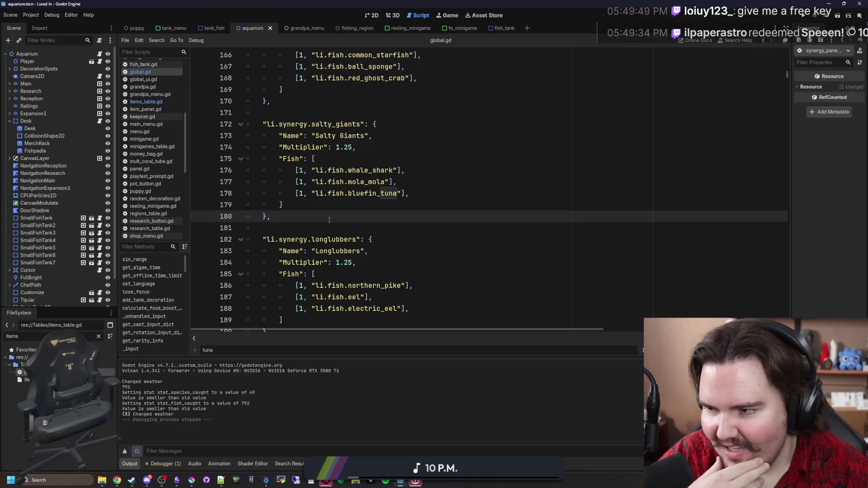
scroll(344, 254, "down", 5)
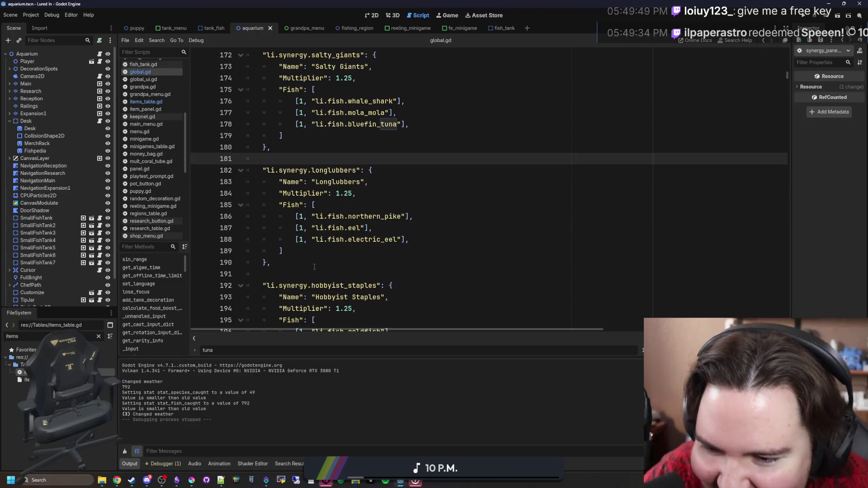
left_click(357, 262)
left_click(360, 273)
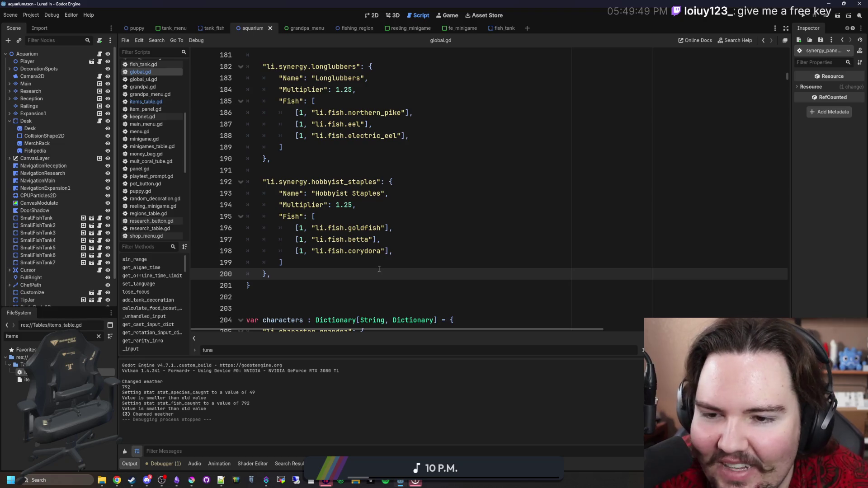
left_click(391, 267)
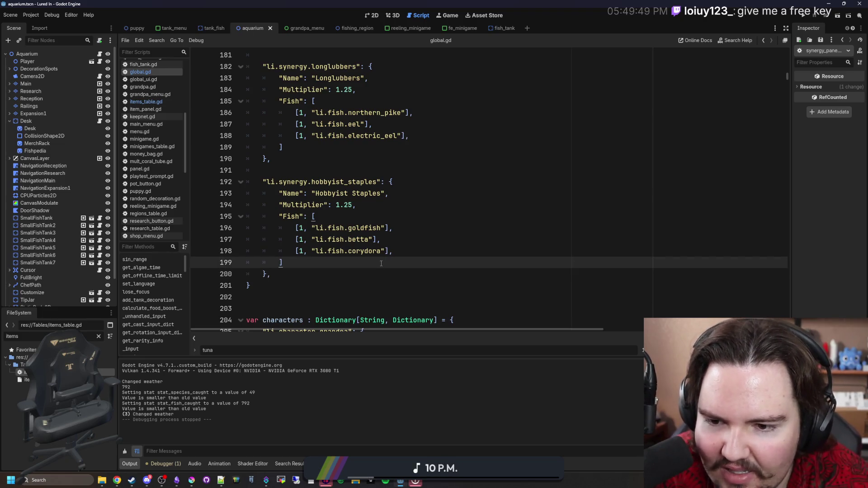
scroll(381, 263, "up", 6)
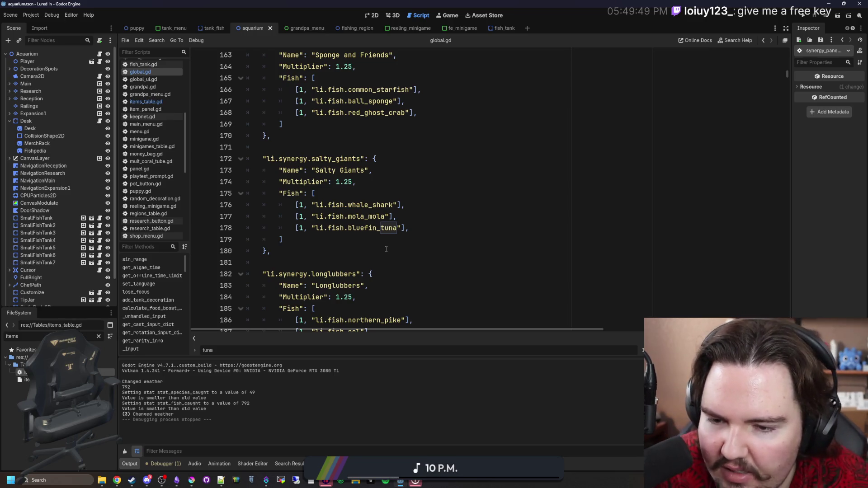
- Step through the Salty Giants fish list on lines 171–181, then paste the SteamDB address into a browser tab
left_click(386, 249)
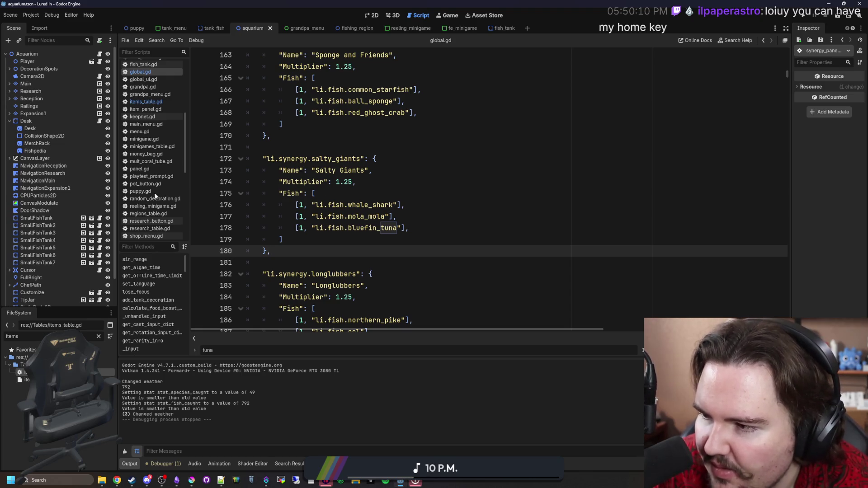
left_click(407, 169)
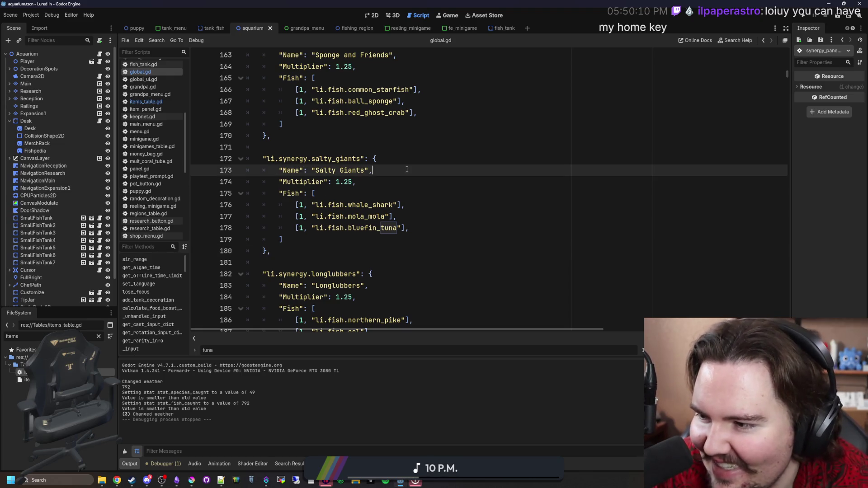
left_click(325, 152)
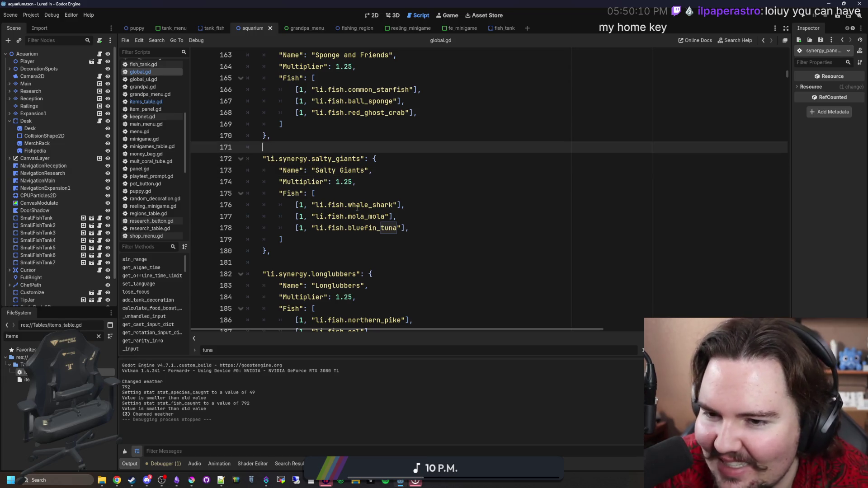
key("Down")
key("Down")
key("Down")
key("Up")
key("Up")
key("Down")
key("Down")
key("Up")
key("Up")
key("Up")
key("Down")
key("Down")
key("Down")
key("Up")
key("Up")
key("Down")
key("Down")
key("Up")
key("Up")
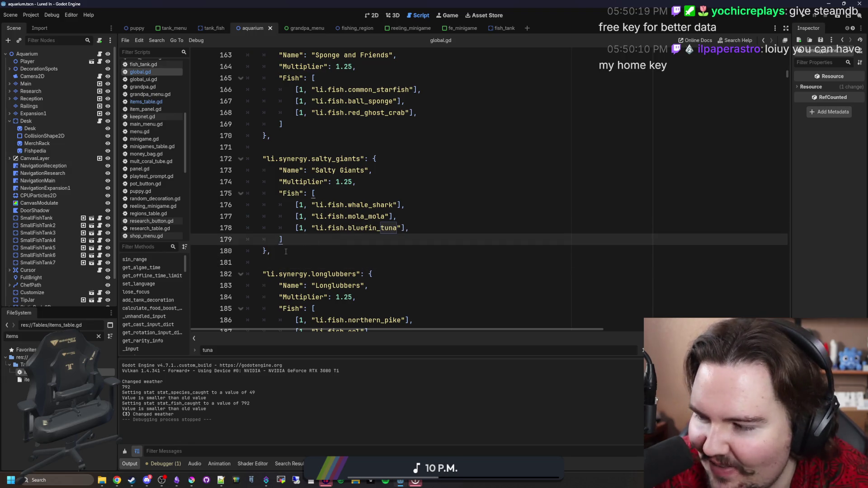
key("Down")
key("Up")
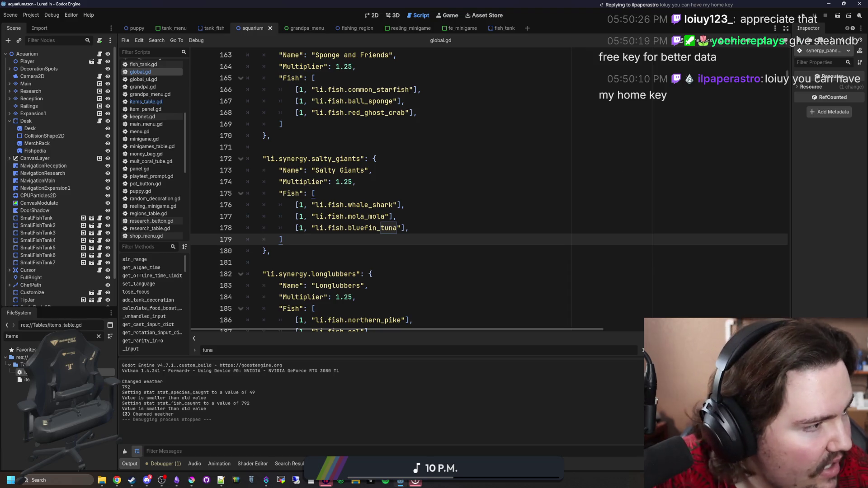
key("alt+Tab")
key("ctrl+v")
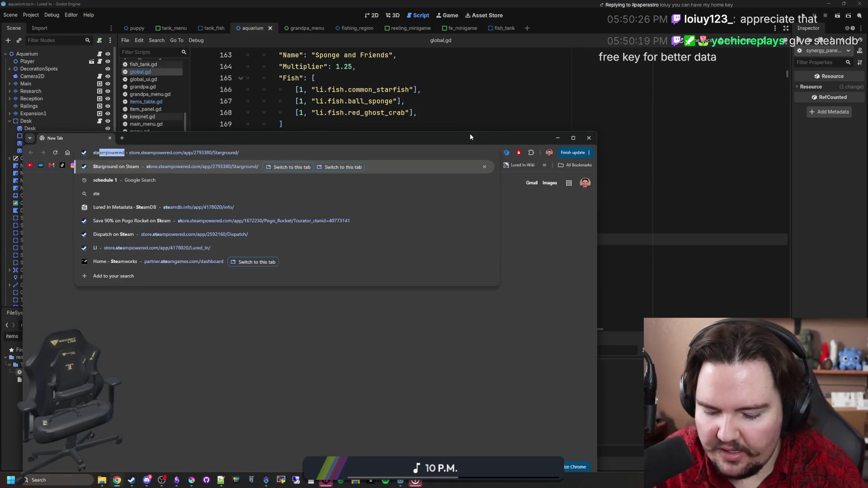
- Load Lured In's SteamDB page and open its charts showing wishlist ranks and 471 followers
key("Return")
left_click_drag(470, 134, 544, 71)
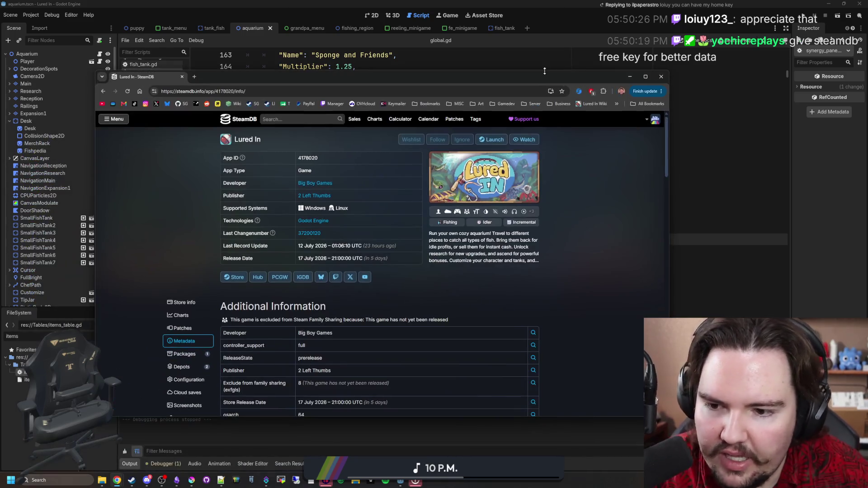
scroll(505, 188, "down", 3)
scroll(505, 188, "down", 15)
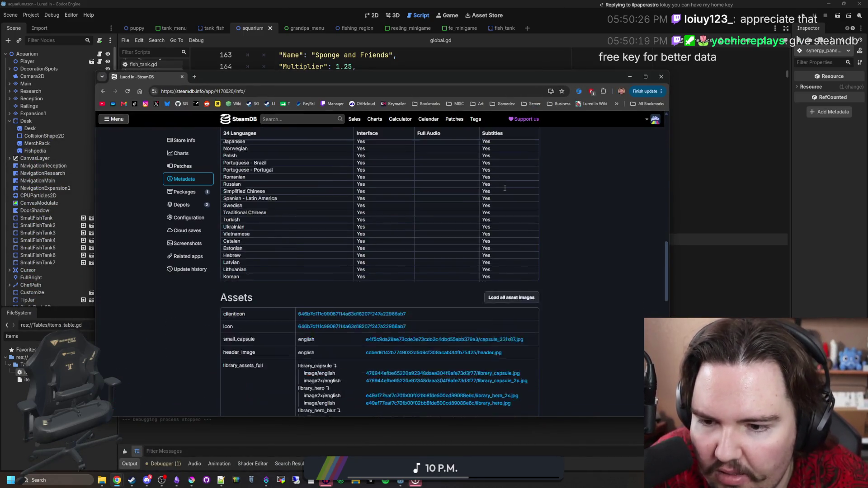
scroll(441, 252, "down", 4)
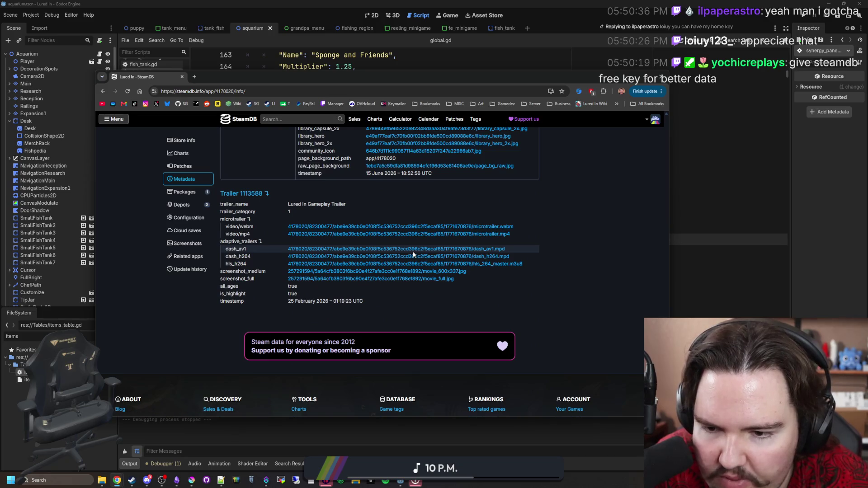
key("Home")
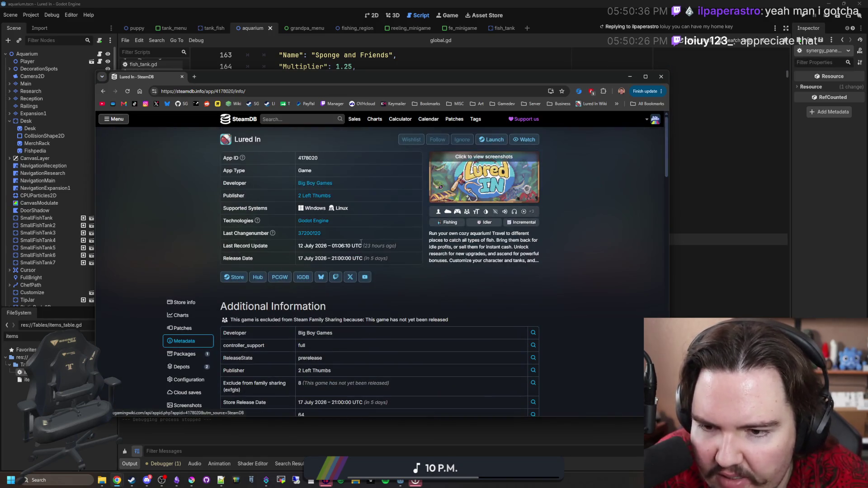
scroll(305, 313, "down", 2)
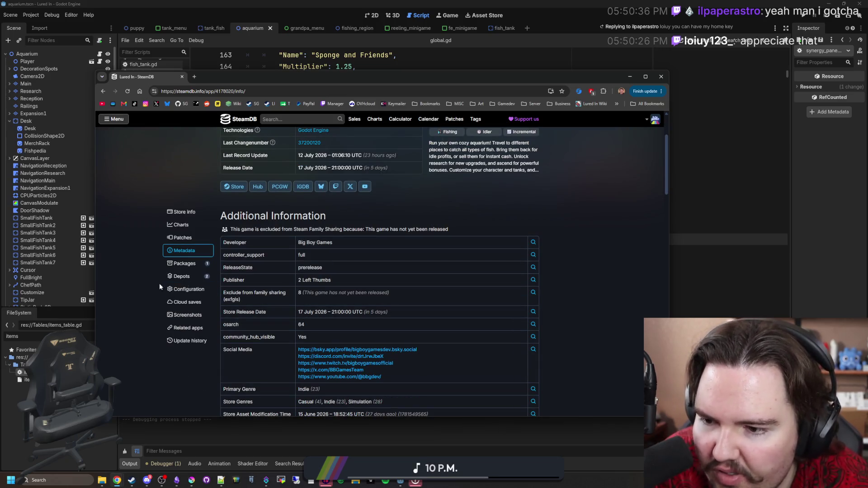
left_click(182, 231)
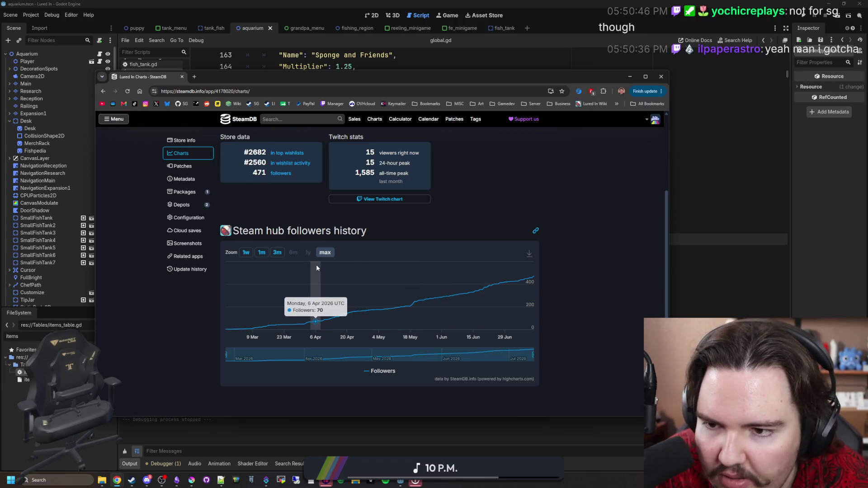
scroll(314, 246, "up", 2)
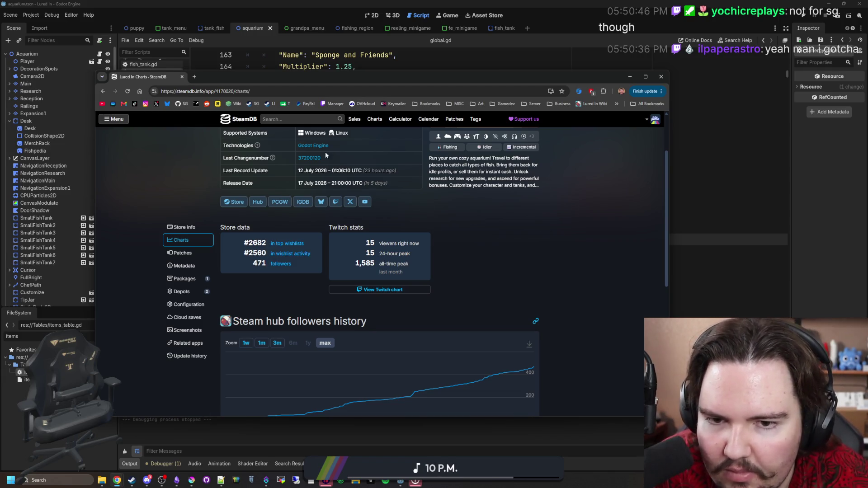
scroll(343, 186, "up", 3)
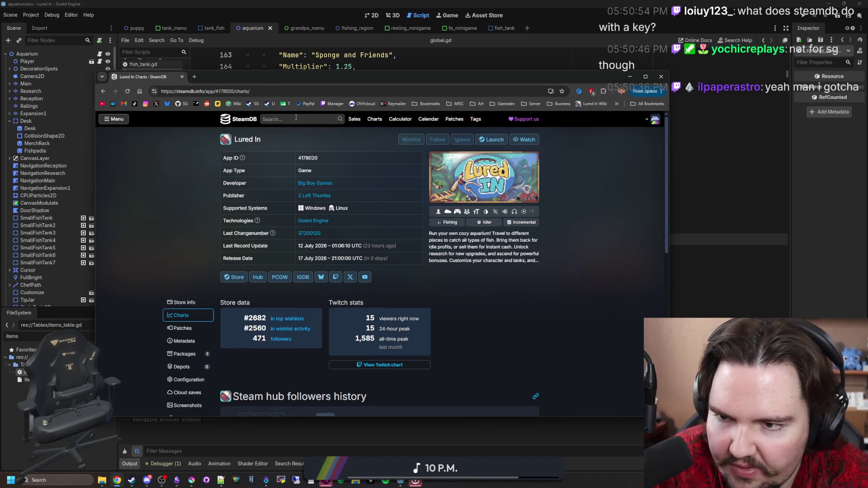
- Search SteamDB for Starground and browse its review and follower charts
left_click(296, 118)
type("starground")
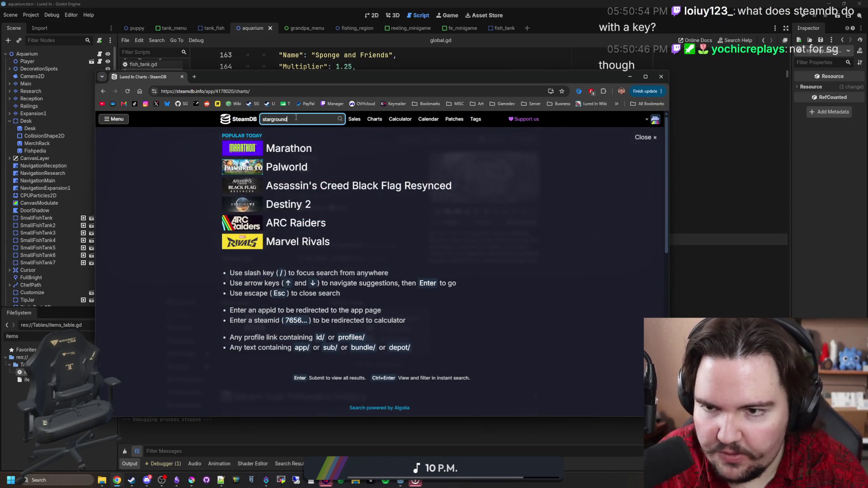
left_click(297, 136)
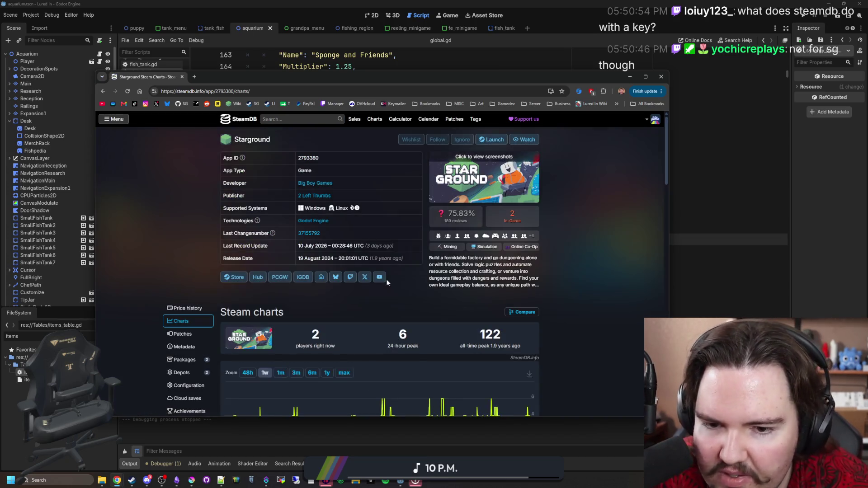
scroll(397, 267, "down", 15)
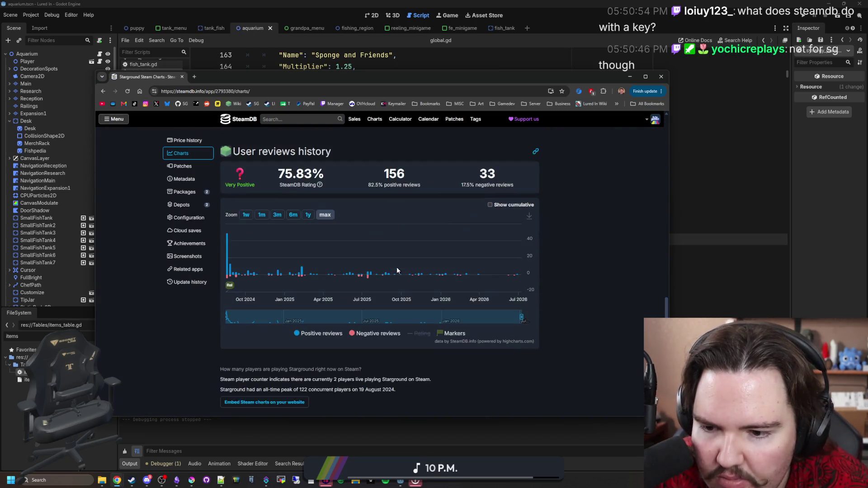
scroll(397, 268, "down", 2)
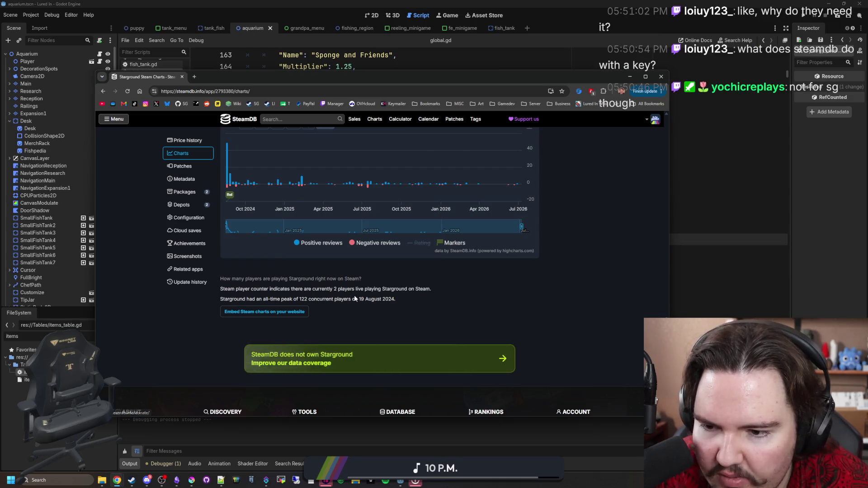
scroll(316, 295, "up", 6)
mouse_move(285, 237)
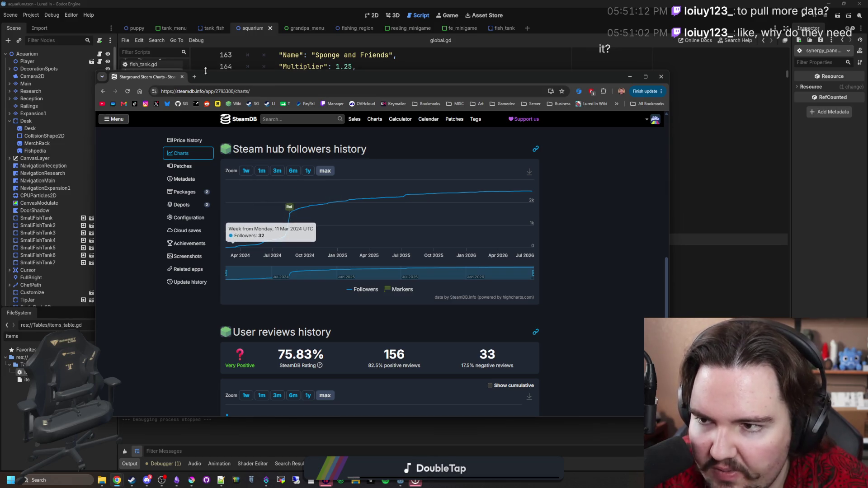
scroll(296, 181, "up", 5)
- Search SteamDB for Lured In and check its followers chart
left_click(296, 119)
type("lure")
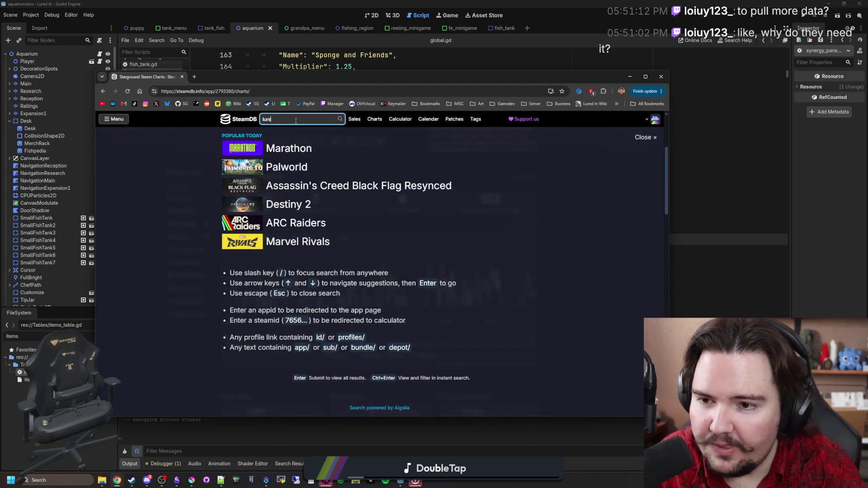
type("d")
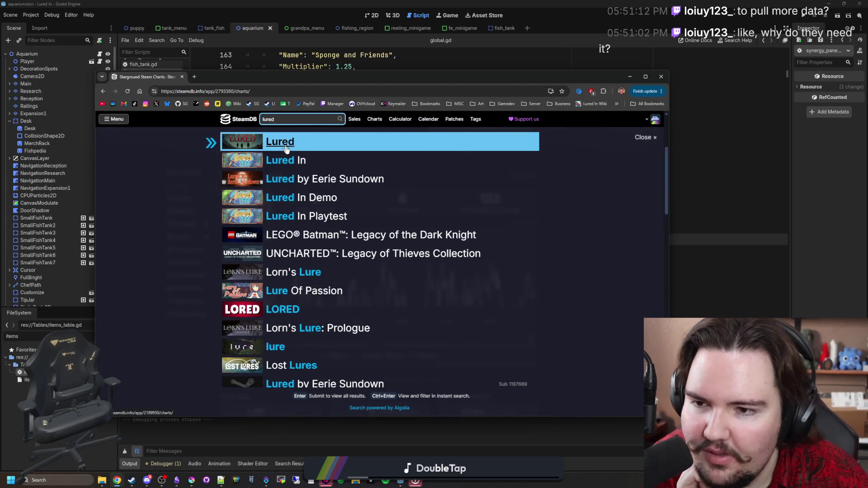
left_click(295, 159)
scroll(295, 156, "down", 5)
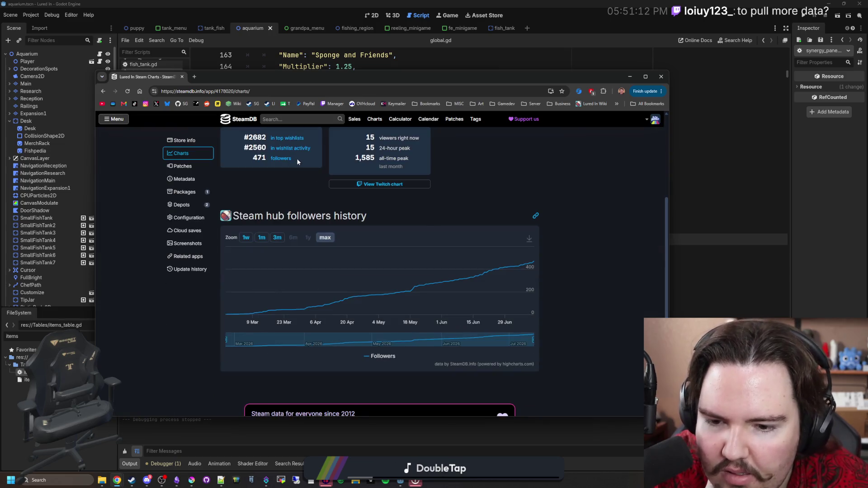
mouse_move(533, 262)
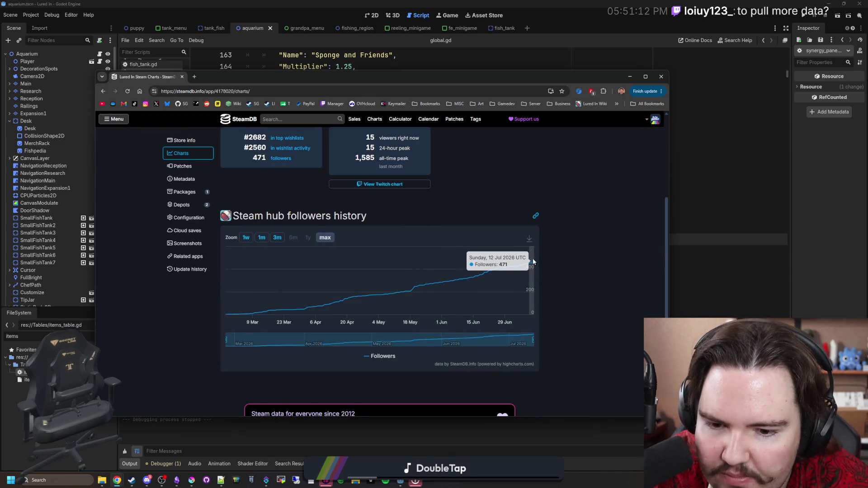
scroll(599, 271, "down", 3)
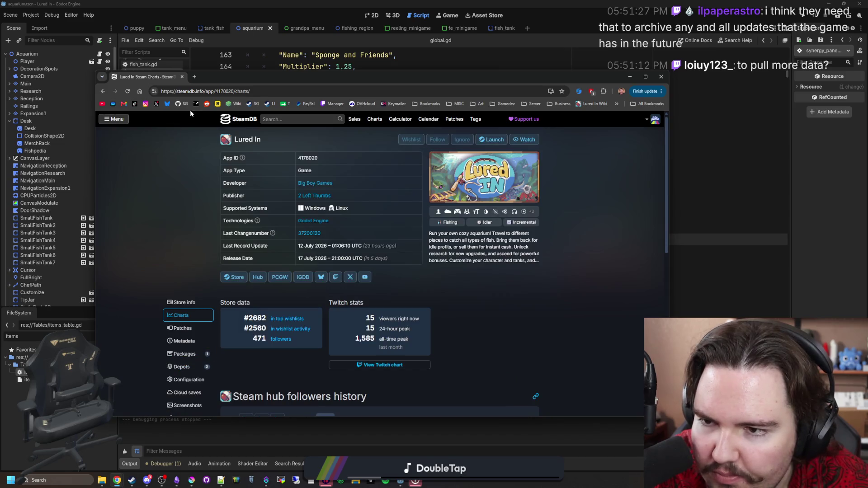
left_click(192, 105)
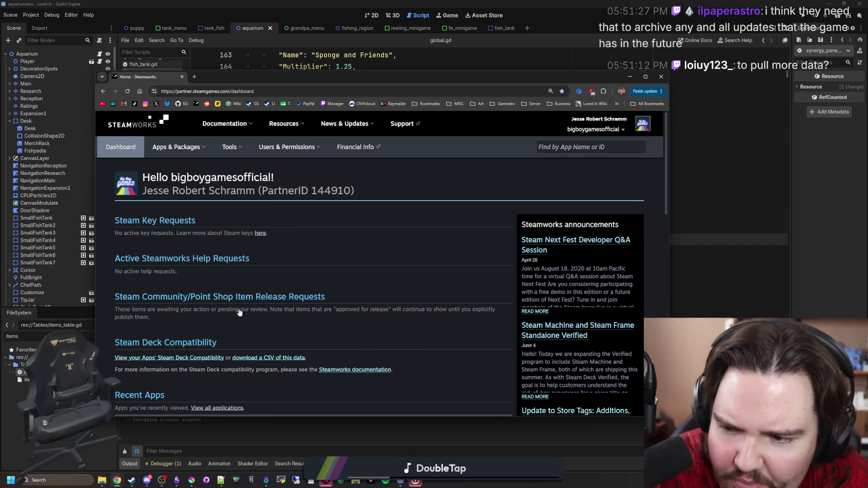
- Open the Lured In app in Steamworks and glance at its settings
left_click(160, 242)
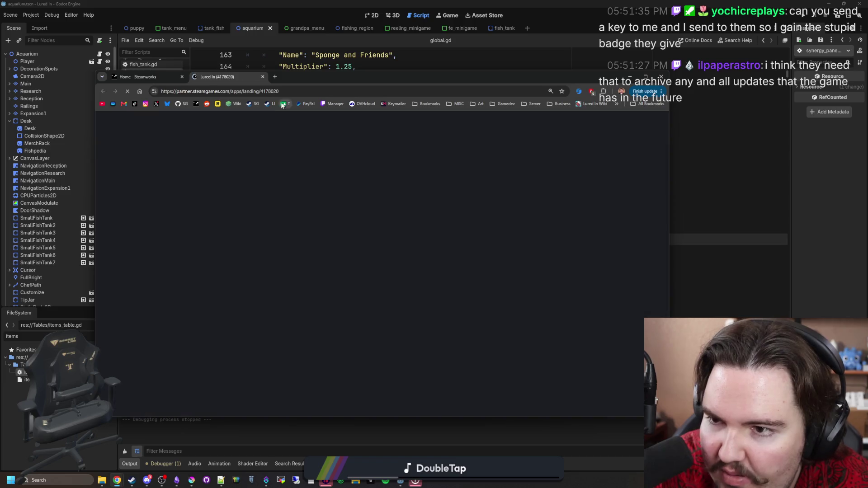
scroll(275, 219, "down", 5)
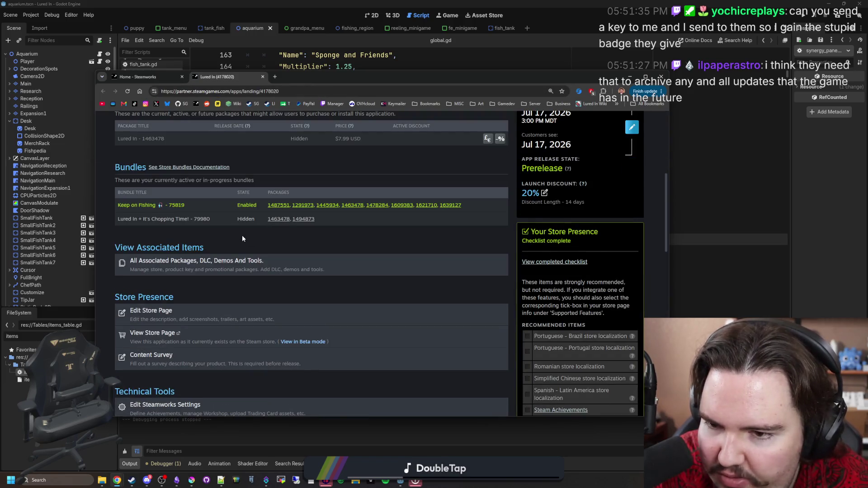
scroll(242, 236, "down", 3)
left_click(205, 274)
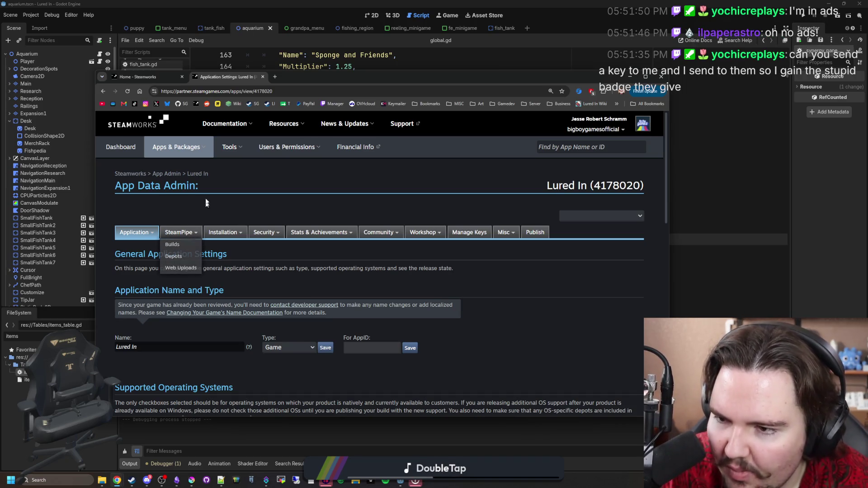
left_click(202, 175)
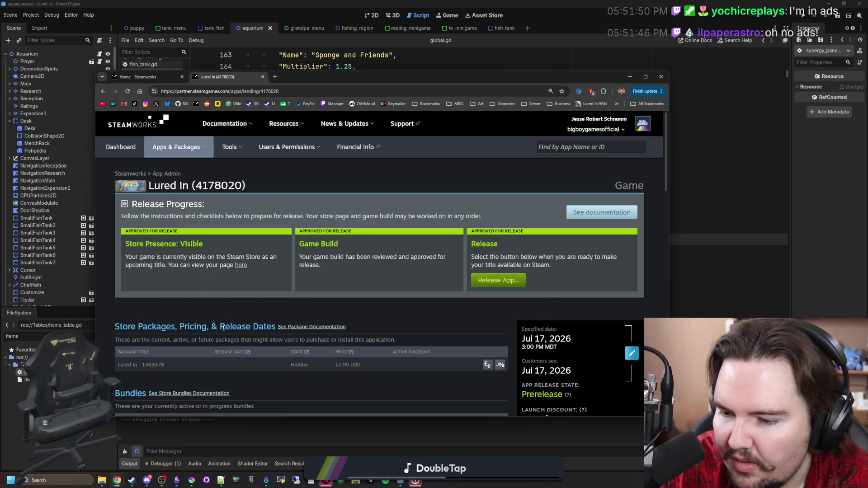
- Open Lured In's sales and activations report limited to today's figures
scroll(223, 328, "down", 15)
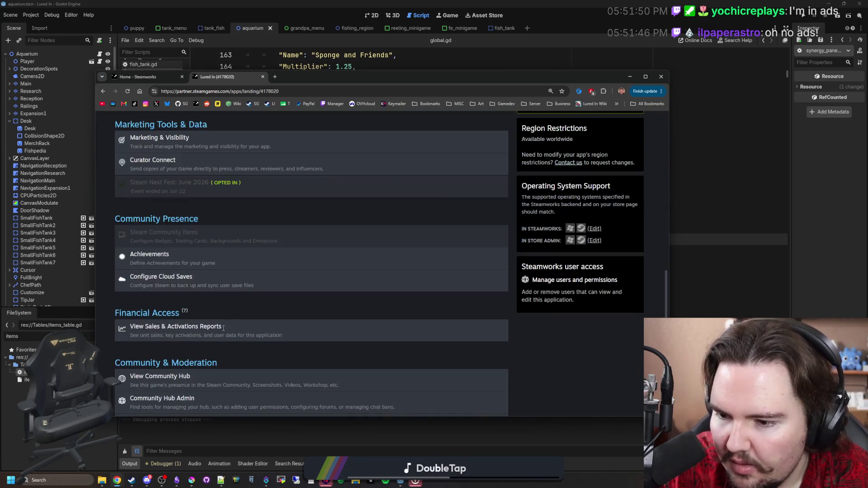
left_click(223, 328)
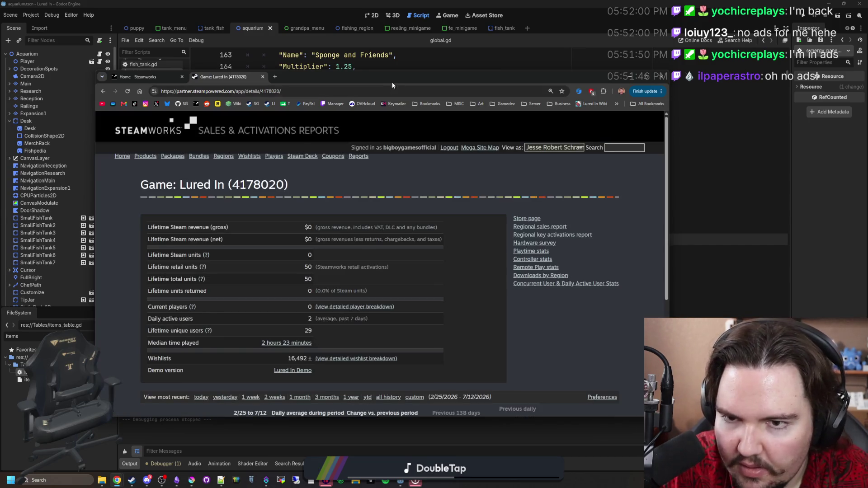
left_click_drag(393, 85, 401, 82)
scroll(311, 257, "down", 2)
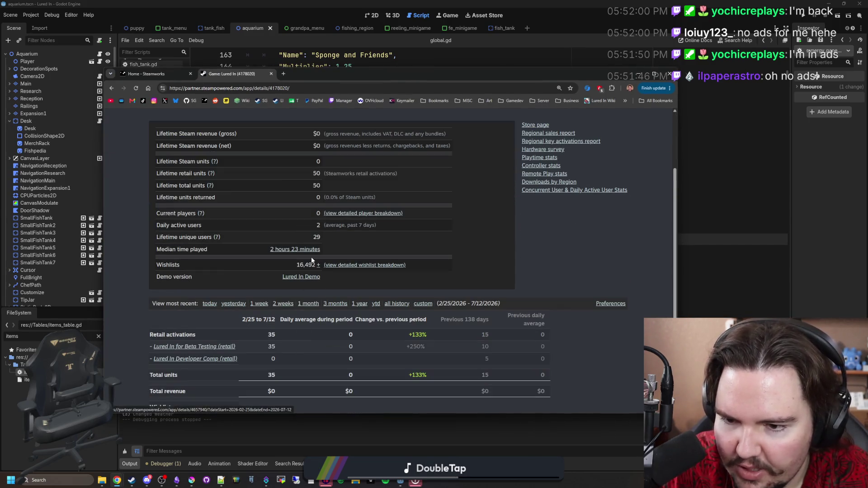
scroll(316, 247, "down", 2)
scroll(322, 234, "up", 1)
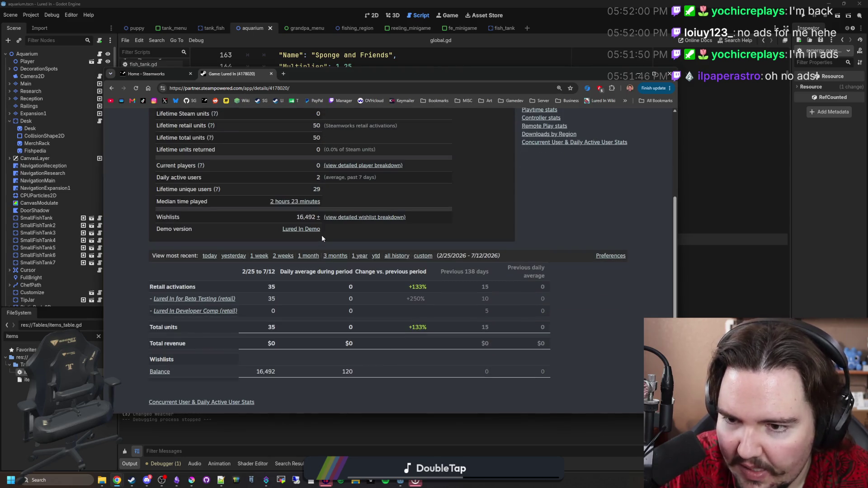
left_click(210, 256)
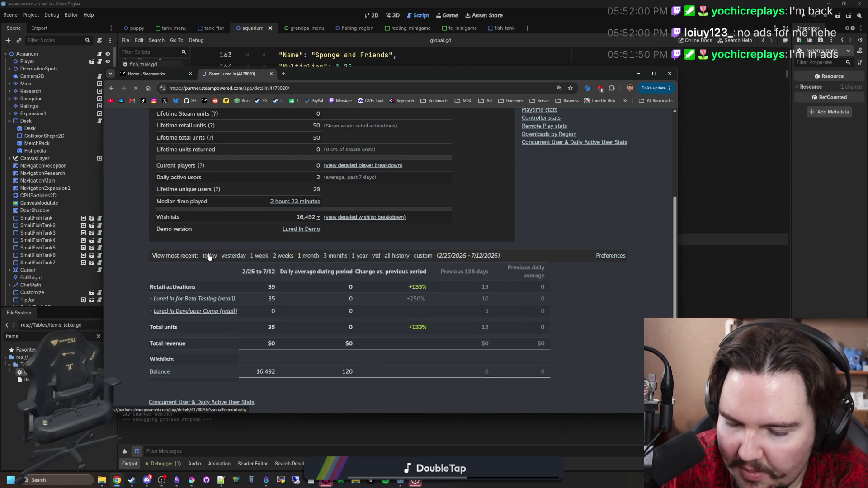
- View all-history wishlist actions, showing 16,492 outstanding wishlists, then hide the browser
scroll(271, 256, "down", 3)
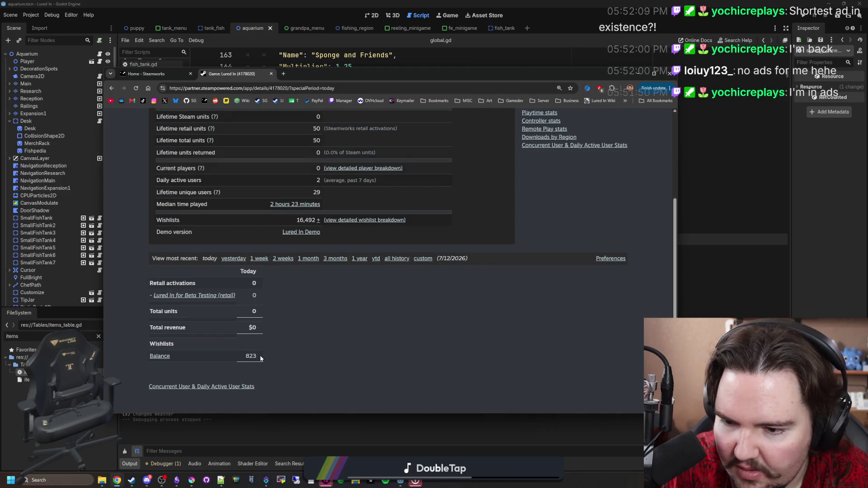
scroll(261, 358, "up", 1)
left_click(356, 265)
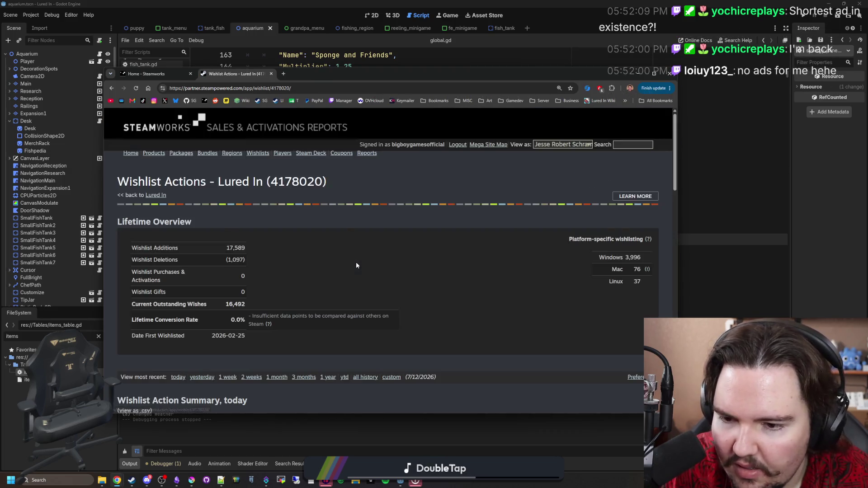
scroll(357, 266, "down", 2)
left_click(364, 287)
scroll(365, 289, "down", 1)
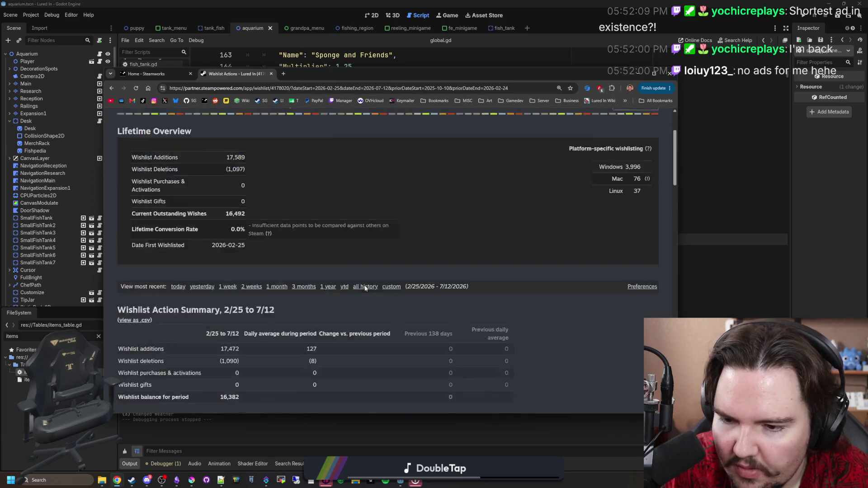
scroll(365, 288, "down", 9)
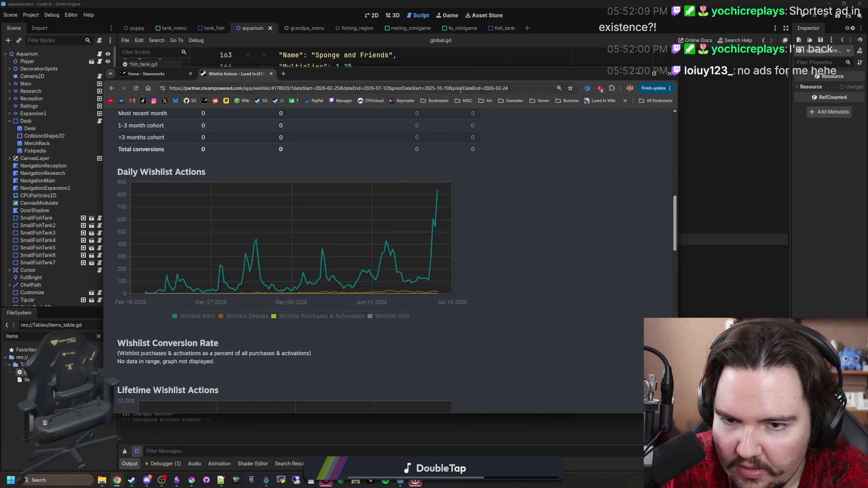
left_click(638, 73)
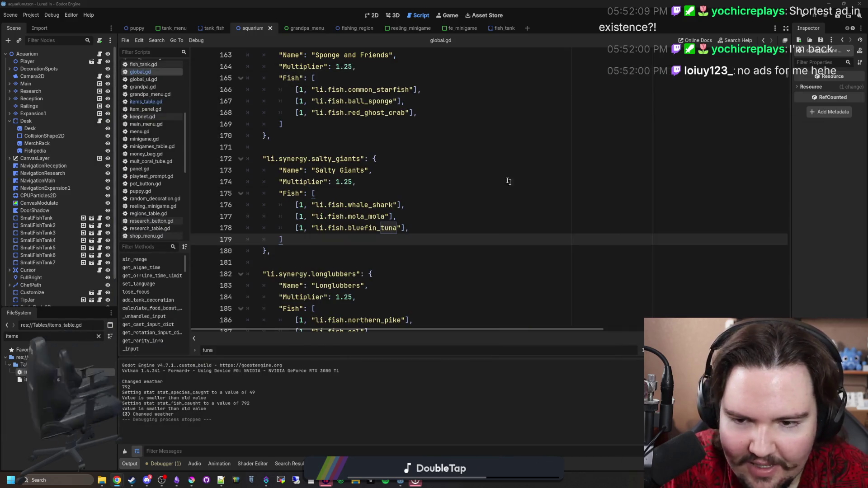
left_click(528, 144)
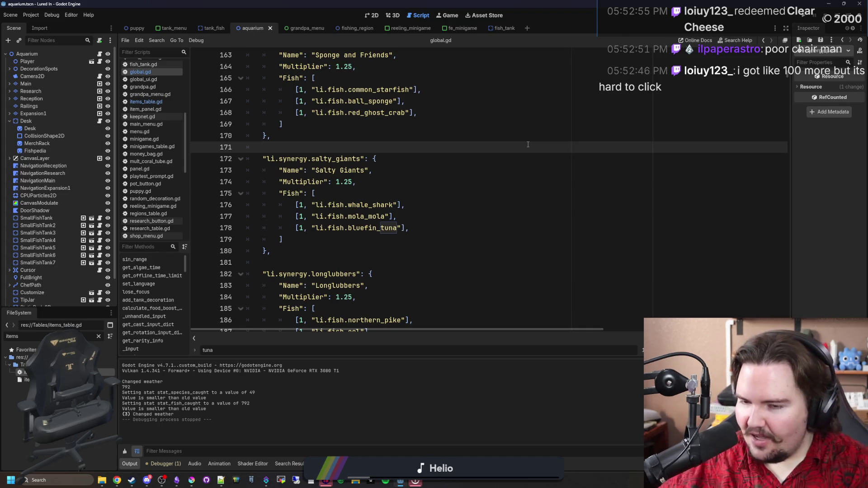
left_click(537, 174)
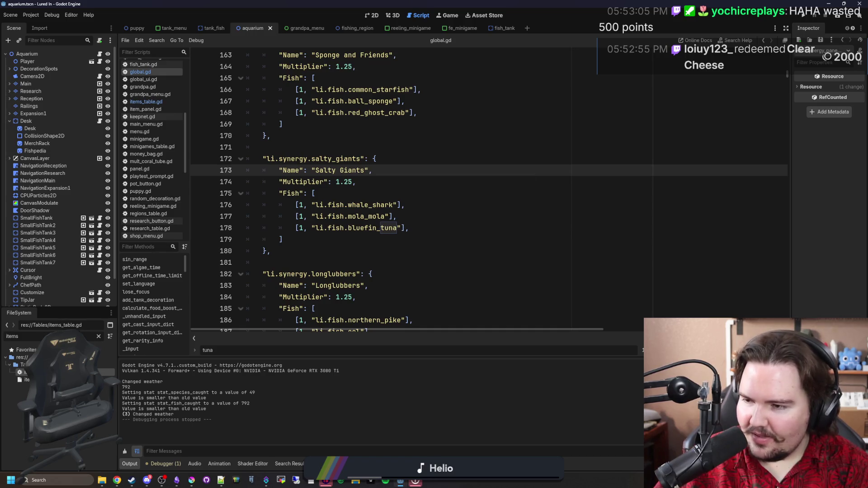
left_click(502, 199)
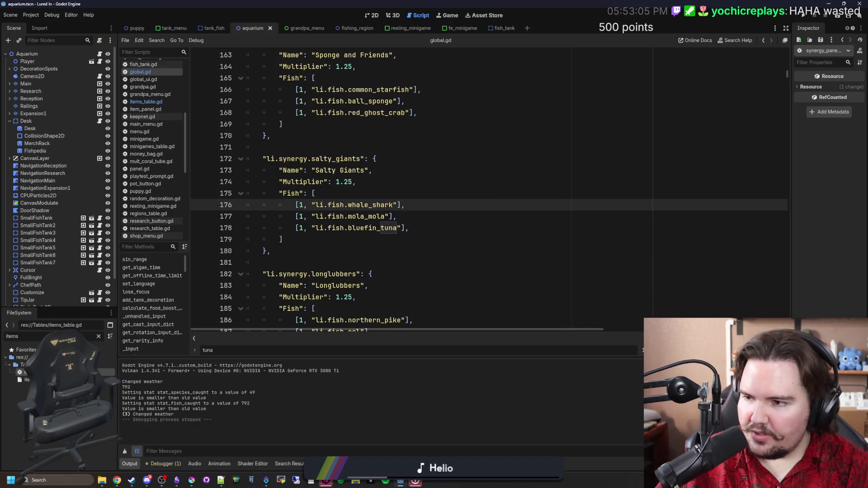
left_click(436, 232)
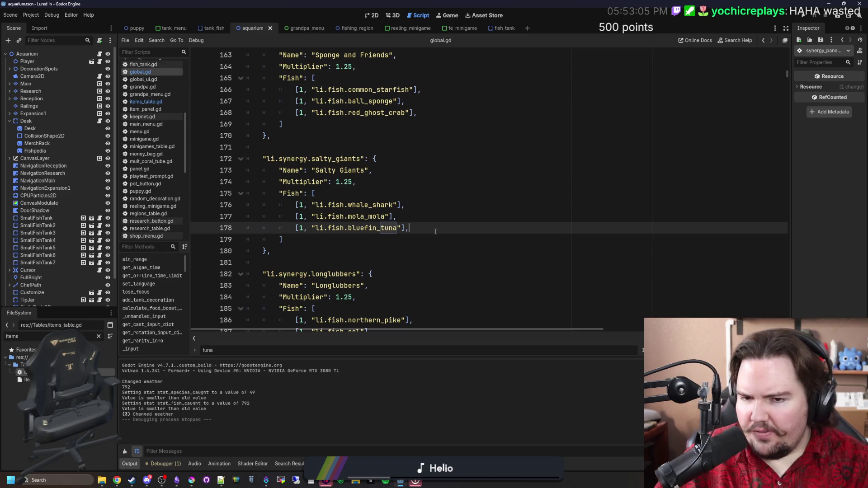
scroll(351, 229, "down", 2)
left_click(387, 200)
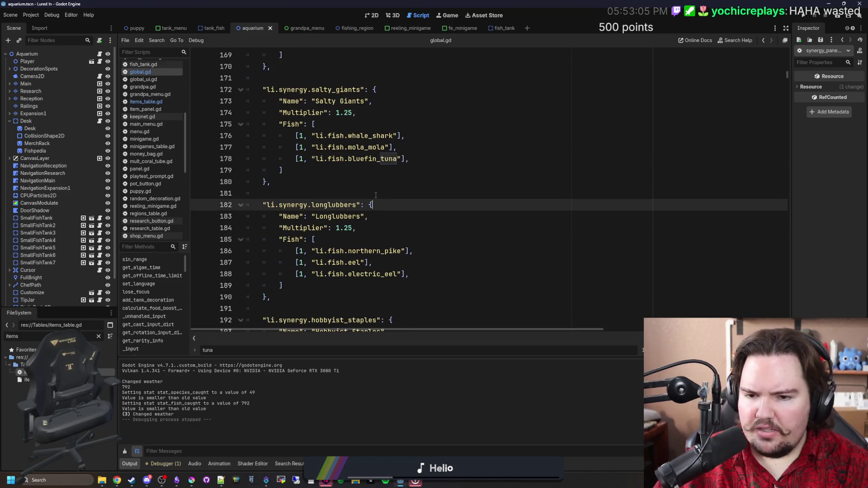
left_click(373, 194)
left_click(327, 183)
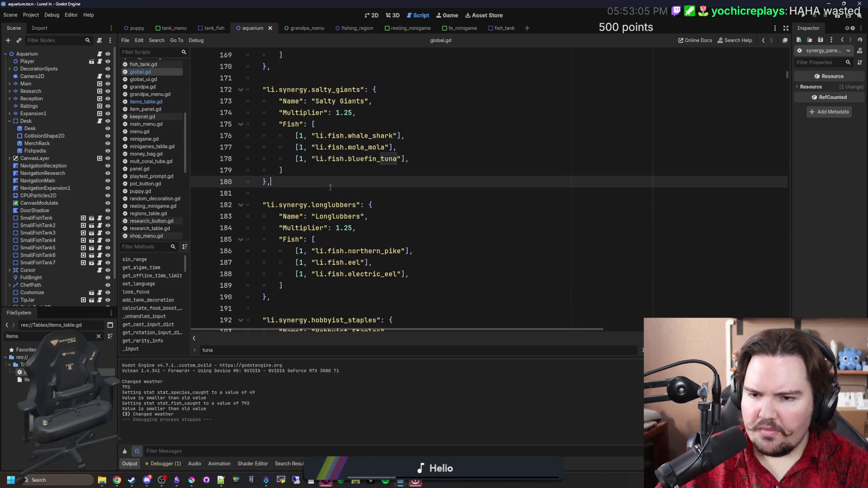
scroll(330, 187, "up", 3)
left_click(352, 186)
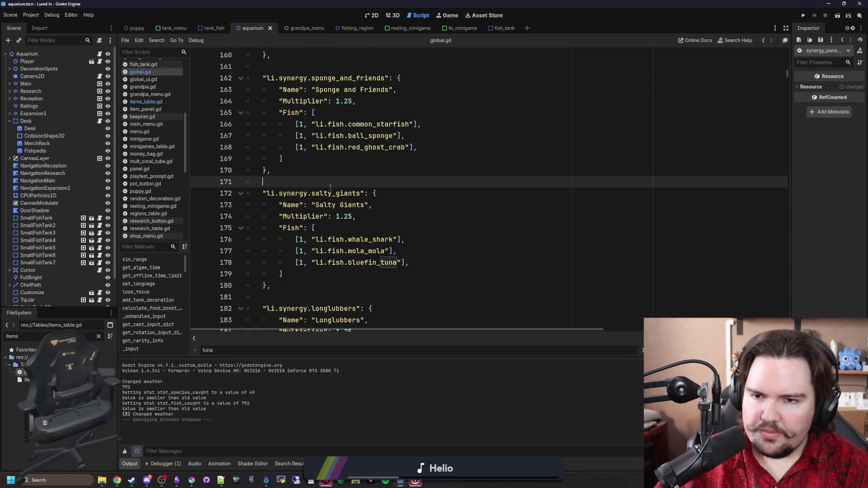
- Inspect the Hobbyist Staples fish list and multiplier lines in global.gd's synergies
scroll(353, 189, "up", 11)
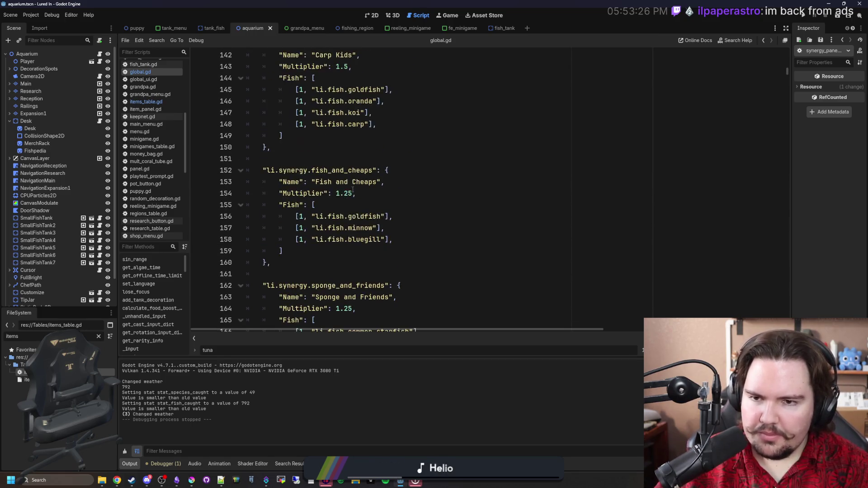
scroll(353, 189, "down", 17)
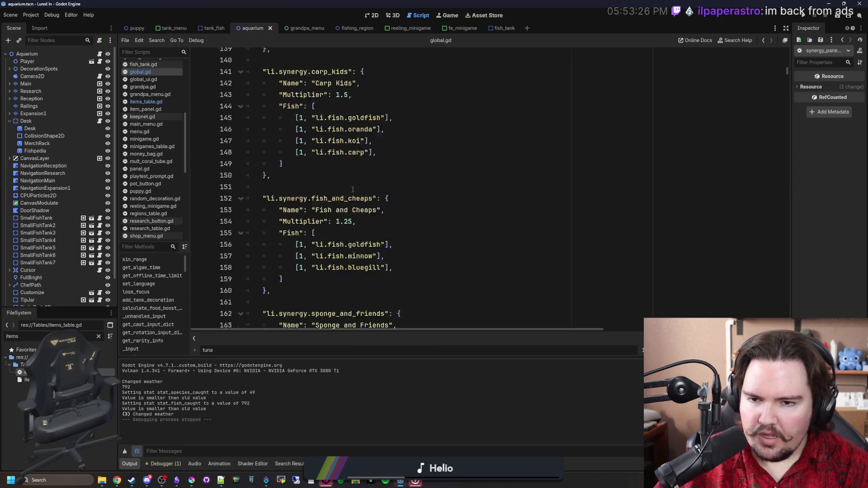
scroll(353, 189, "down", 4)
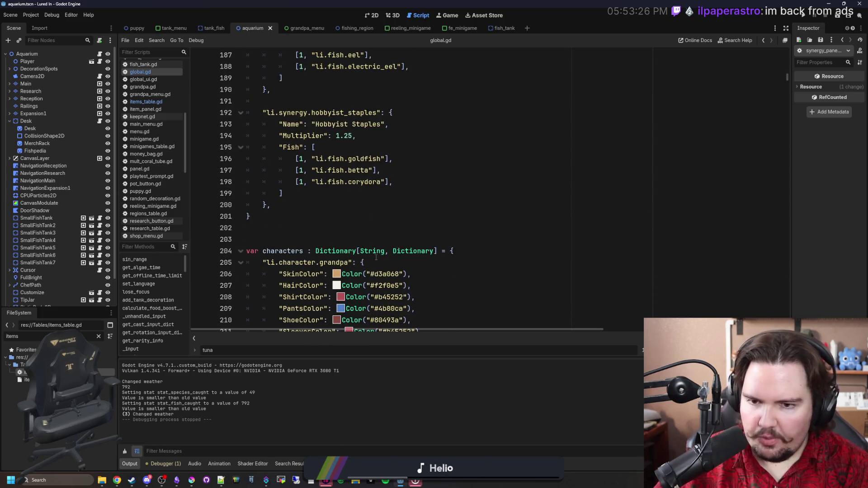
scroll(361, 199, "up", 3)
left_click(376, 208)
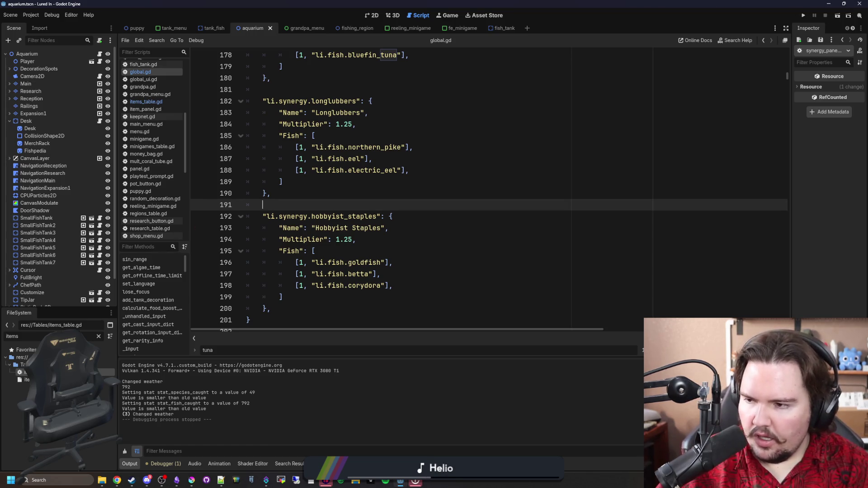
left_click(443, 245)
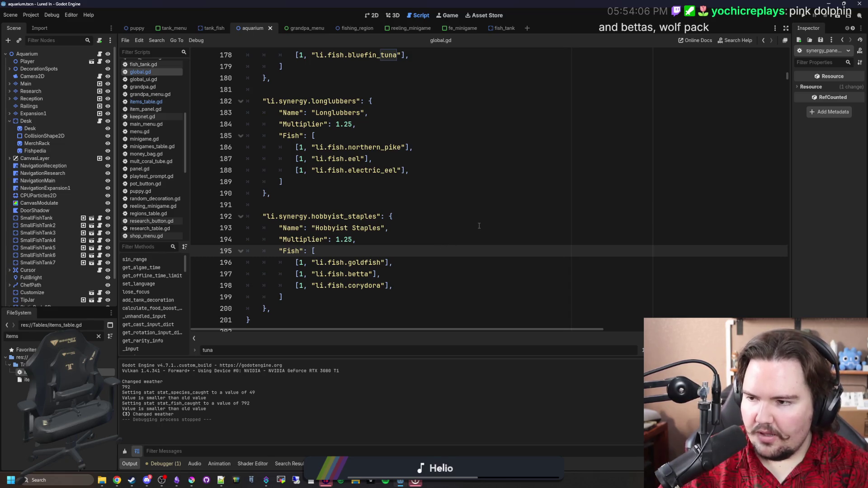
left_click(515, 238)
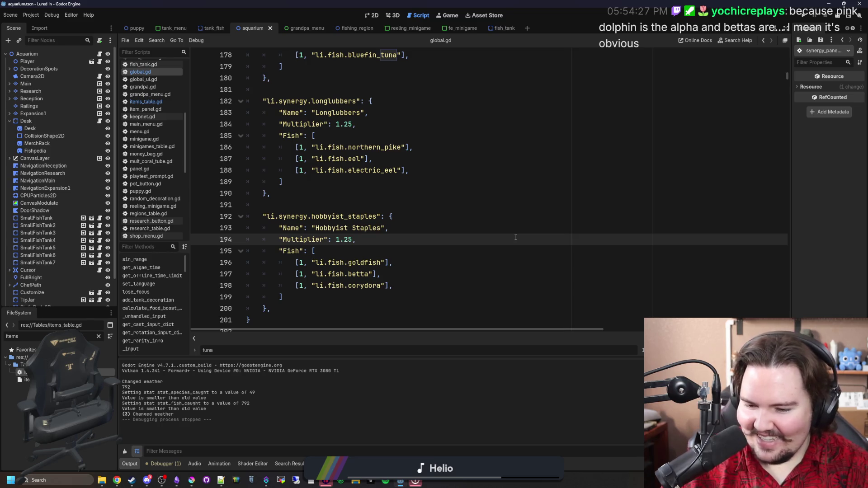
left_click(336, 200)
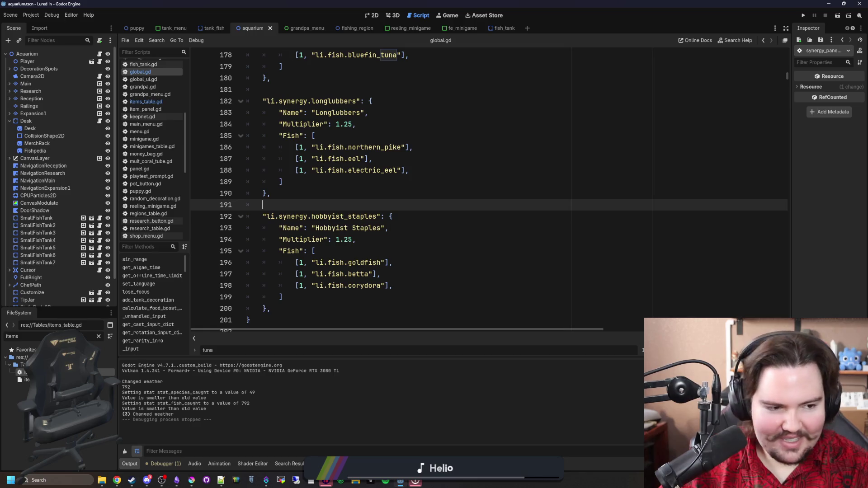
key("alt+Tab")
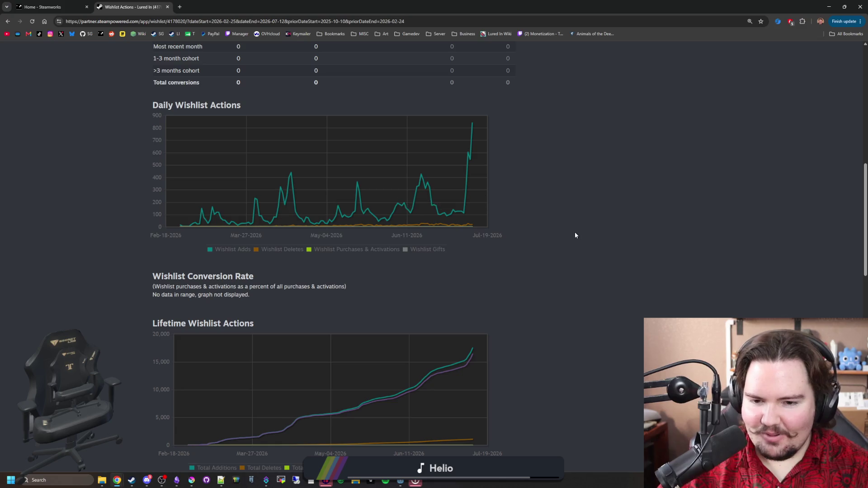
- Zoom the Daily Wishlist Actions chart and read the 841-add peak on Jul-12-2026
scroll(521, 276, "up", 1)
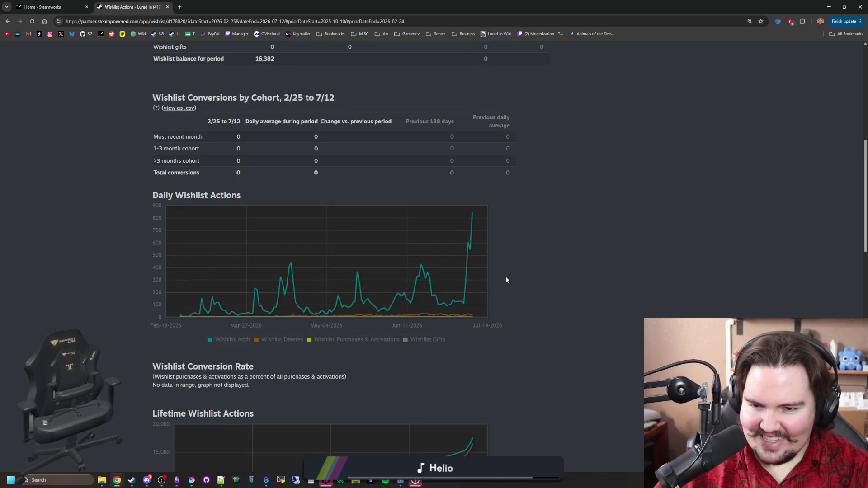
scroll(506, 276, "up", 1)
scroll(506, 276, "up", 1)
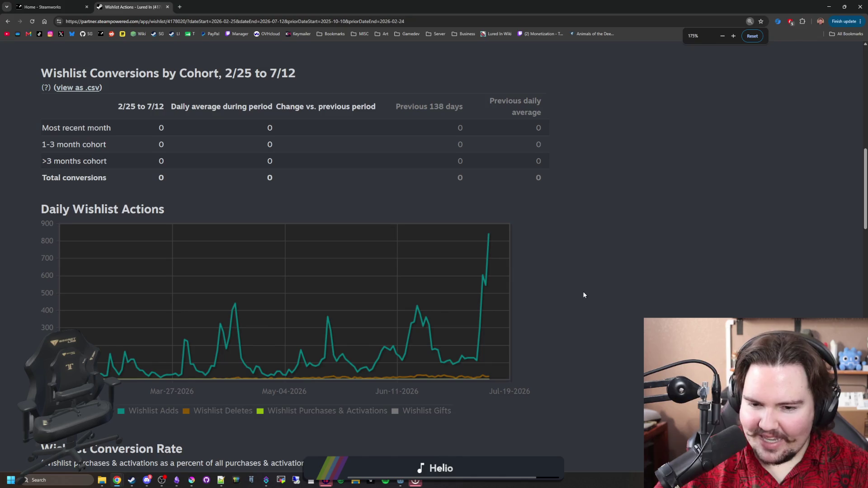
mouse_move(490, 234)
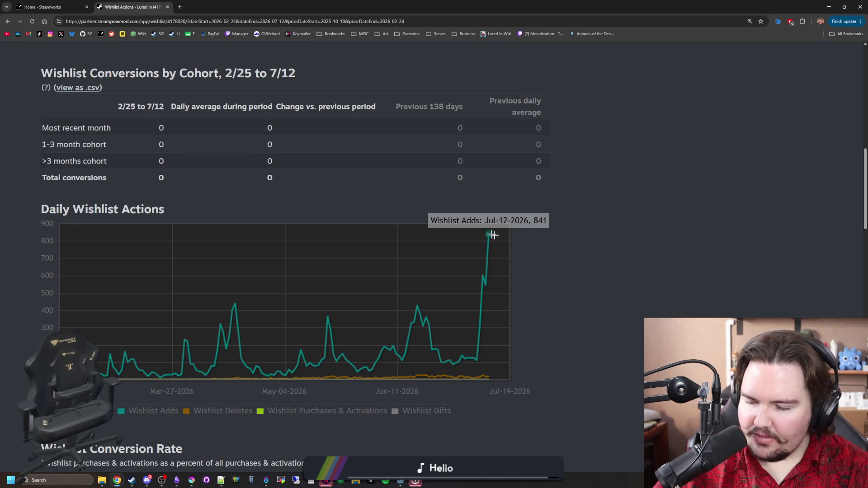
scroll(529, 265, "down", 1)
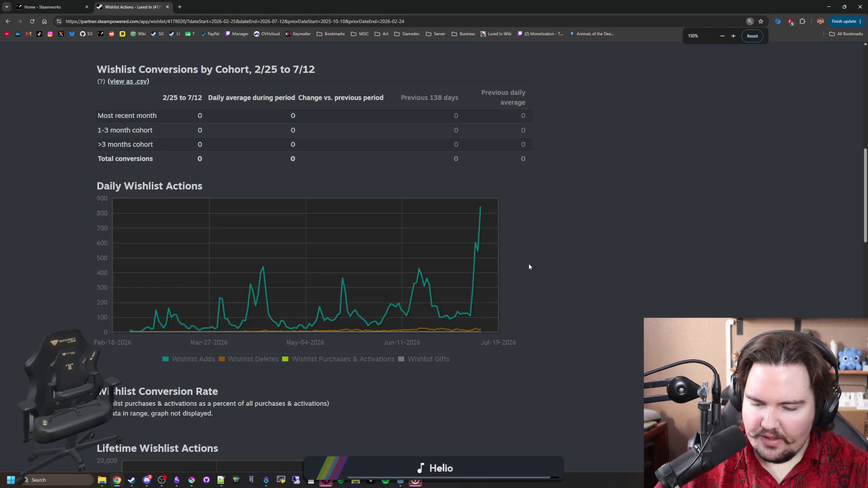
key("super+n")
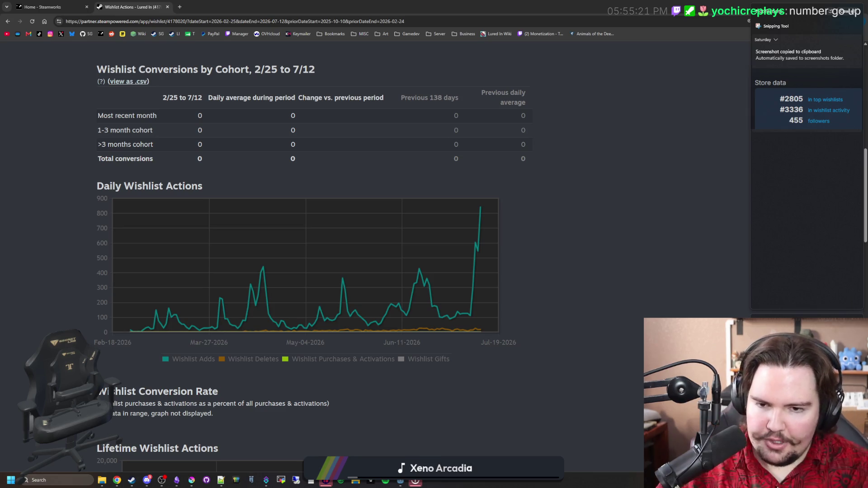
mouse_move(482, 206)
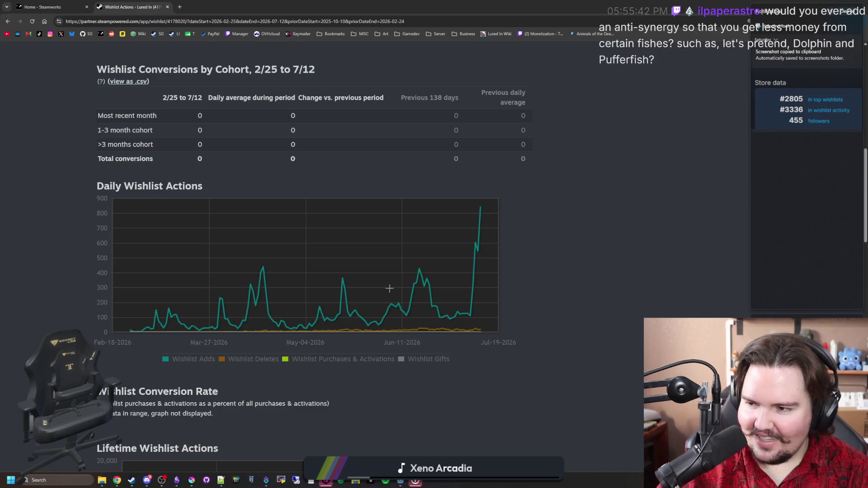
left_click(57, 481)
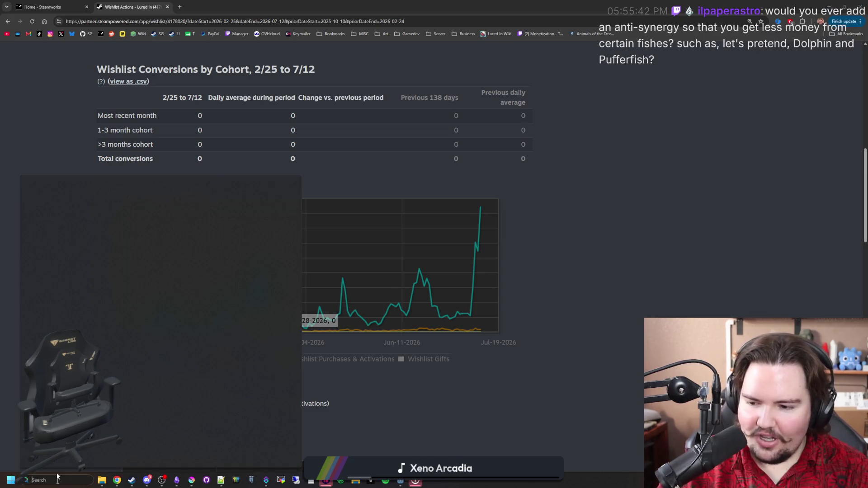
- Open Calculator, evaluate 4000 / 5 to get 800, and close it
type("ca")
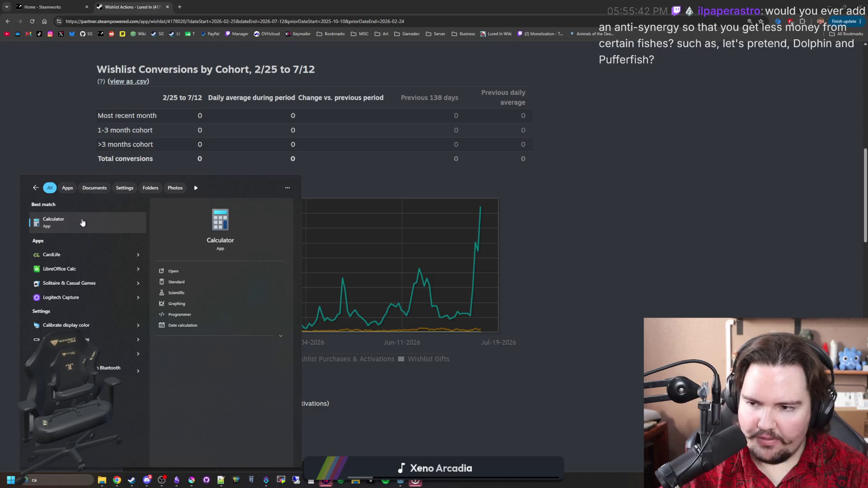
left_click(82, 223)
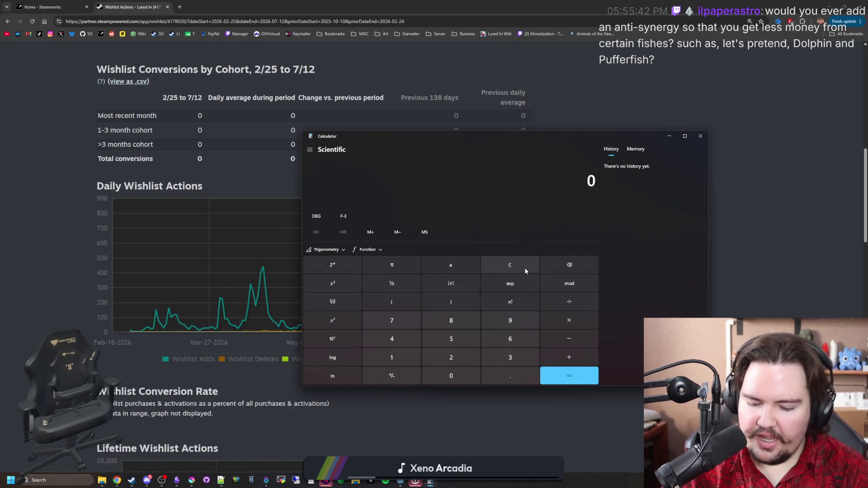
type("4000")
type("/")
key("super+n")
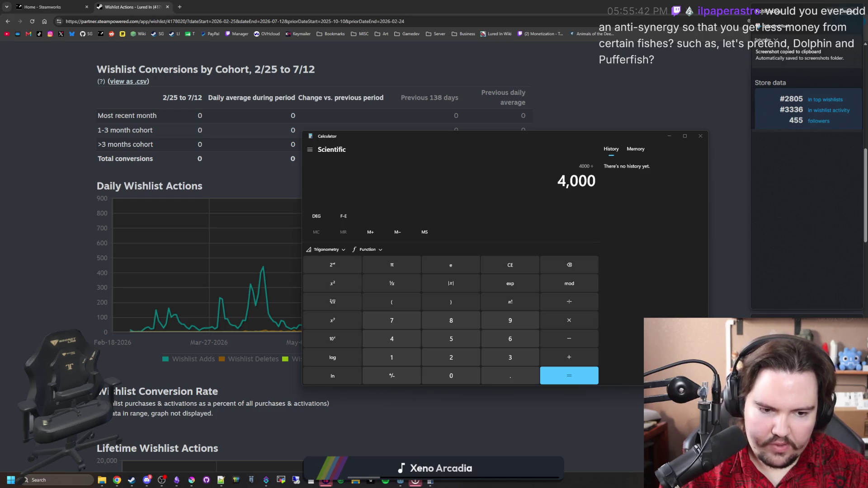
left_click(535, 241)
type("5")
key("Return")
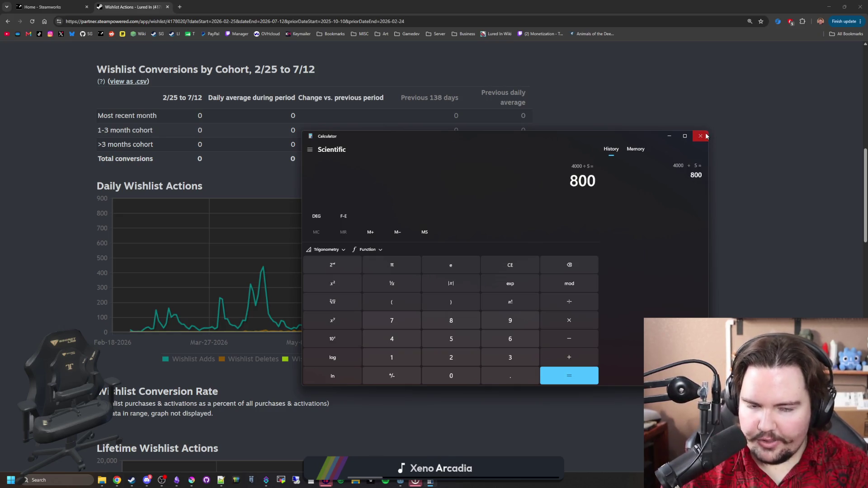
left_click(701, 136)
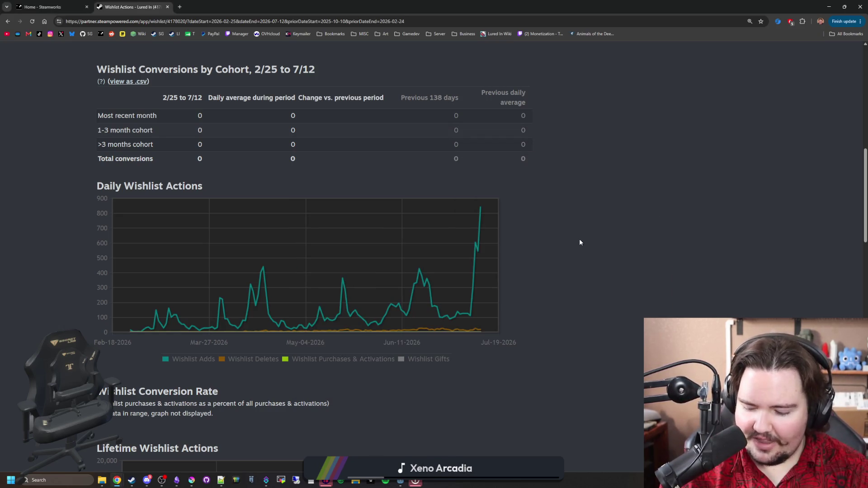
- Scroll through the Lured In wishlist report's Region and Language breakdown tables
scroll(593, 242, "up", 10)
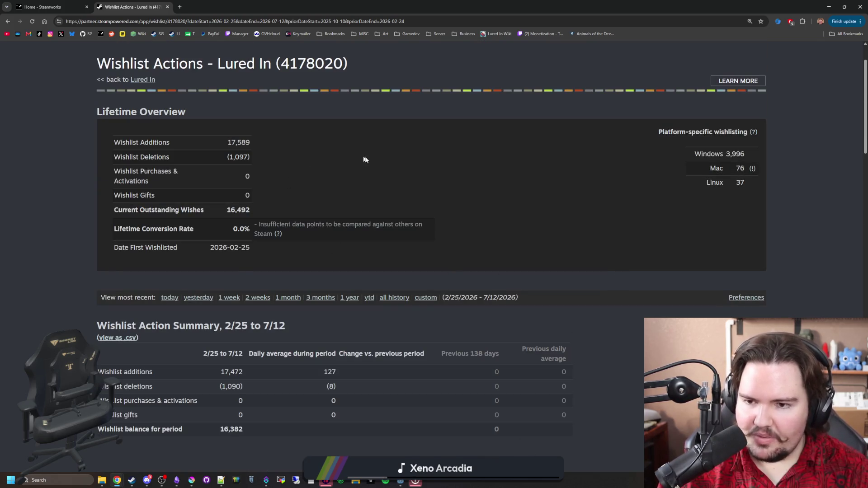
scroll(324, 202, "up", 1)
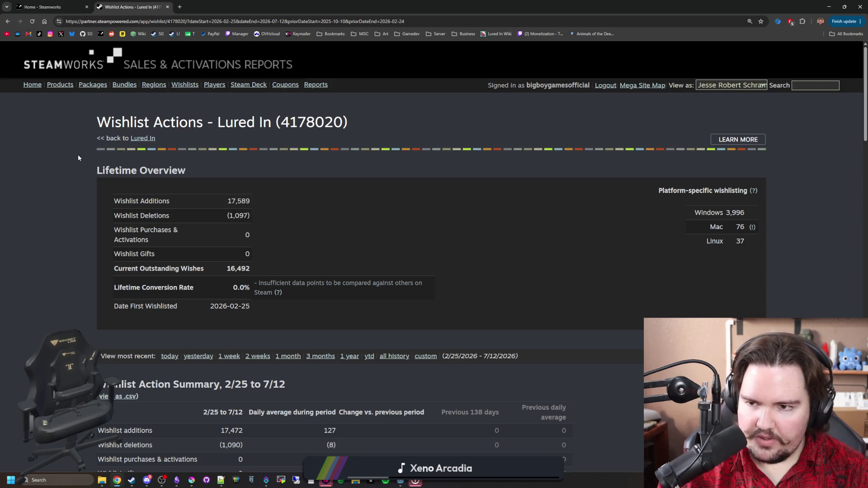
scroll(309, 220, "down", 9)
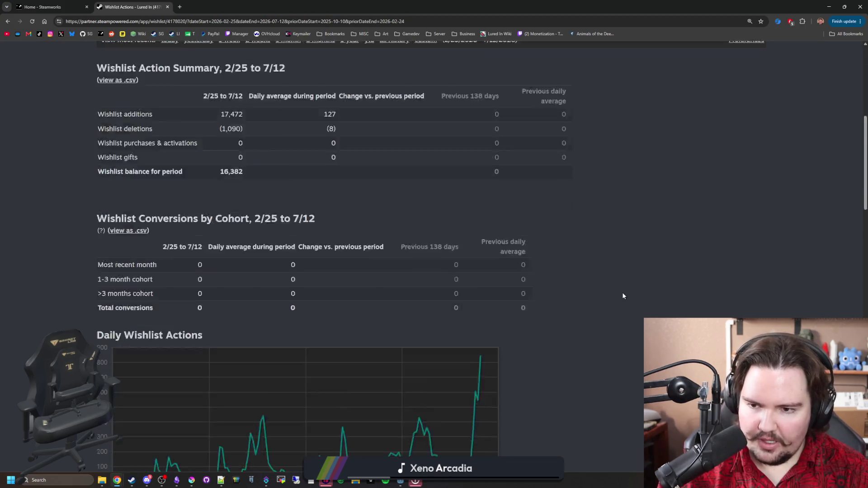
scroll(634, 294, "down", 14)
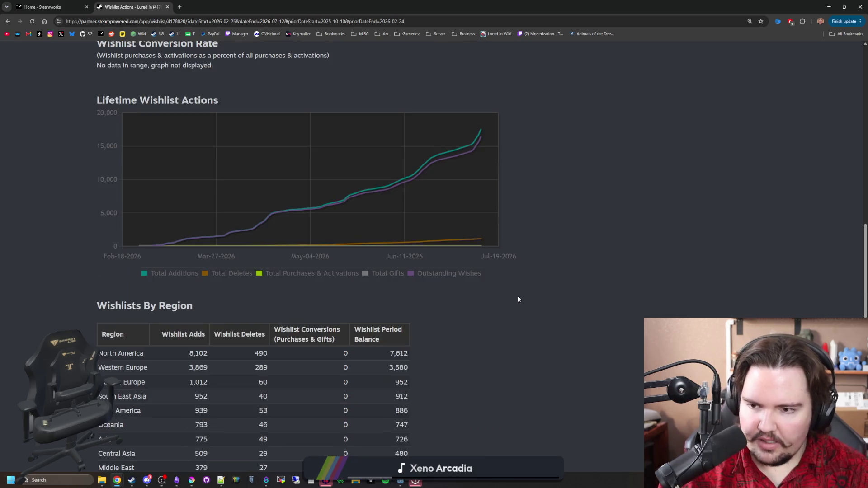
scroll(543, 266, "down", 10)
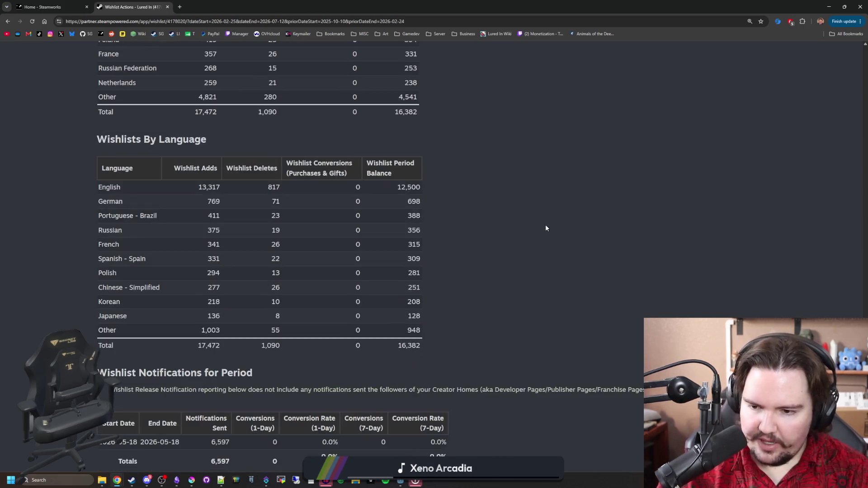
- Return to the top of the Wishlist Actions report at the Lifetime Overview (17,472 additions)
key("Home")
scroll(566, 298, "down", 9)
scroll(569, 267, "down", 1)
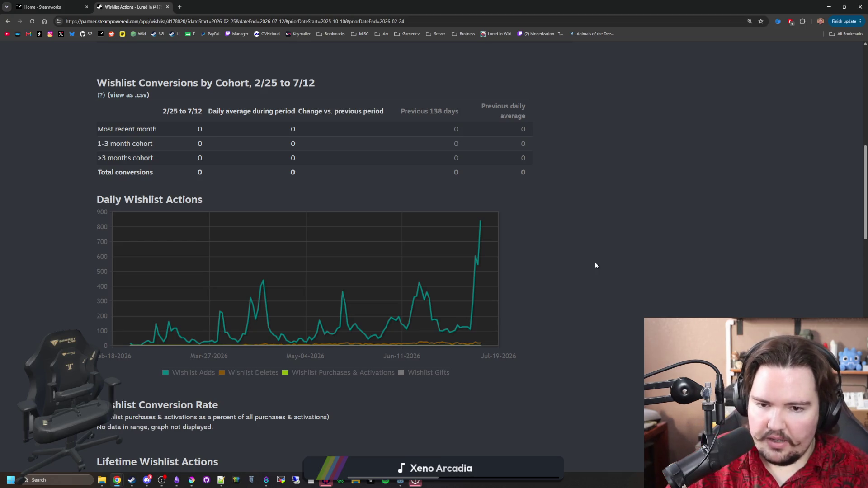
mouse_move(478, 263)
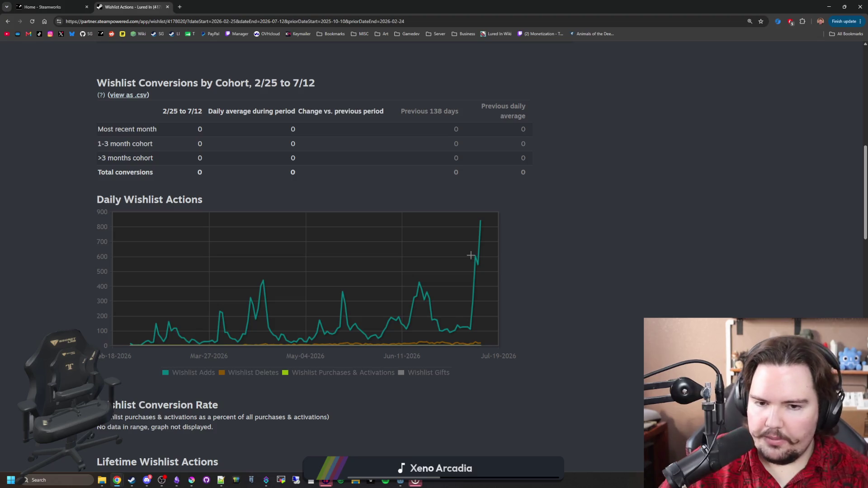
scroll(584, 294, "up", 9)
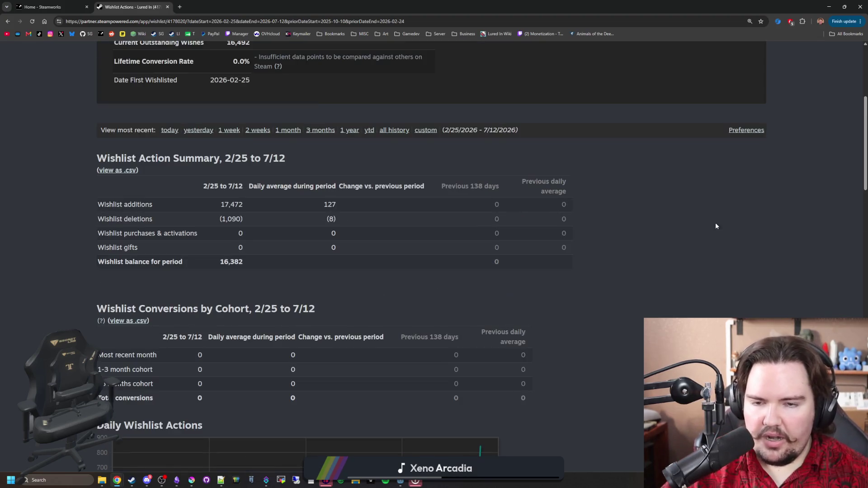
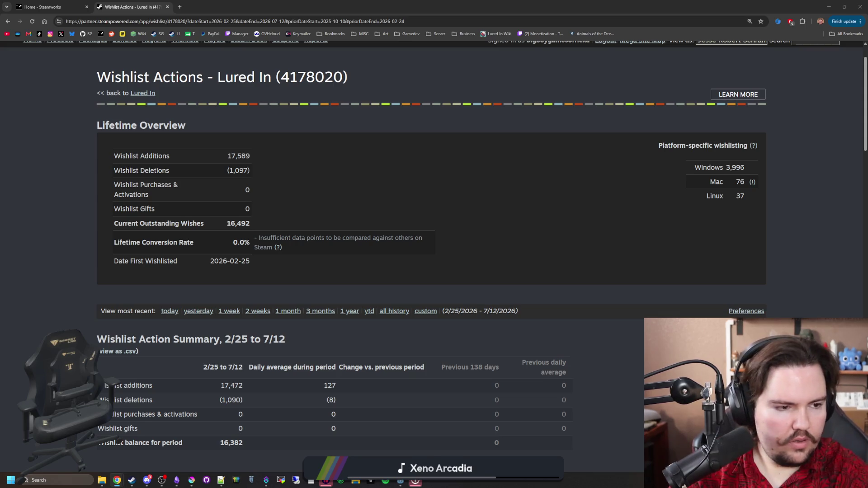
- Scroll through the wishlist stats in the browser
mouse_move(147, 480)
mouse_move(150, 459)
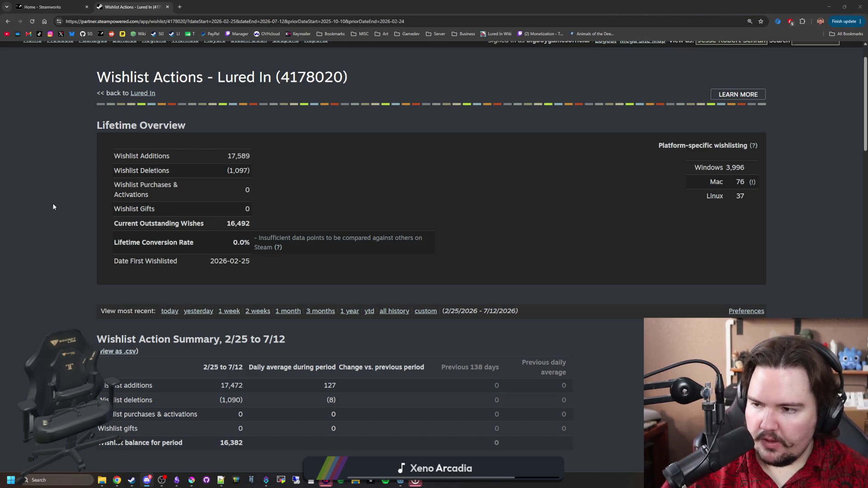
left_click(41, 214)
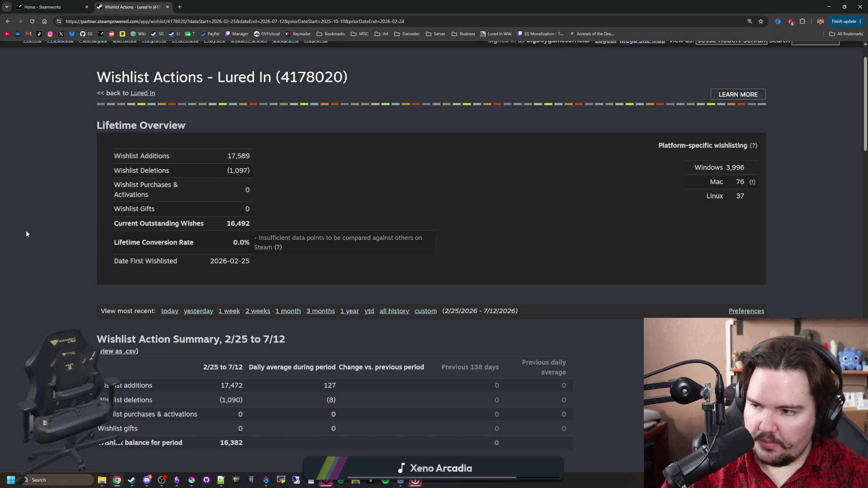
key("alt+Tab")
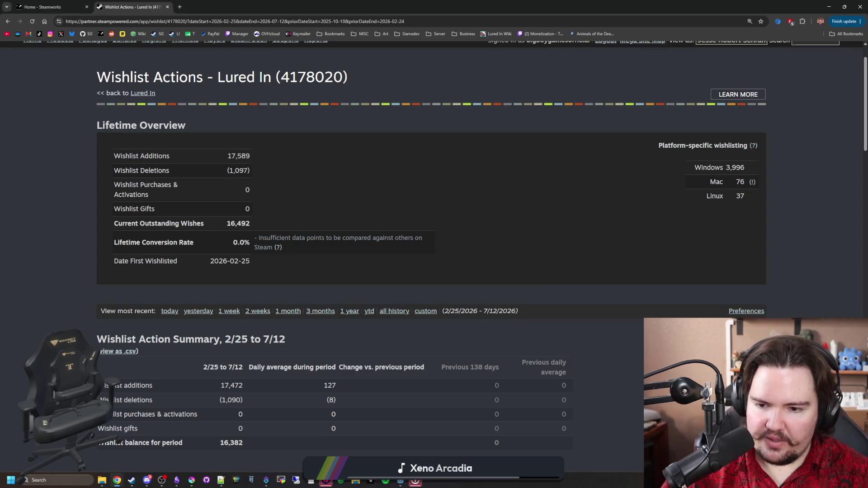
scroll(500, 201, "down", 10)
scroll(561, 302, "down", 3)
scroll(614, 295, "up", 4)
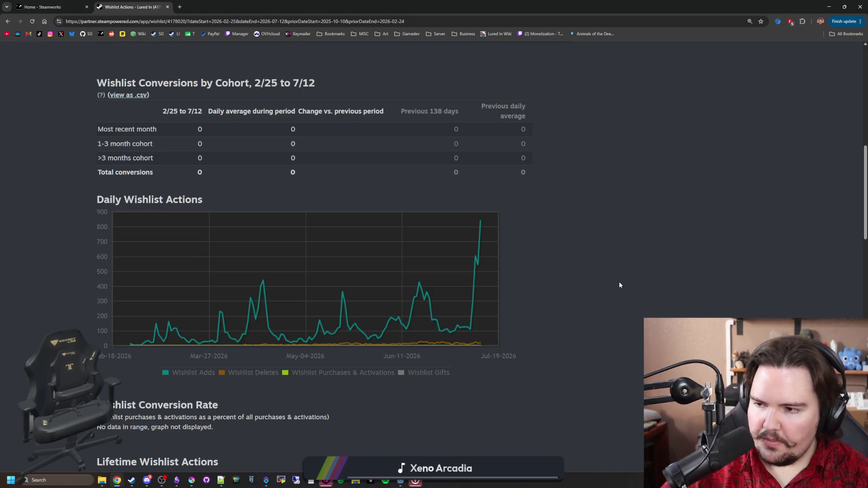
scroll(508, 248, "down", 5)
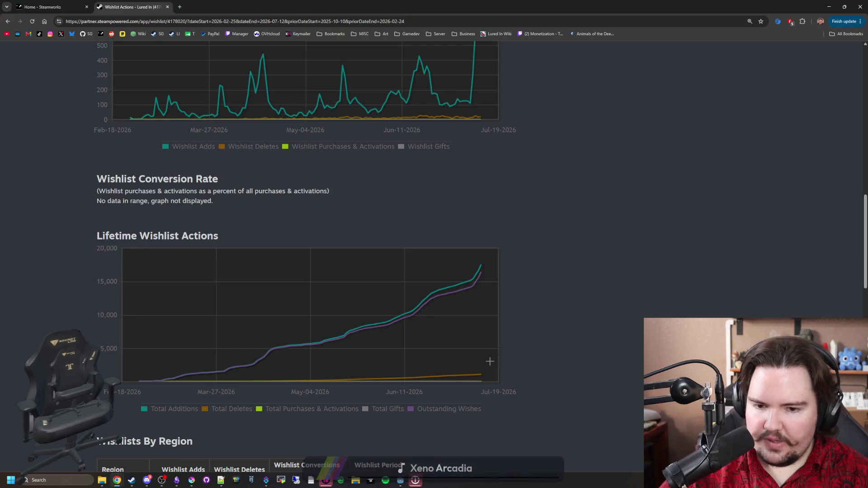
mouse_move(479, 375)
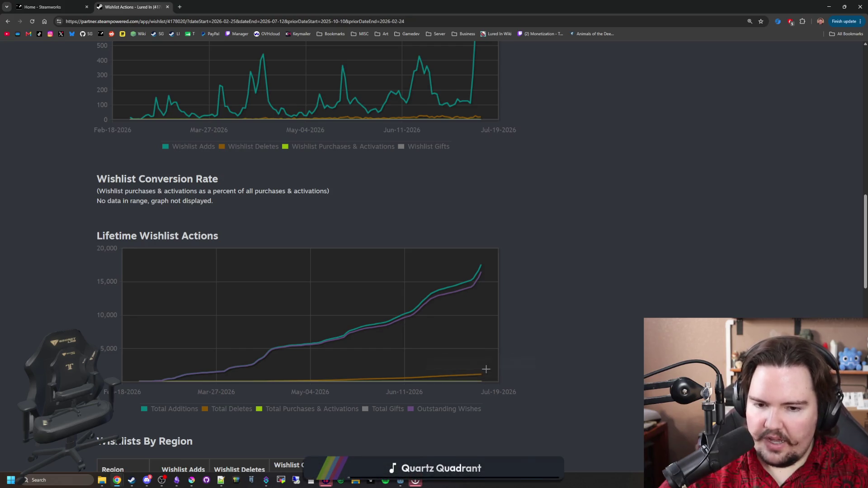
scroll(656, 244, "down", 2)
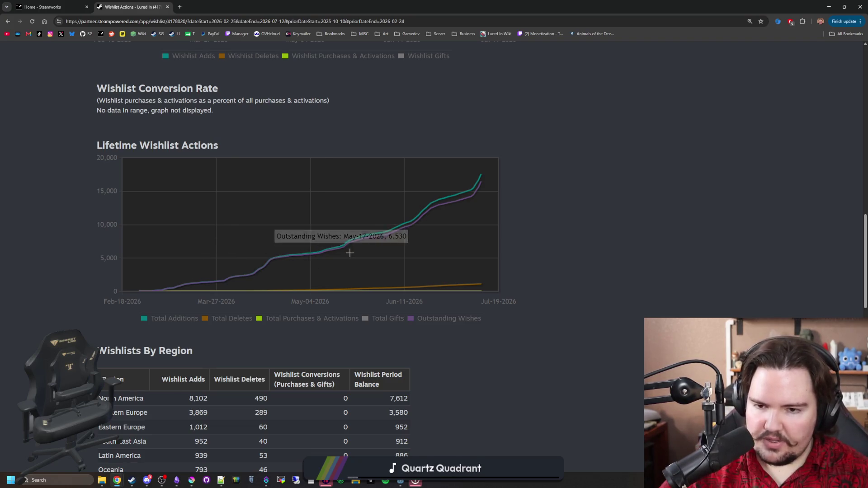
mouse_move(272, 264)
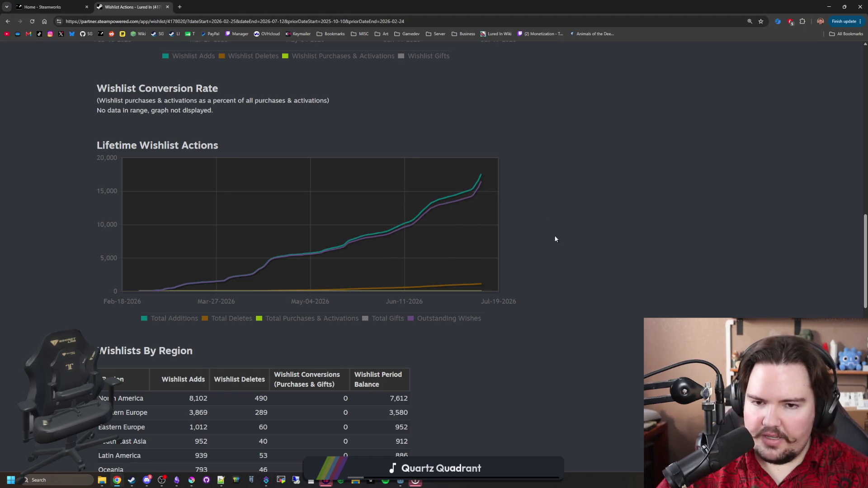
scroll(555, 243, "up", 15)
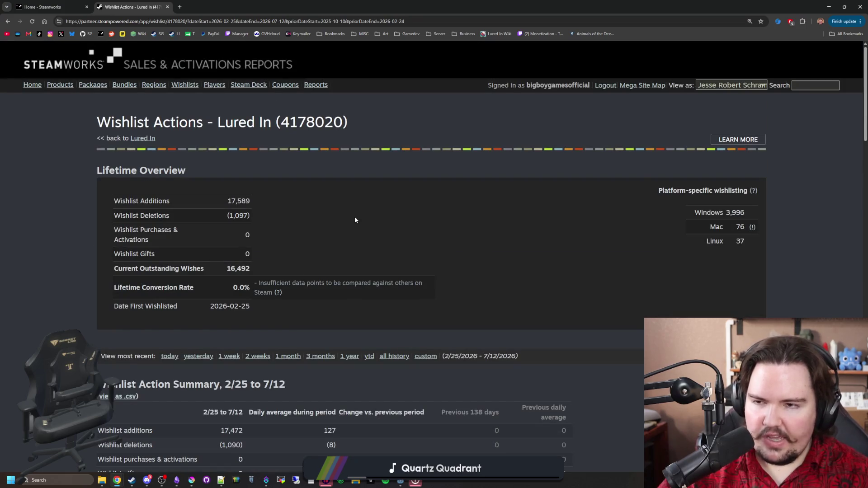
- Move the browser aside to review the Longlubbers and Hobbyist Staples entries in global.gd
left_click_drag(77, 7, 280, 261)
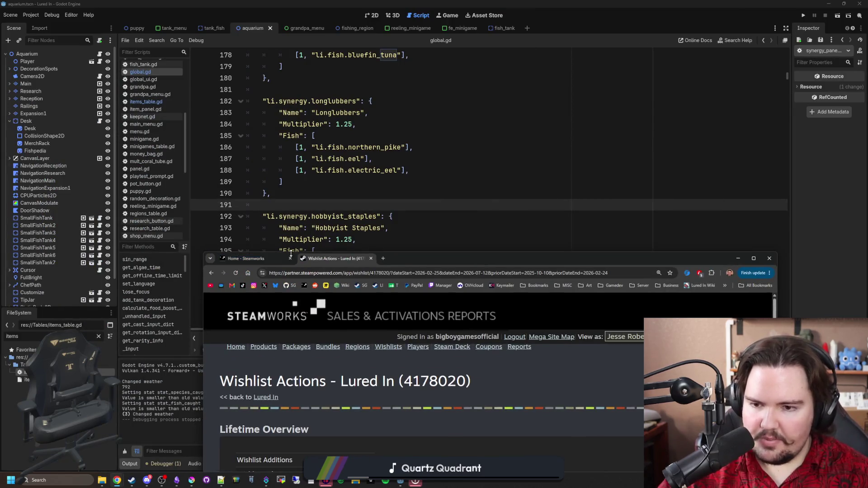
key("alt+Tab")
left_click(368, 239)
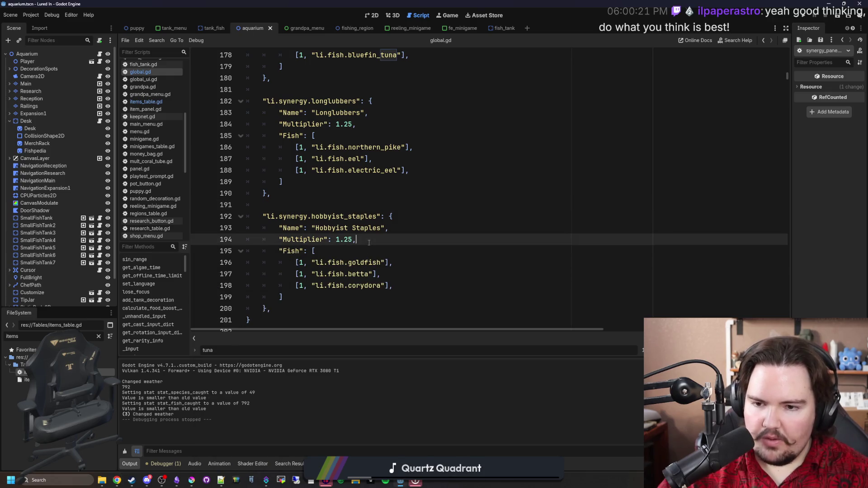
left_click(281, 194)
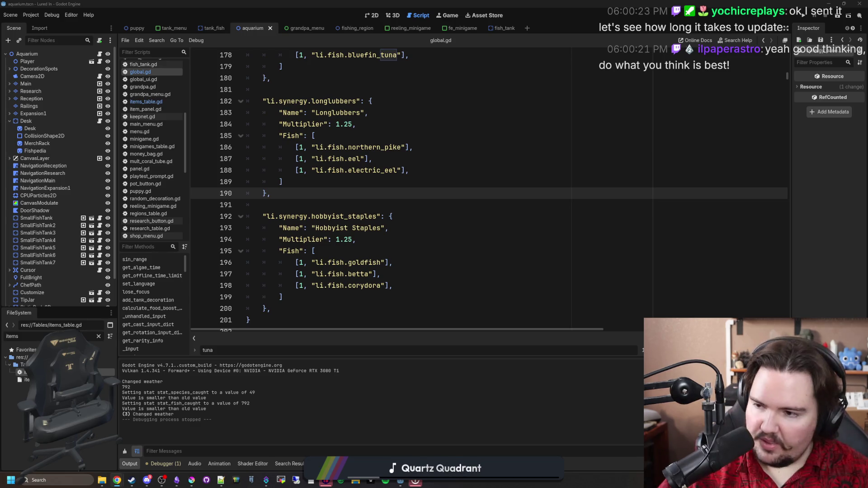
left_click(501, 161)
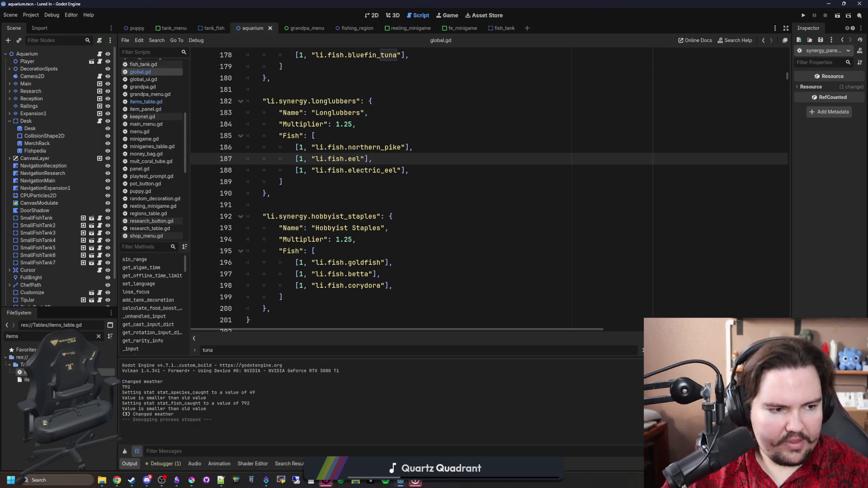
key("alt+Tab")
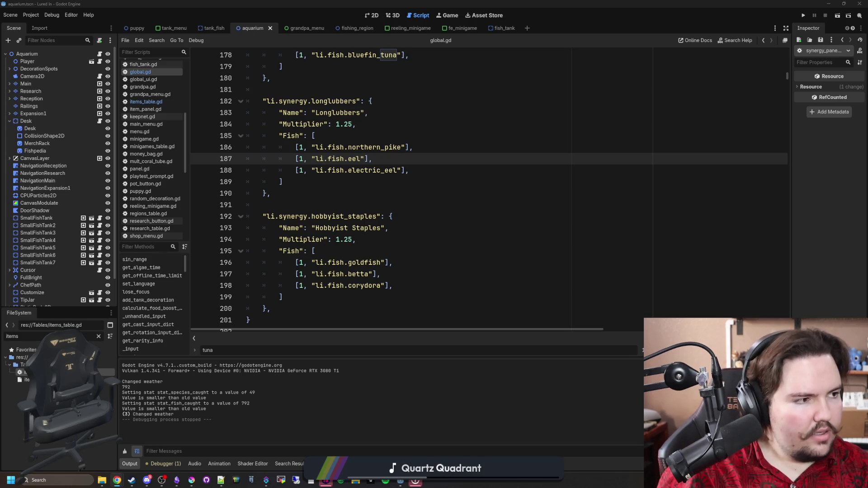
key("super+2")
- Open SteamDB's Lured In page and check the account options menu
type("steamdb")
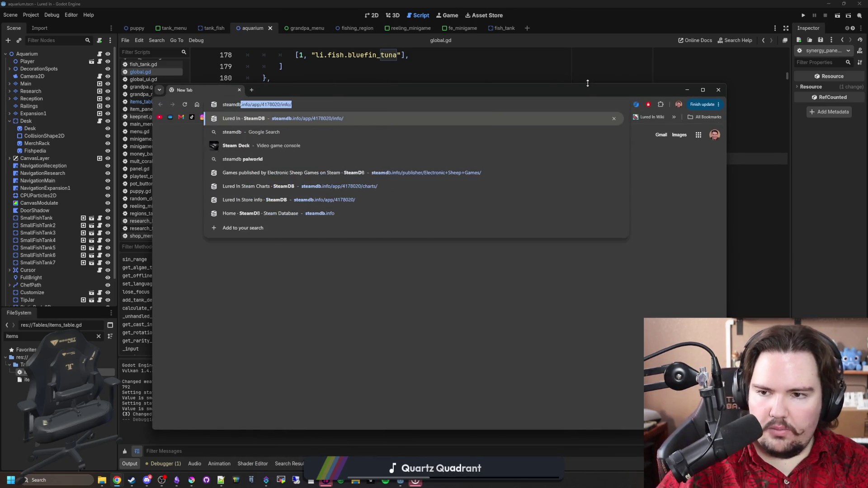
key("Return")
scroll(383, 243, "down", 7)
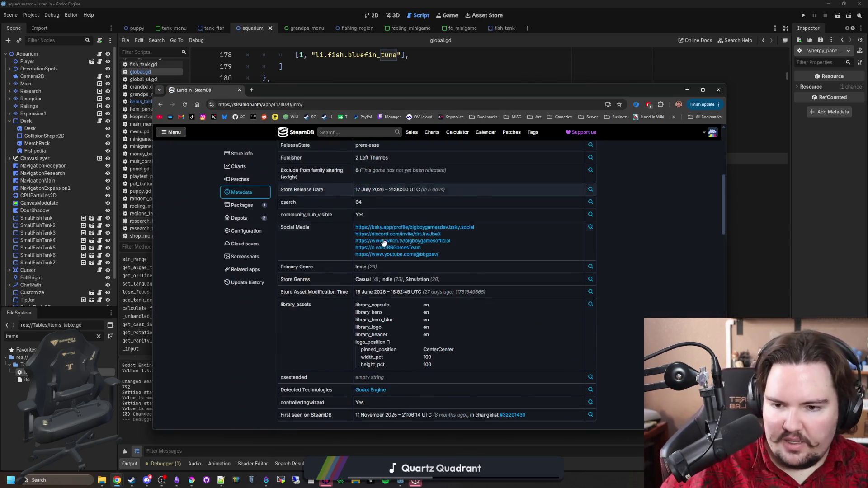
scroll(382, 243, "down", 15)
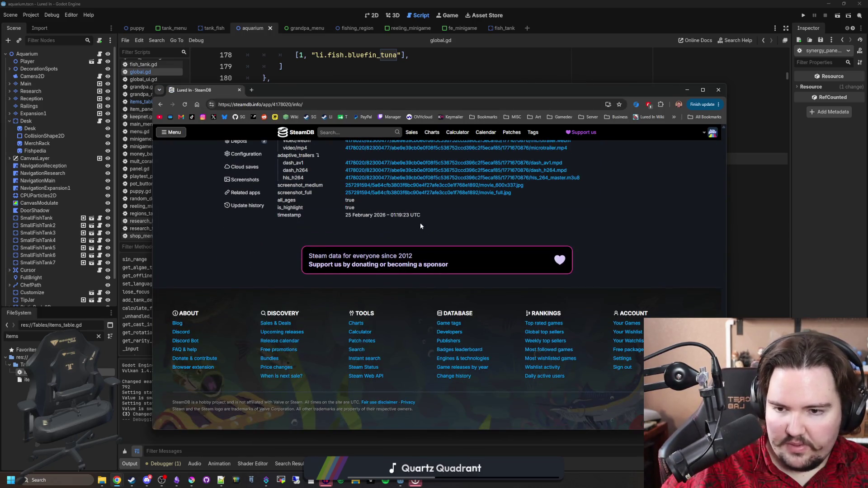
scroll(381, 217, "up", 20)
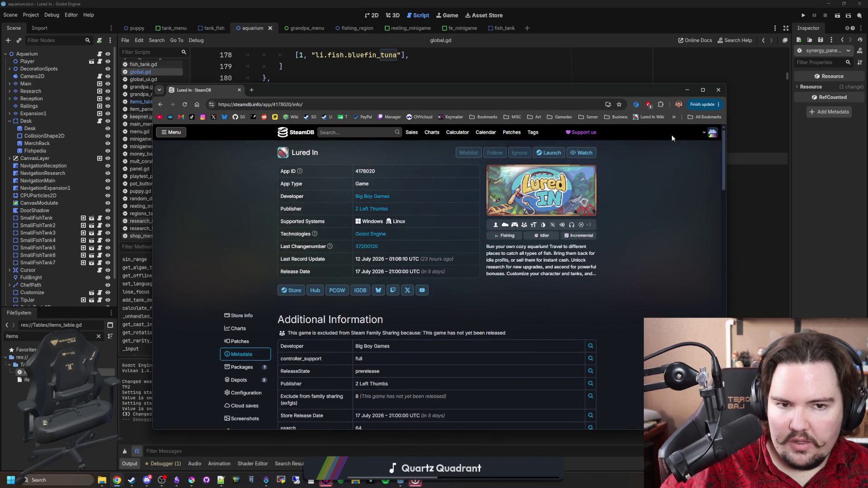
left_click(712, 132)
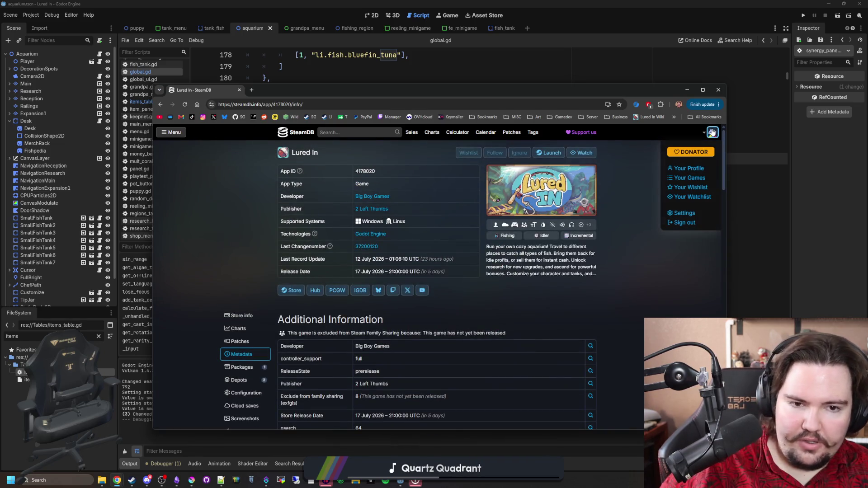
left_click(701, 153)
key("alt+Left")
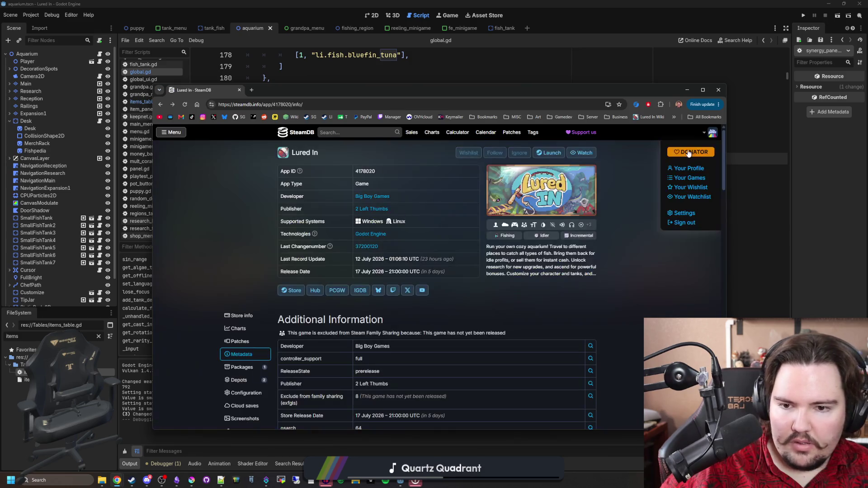
- Open your own SteamDB profile and scroll through the calculator page
left_click(689, 168)
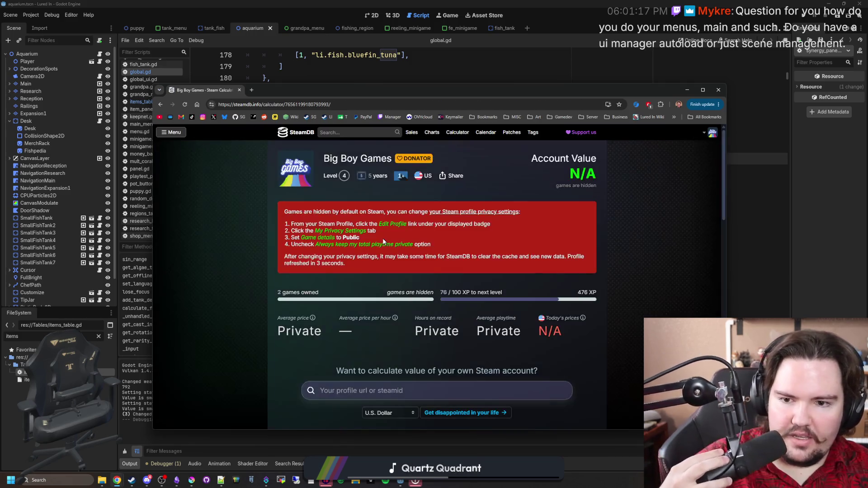
mouse_move(400, 177)
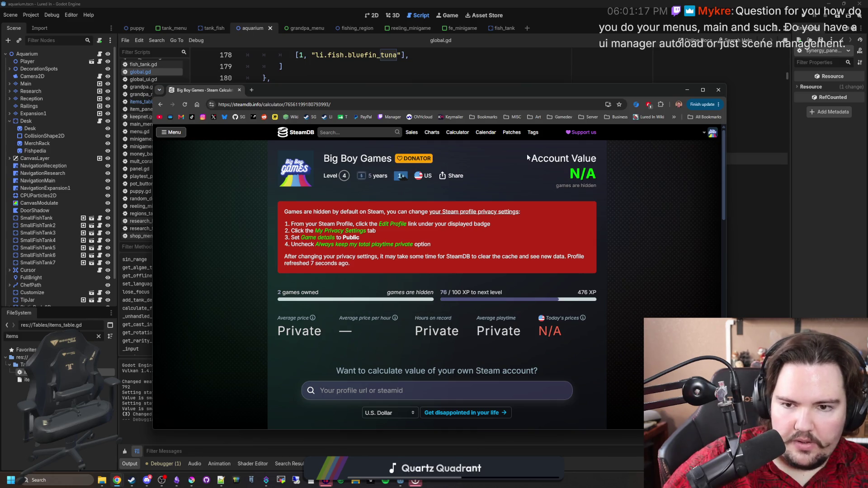
scroll(516, 219, "down", 2)
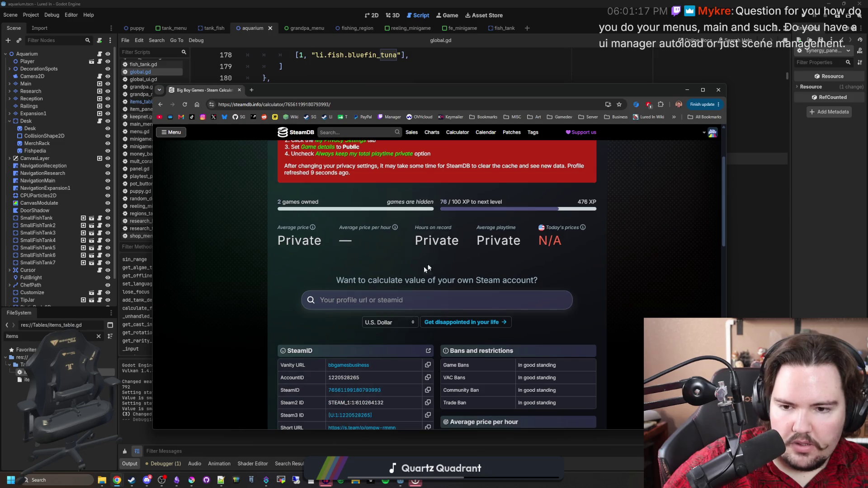
scroll(401, 315, "down", 10)
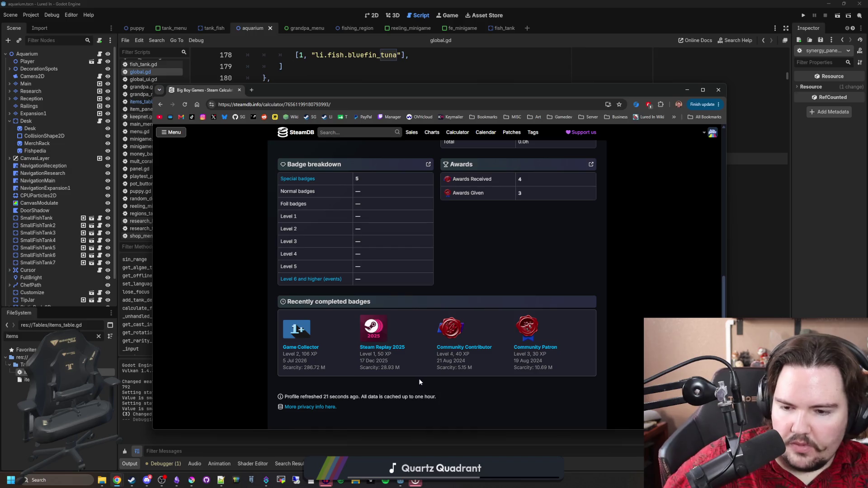
scroll(401, 316, "down", 3)
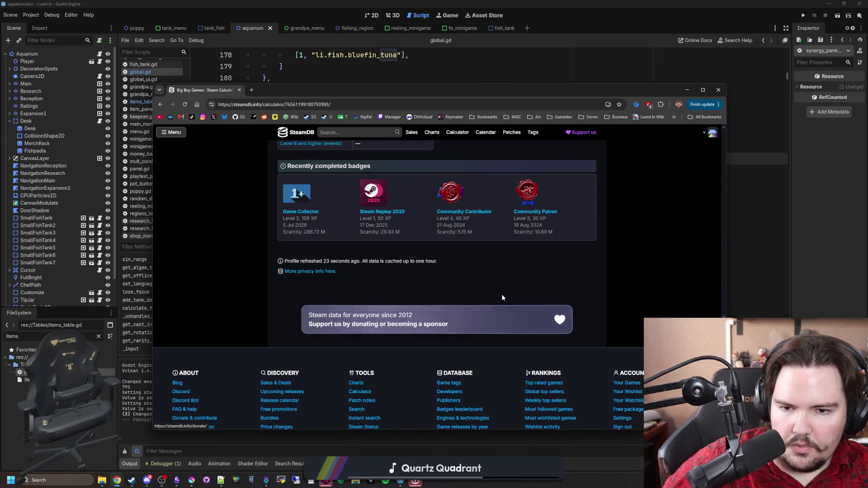
scroll(501, 303, "up", 4)
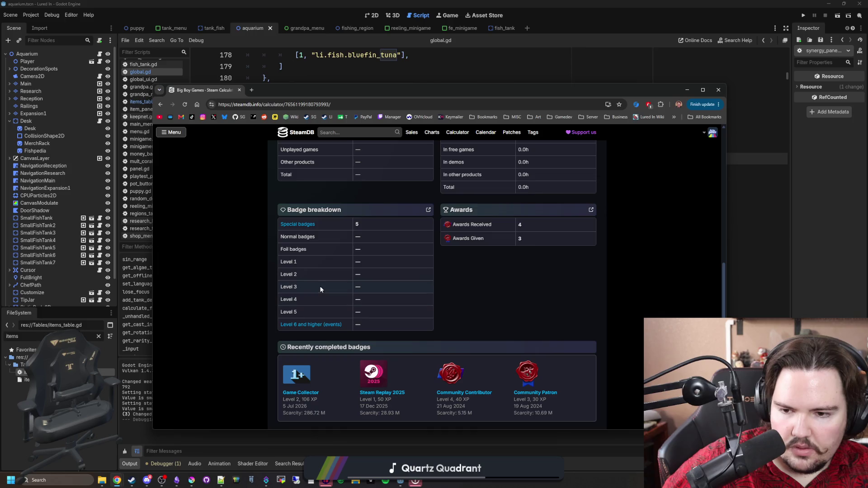
scroll(539, 308, "up", 4)
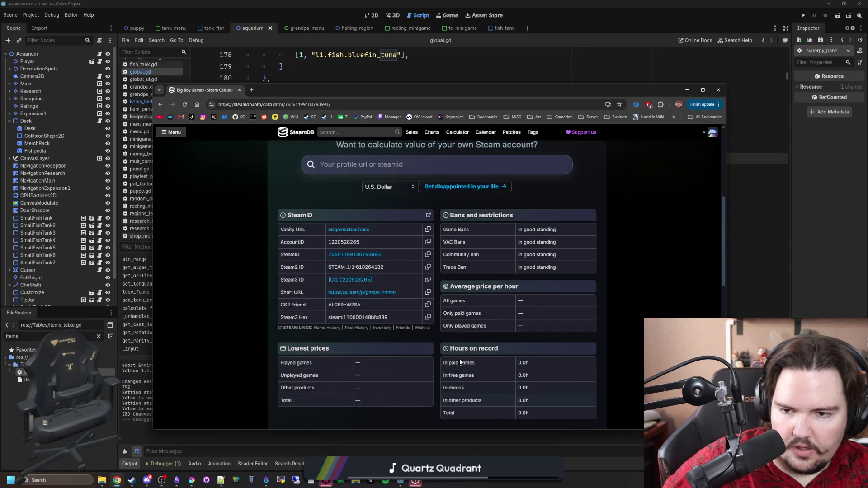
scroll(459, 359, "up", 6)
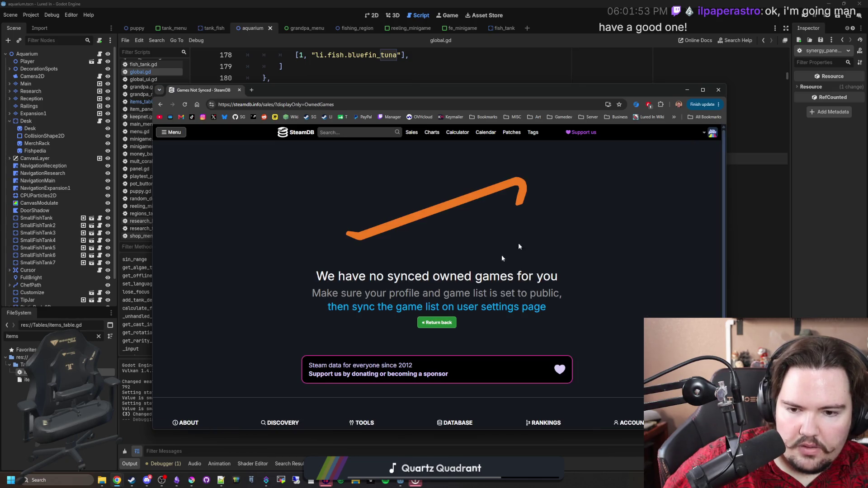
- Run Sync Now on the SteamDB account settings page; it reports games are private
left_click(474, 309)
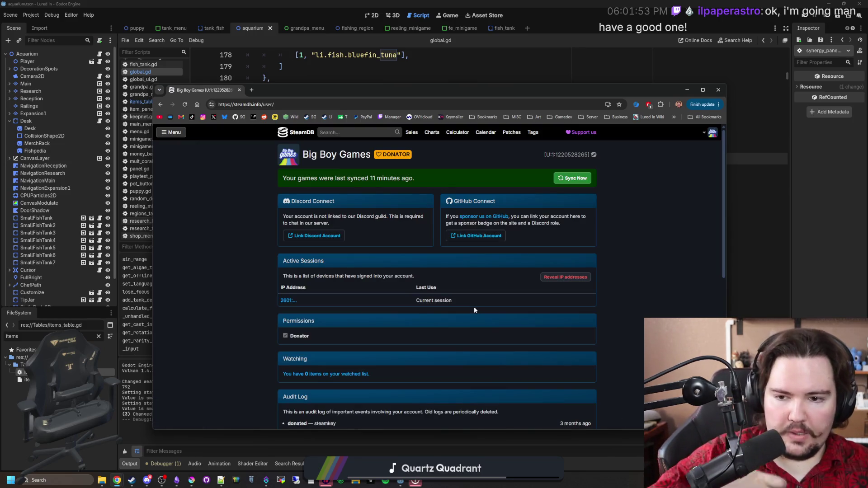
scroll(380, 321, "down", 1)
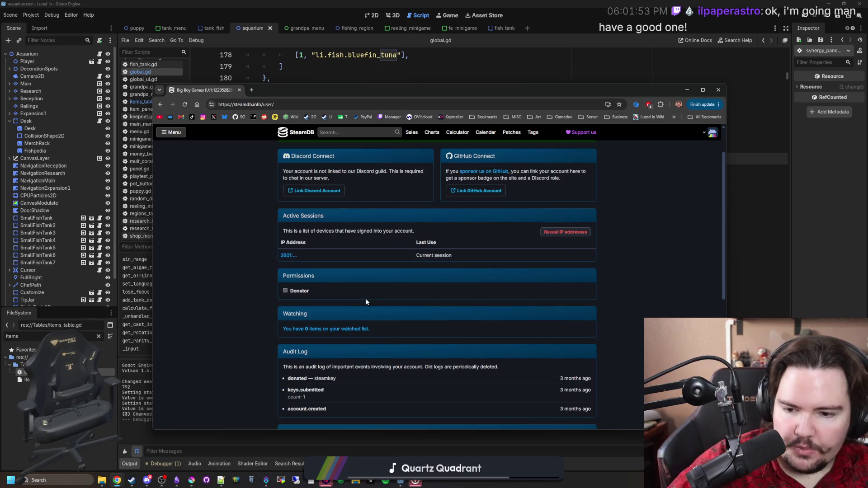
scroll(405, 258, "down", 1)
scroll(405, 258, "down", 1)
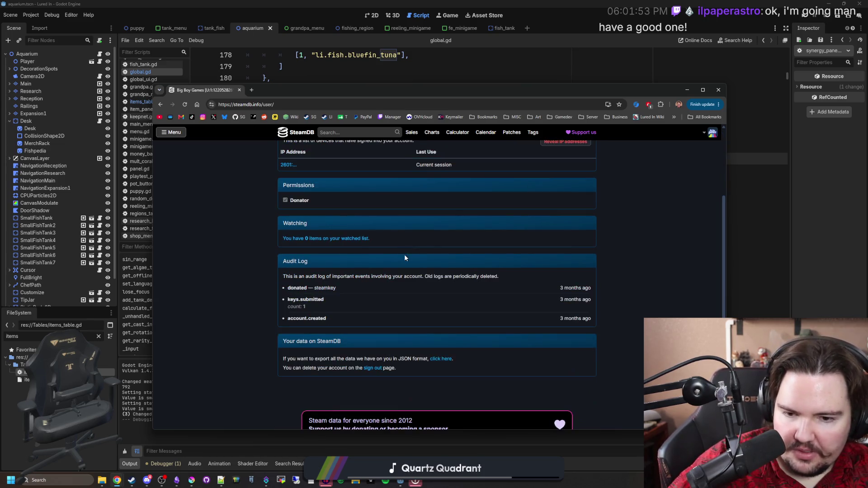
scroll(405, 259, "up", 3)
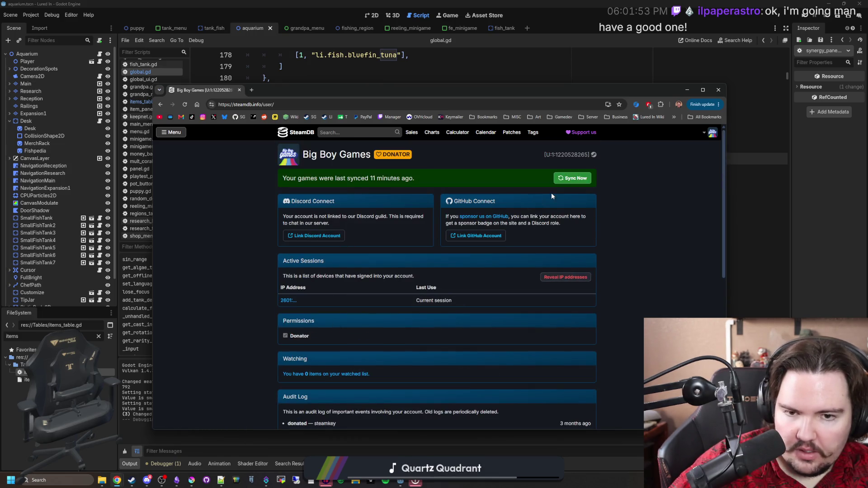
left_click(572, 186)
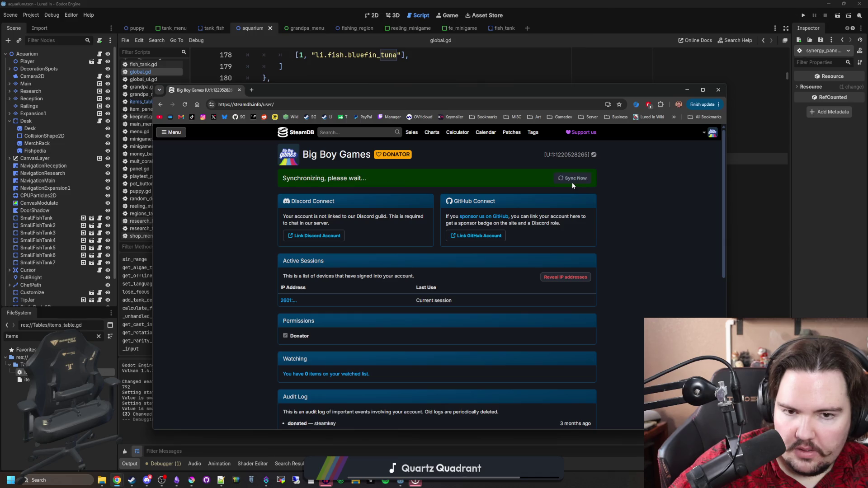
scroll(316, 303, "down", 1)
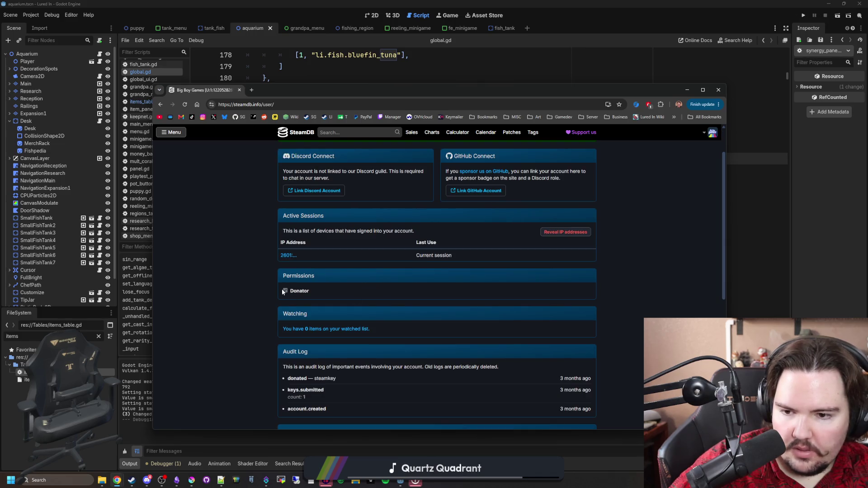
scroll(326, 332, "down", 4)
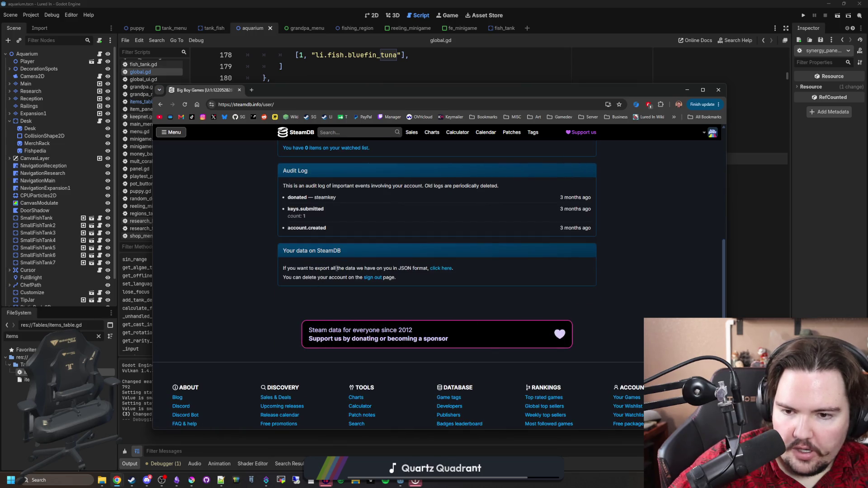
scroll(390, 268, "up", 5)
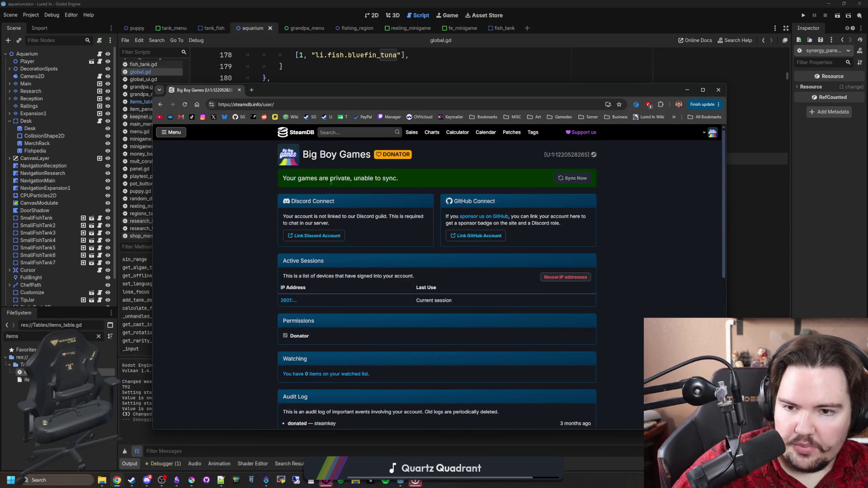
- Open and leave a new tab, review the settings page, then minimise the browser
left_click(252, 90)
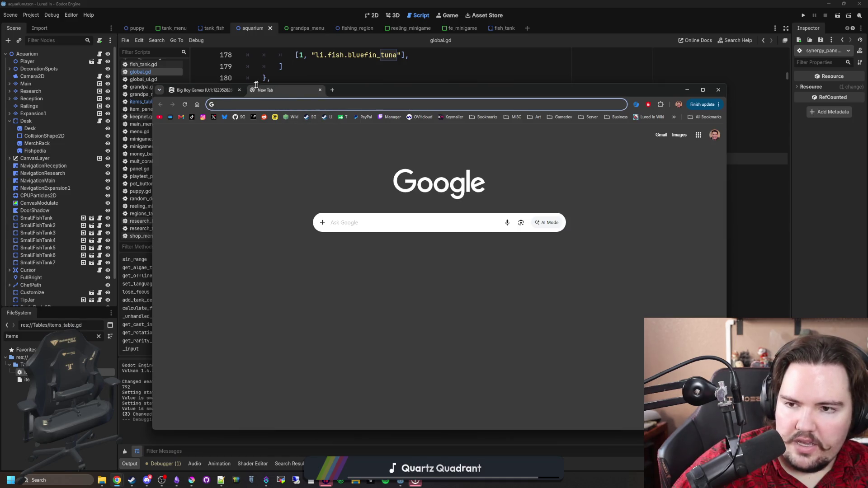
left_click(221, 92)
scroll(596, 226, "down", 10)
scroll(596, 226, "up", 5)
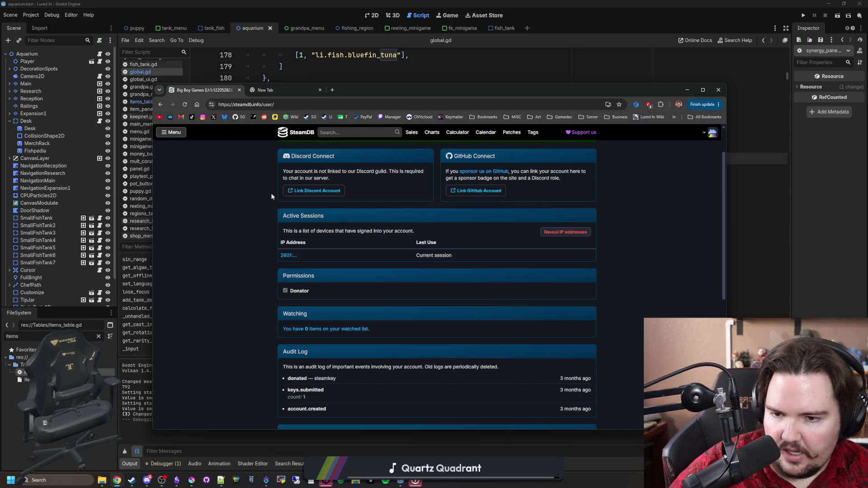
scroll(192, 197, "down", 6)
scroll(193, 199, "up", 5)
scroll(240, 251, "up", 2)
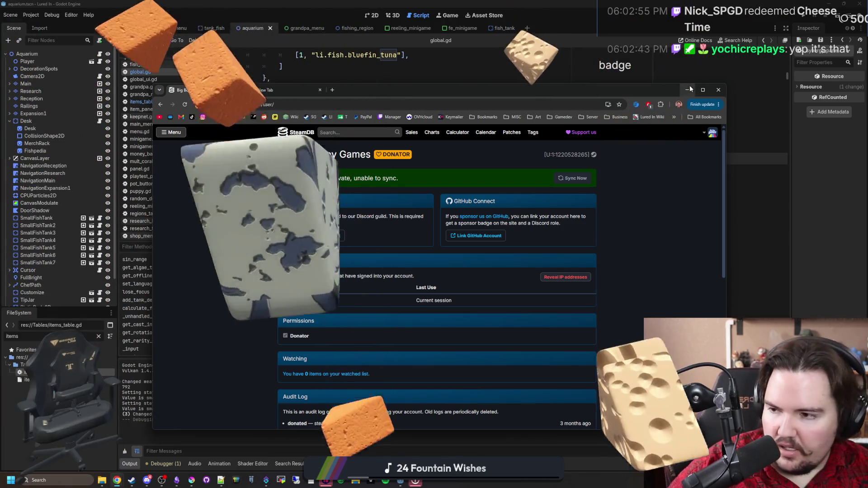
left_click(687, 90)
- Run the Lured In project from global.gd, then return to the editor
left_click(554, 193)
scroll(554, 181, "down", 2)
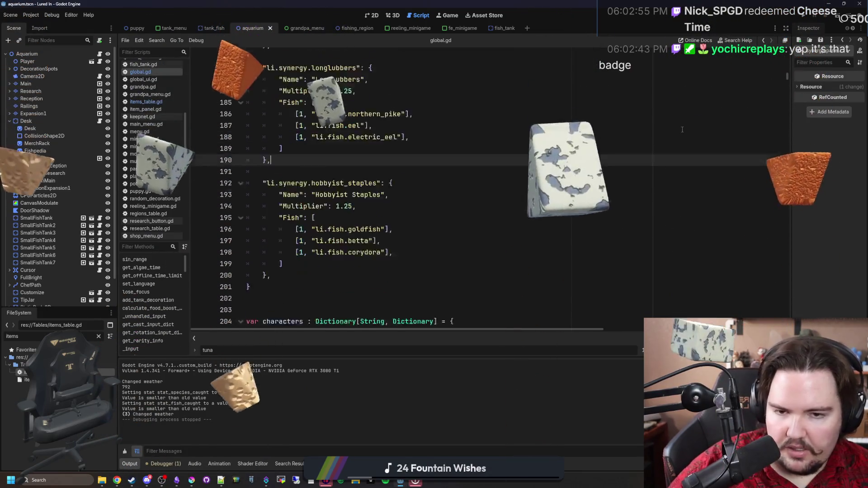
left_click(803, 20)
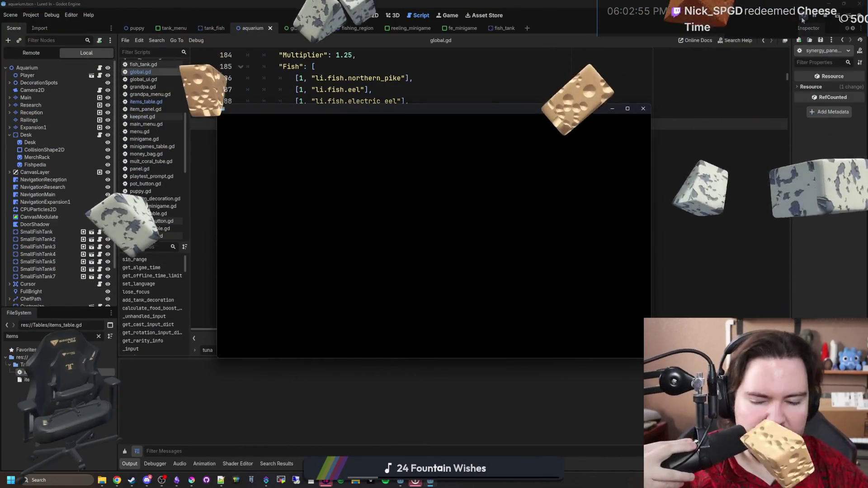
left_click(201, 184)
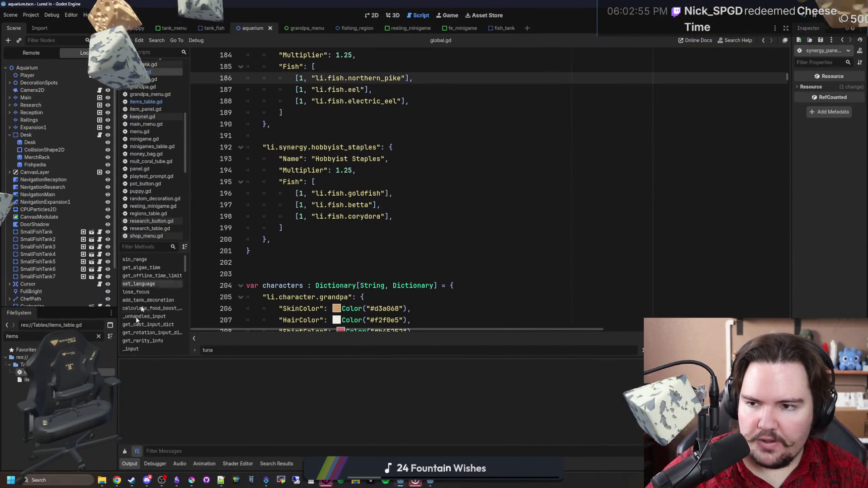
- Search the project files for 'menu' and open menu.gd
left_click(97, 337)
type("men")
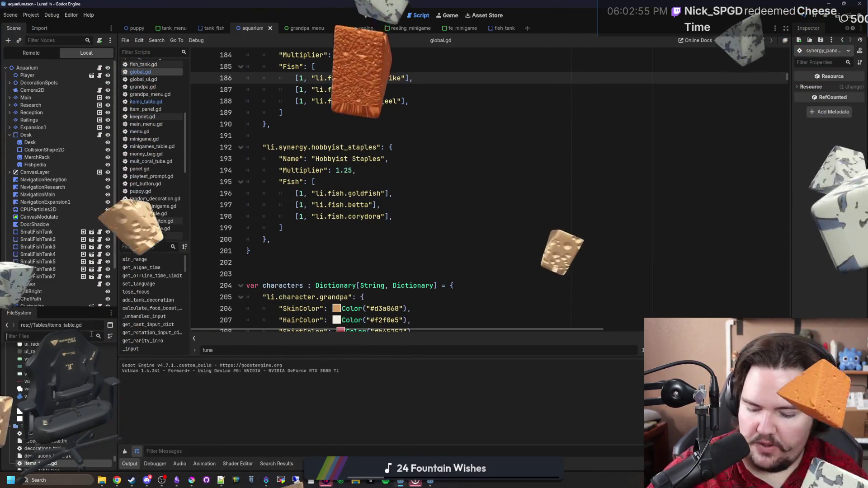
type("u")
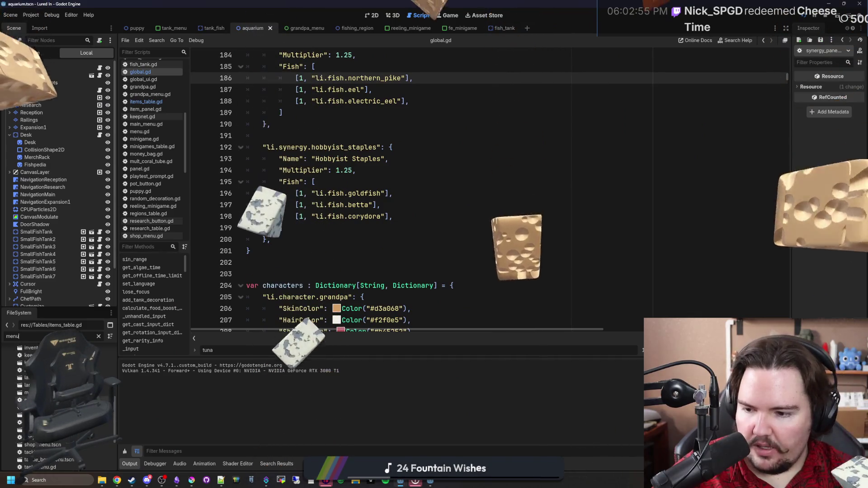
double_click(37, 393)
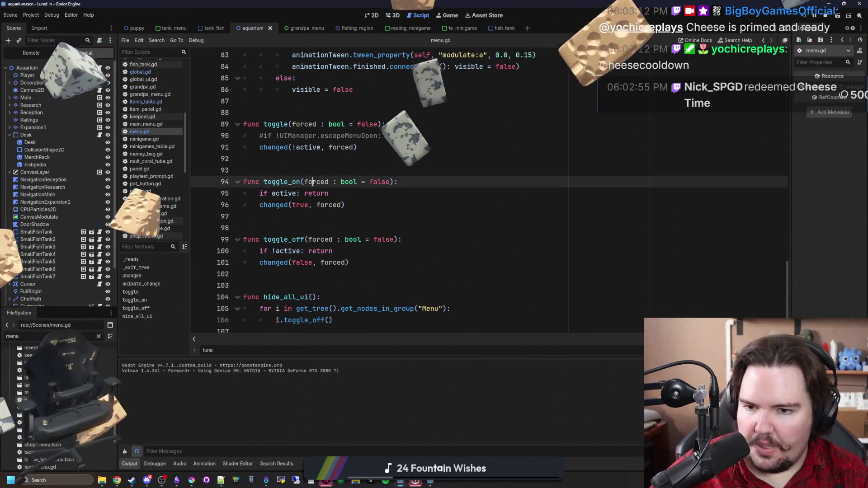
scroll(611, 204, "up", 8)
scroll(757, 221, "down", 7)
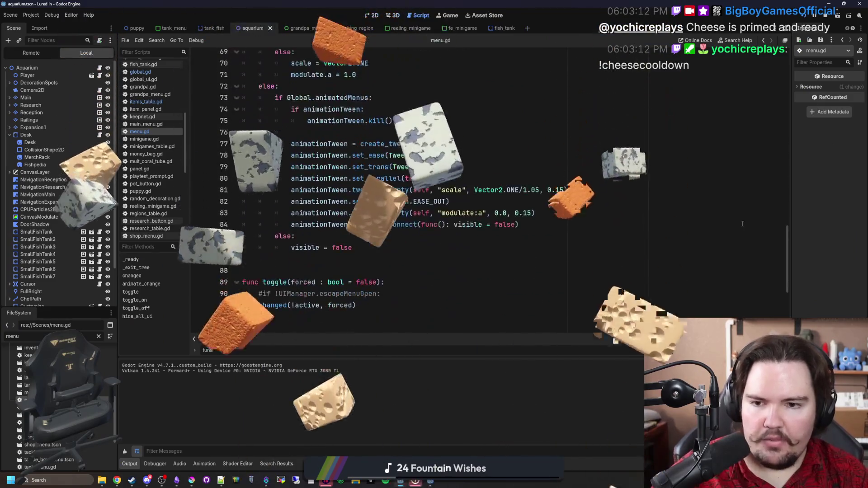
scroll(757, 221, "down", 2)
scroll(386, 286, "up", 5)
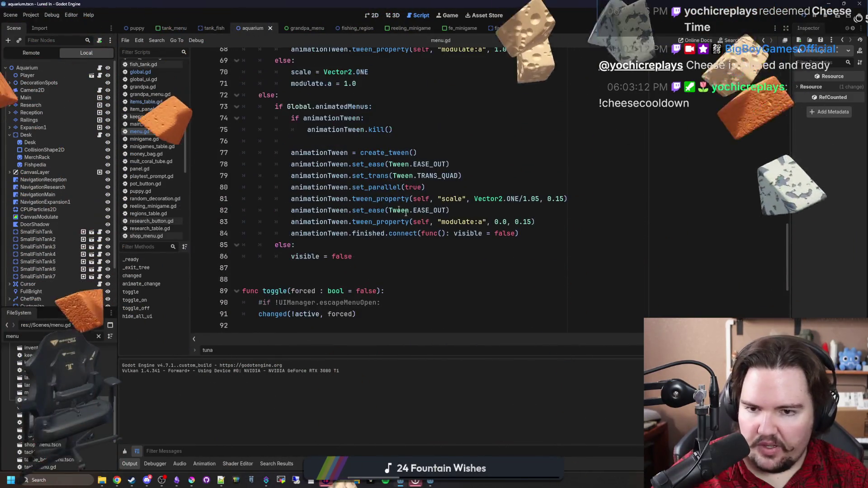
scroll(386, 286, "up", 4)
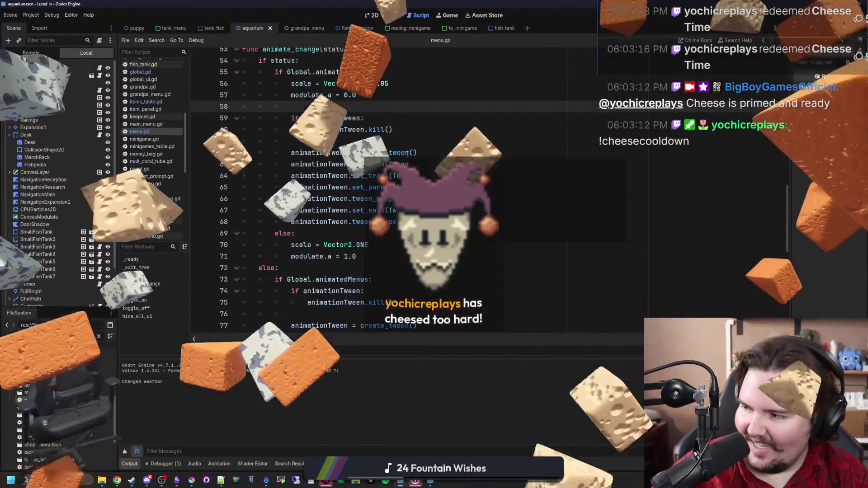
- Dismiss the create_tween popup, finish reading menu.gd, and open ui_manager.gd via the 'ui_ma' filter
mouse_move(409, 153)
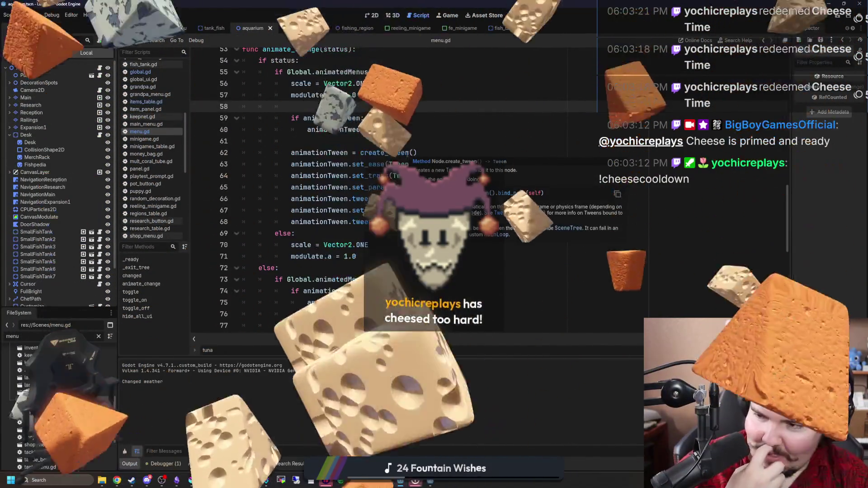
left_click(343, 141)
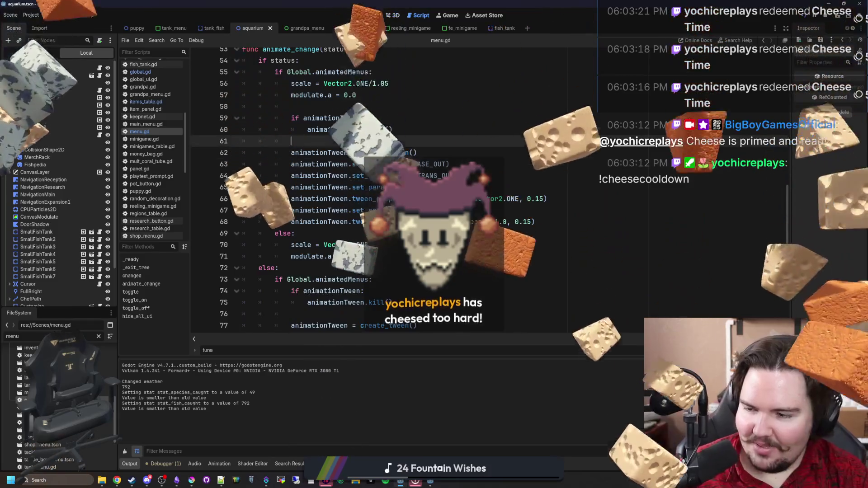
scroll(312, 139, "down", 12)
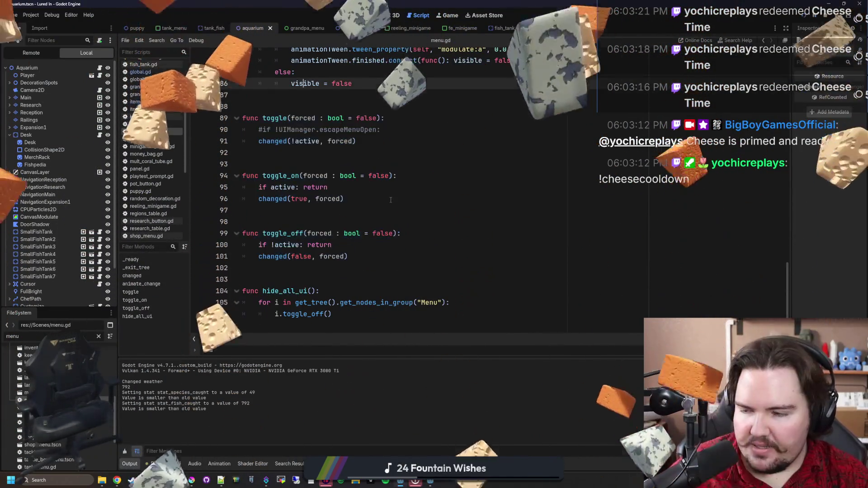
scroll(398, 189, "up", 10)
scroll(398, 189, "up", 16)
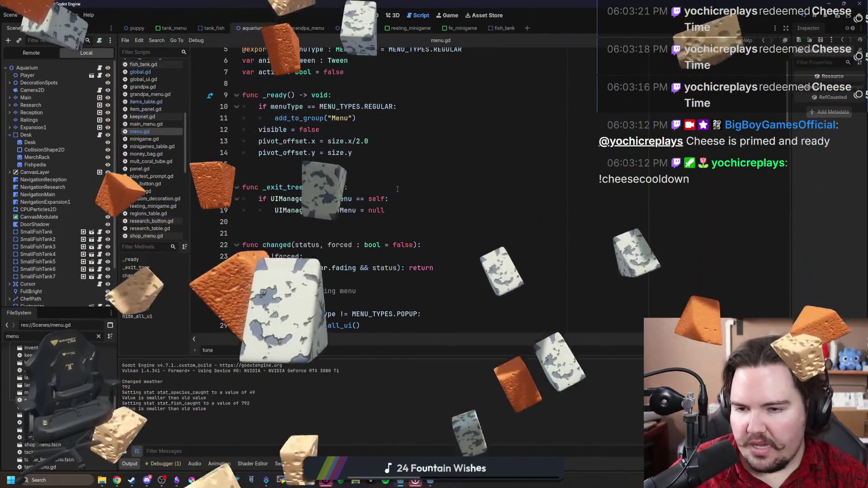
scroll(397, 189, "up", 2)
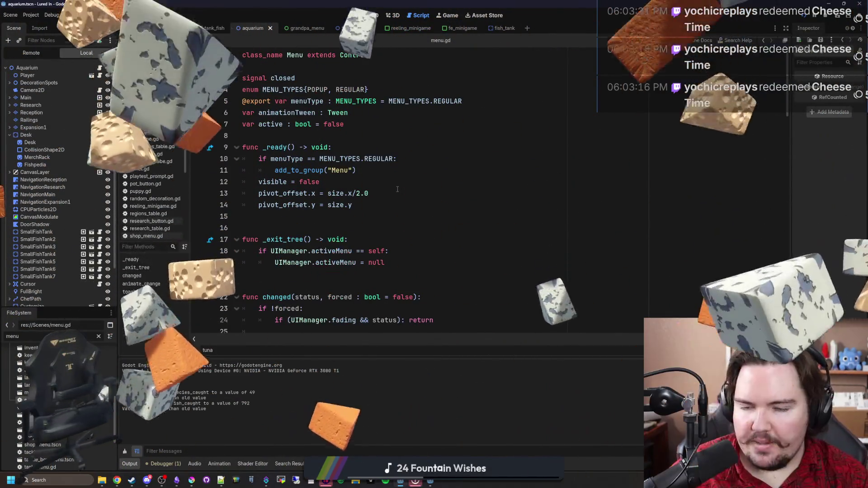
scroll(398, 189, "down", 2)
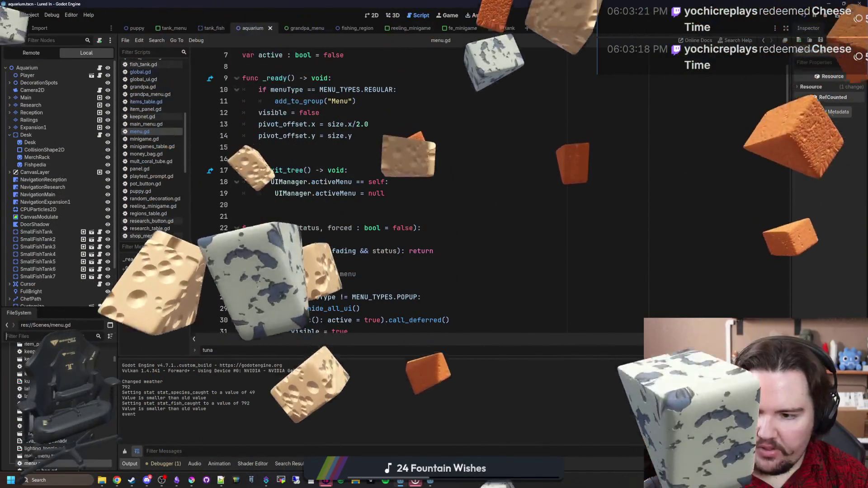
type("ui_ma")
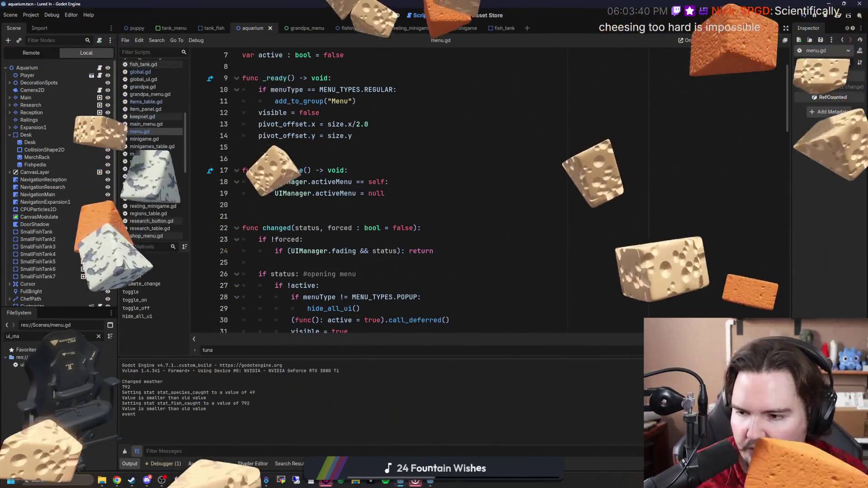
double_click(25, 365)
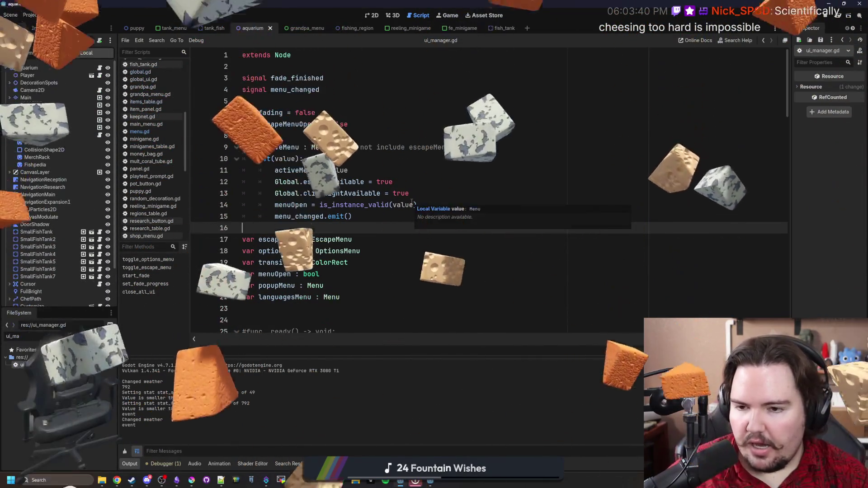
- Review ui_manager.gd's escapeMenu, popupMenu and activeMenu declarations
left_click_drag(259, 239, 381, 235)
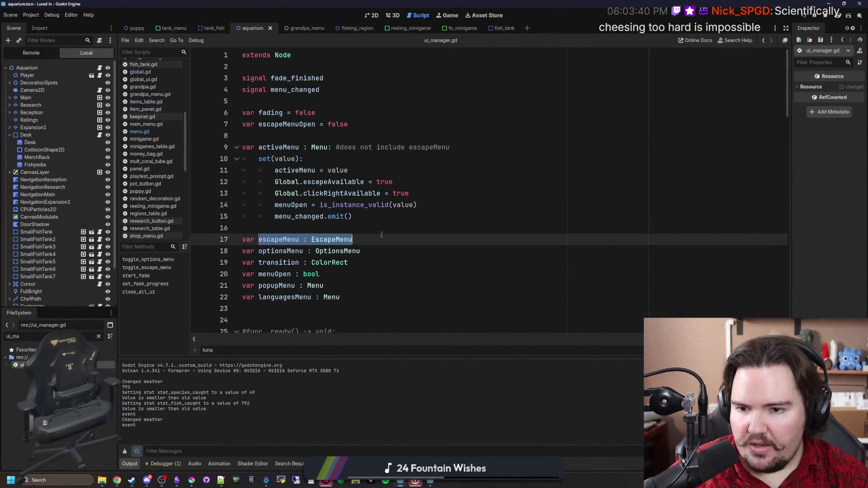
left_click(391, 231)
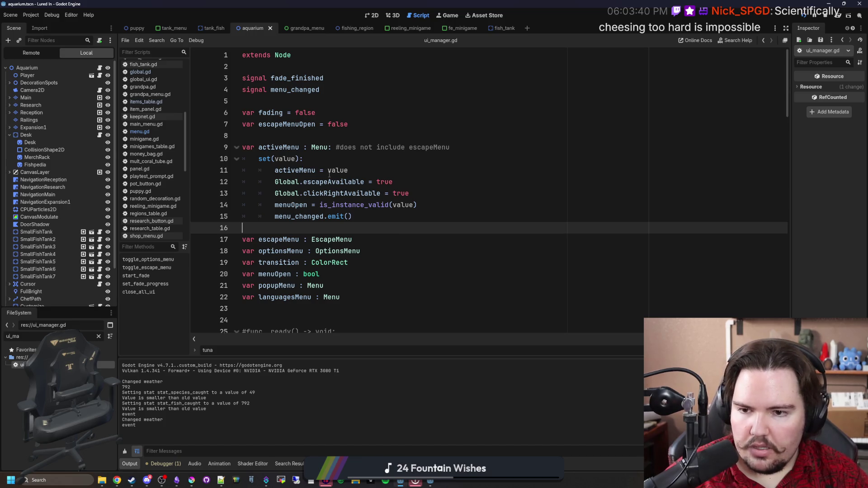
scroll(293, 152, "down", 5)
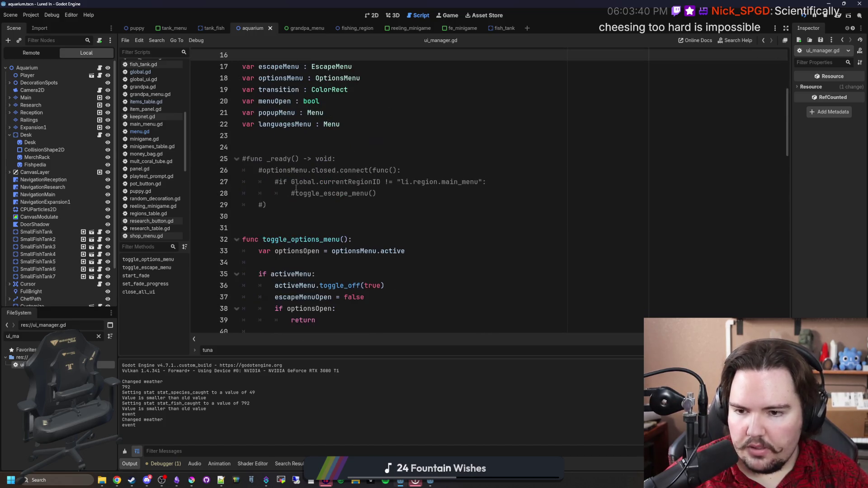
left_click(363, 89)
left_click(393, 114)
scroll(355, 199, "up", 5)
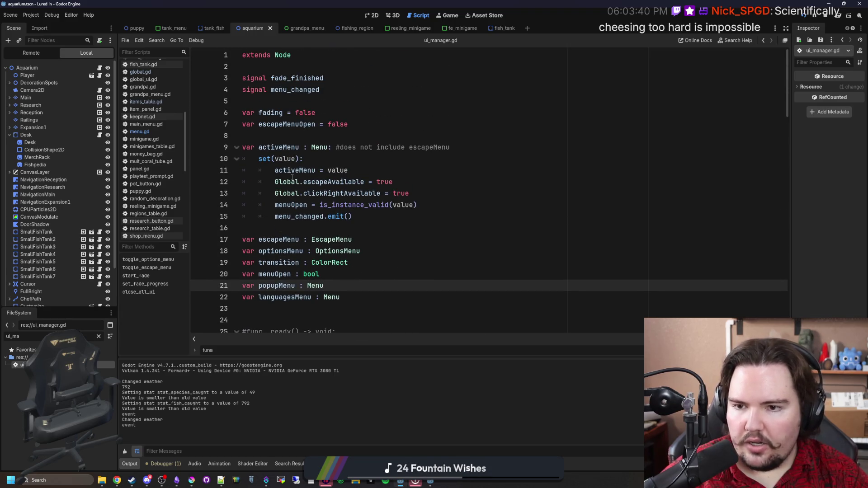
left_click_drag(259, 147, 283, 147)
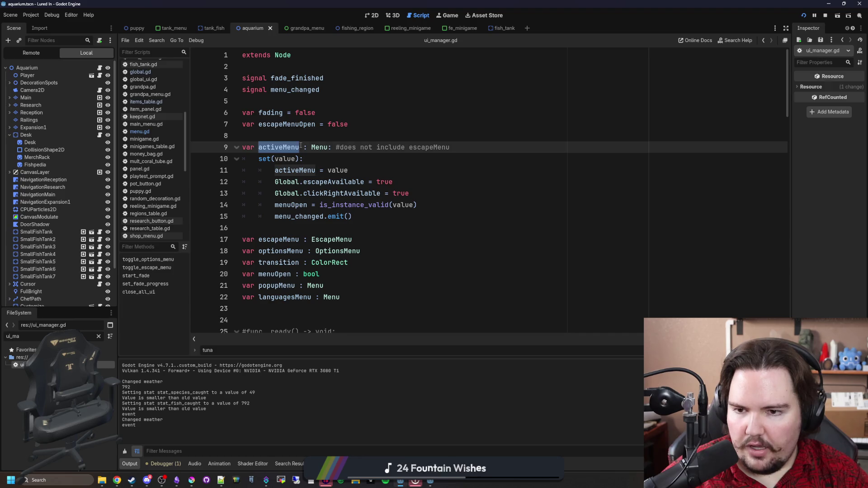
left_click(308, 139)
scroll(264, 149, "down", 11)
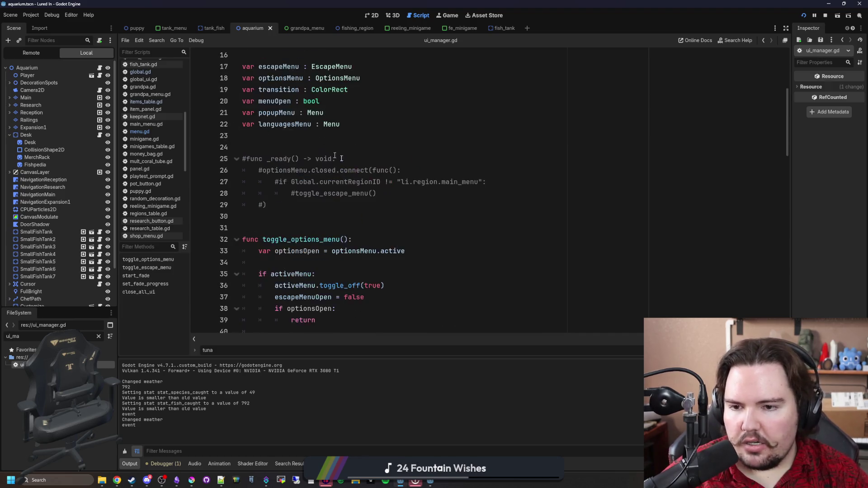
scroll(349, 145, "down", 6)
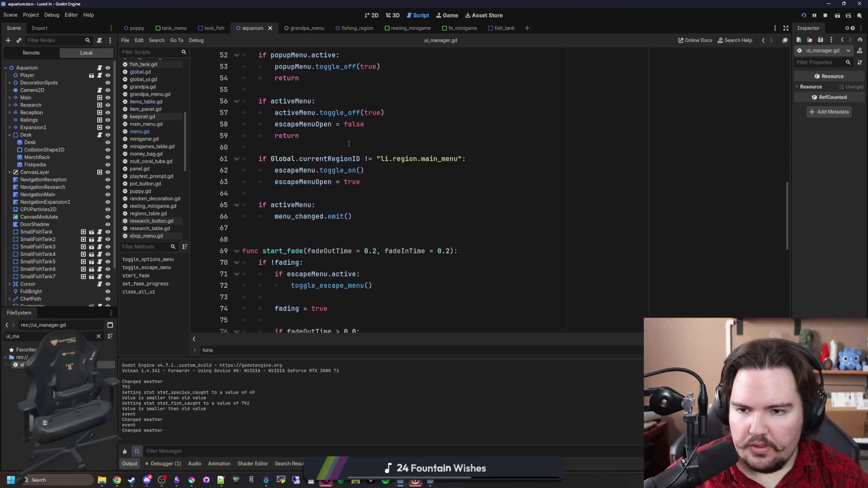
scroll(349, 144, "down", 10)
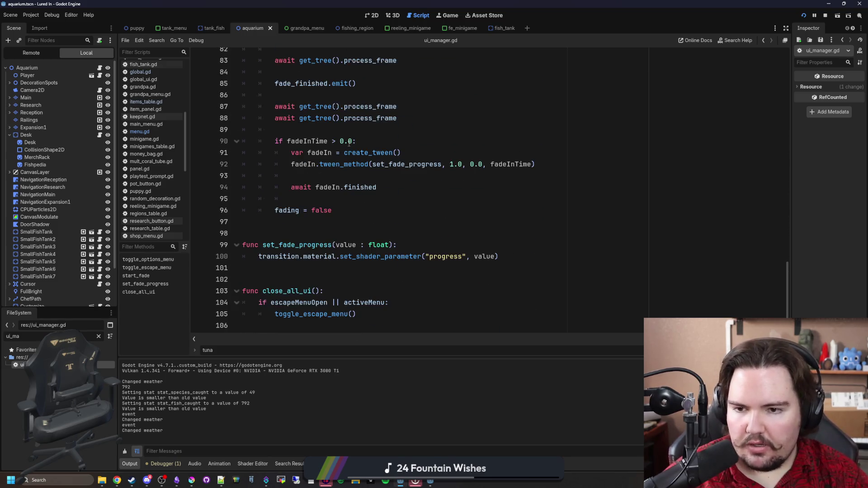
scroll(297, 203, "up", 20)
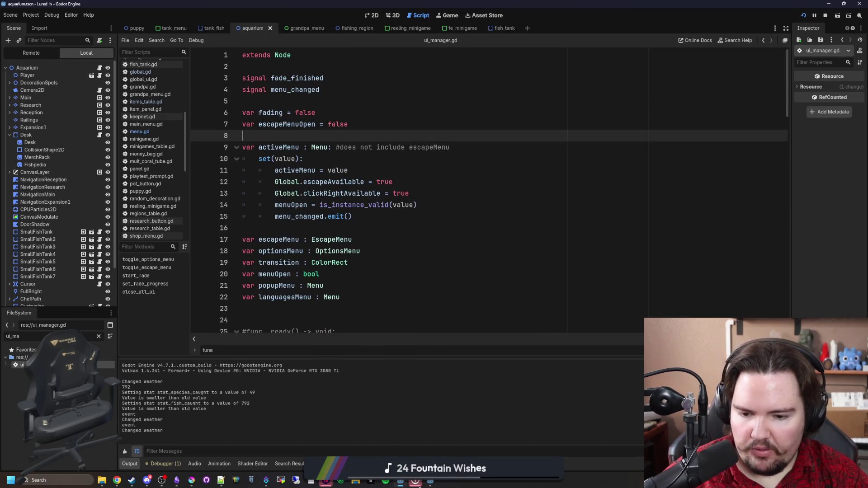
- Bring the Lured In (DEBUG) game to the front and maximise its window
mouse_move(420, 486)
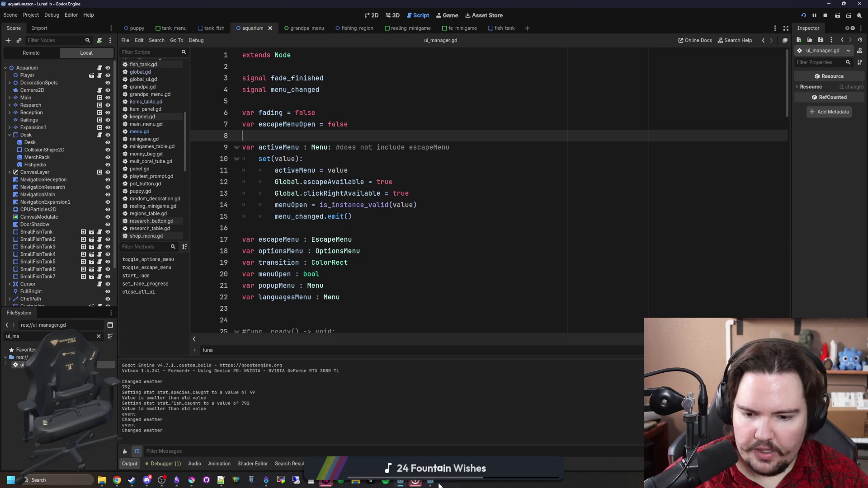
left_click(432, 483)
left_click(628, 108)
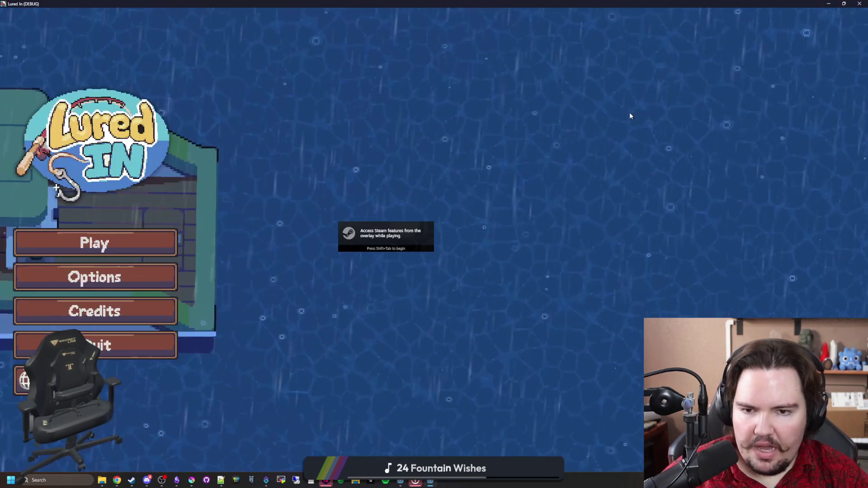
left_click(94, 277)
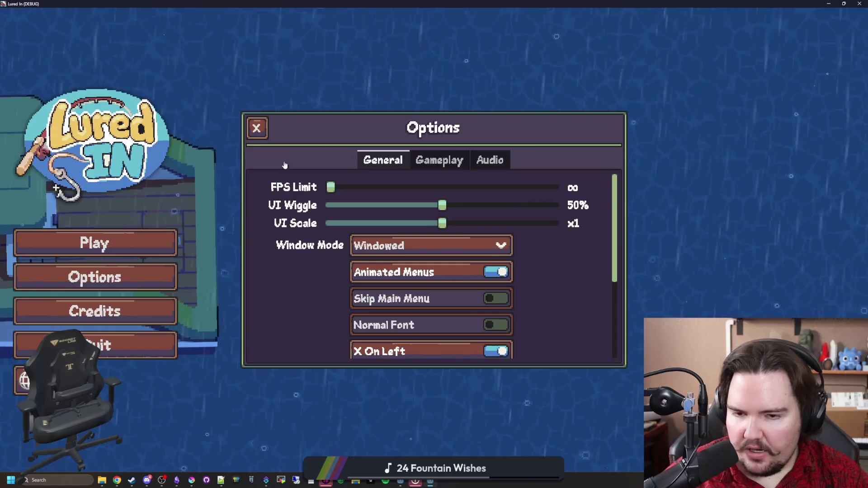
left_click(267, 130)
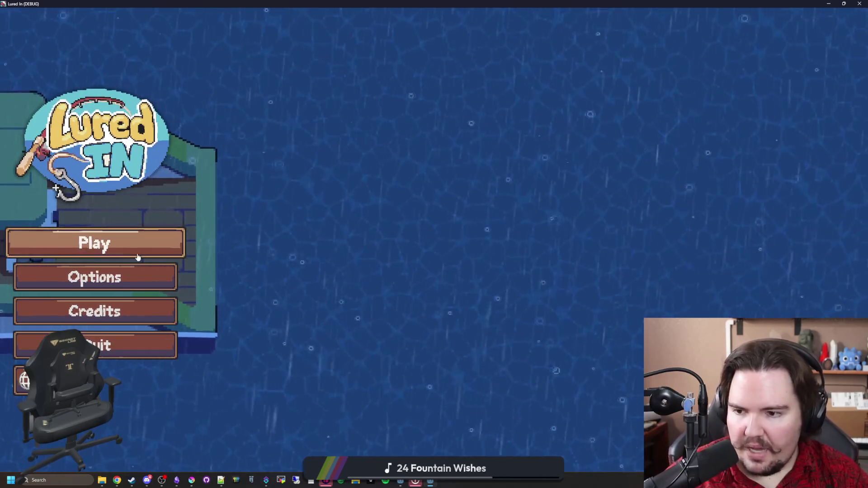
left_click(131, 273)
left_click(132, 271)
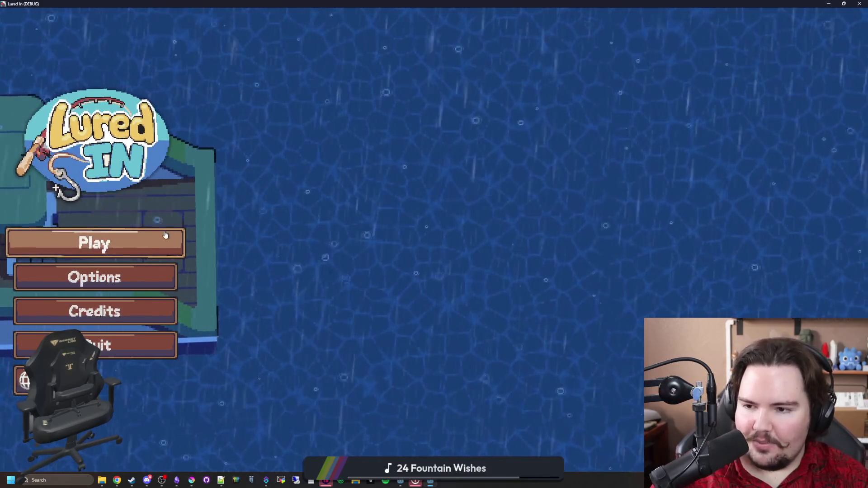
mouse_move(53, 67)
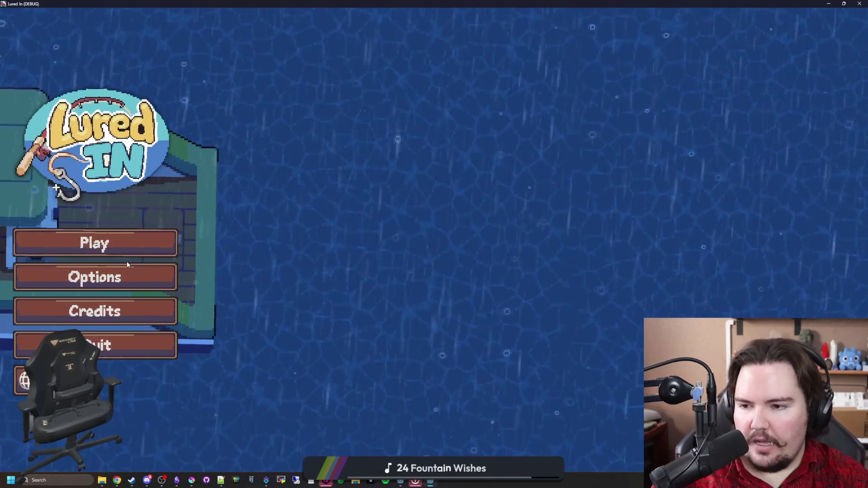
- Scroll the General options list, then switch to the Credits window and scroll it
left_click(134, 277)
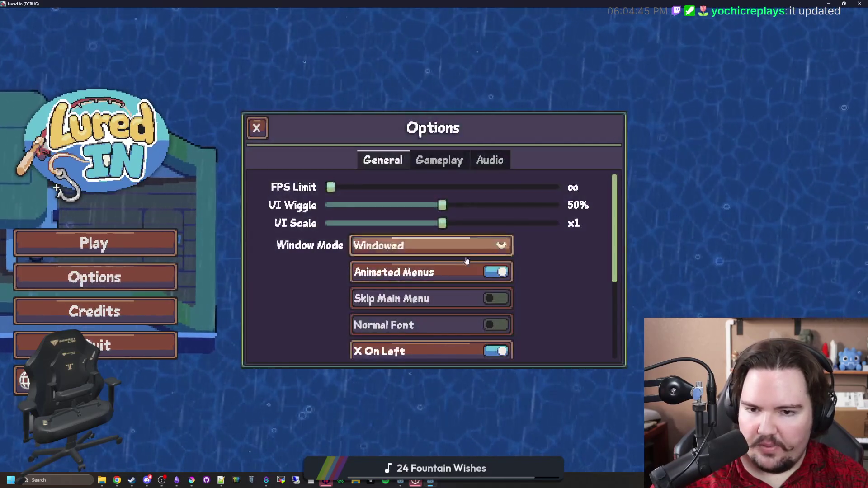
scroll(277, 341, "down", 5)
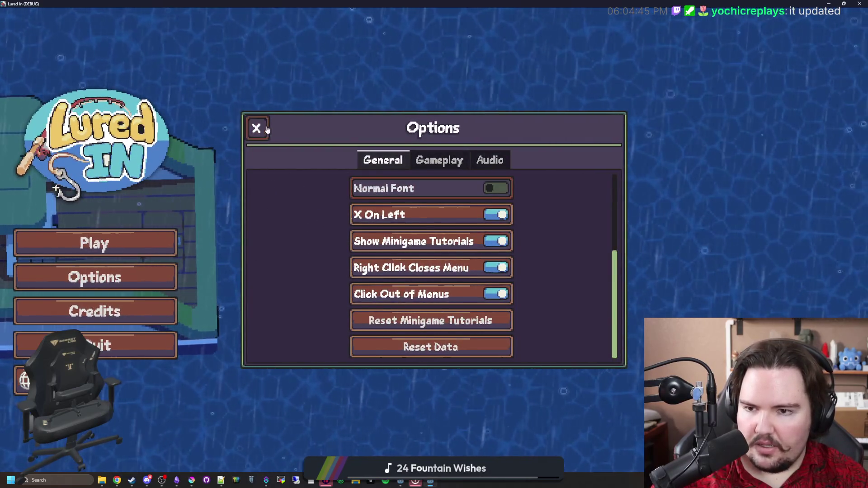
left_click(268, 130)
left_click(147, 293)
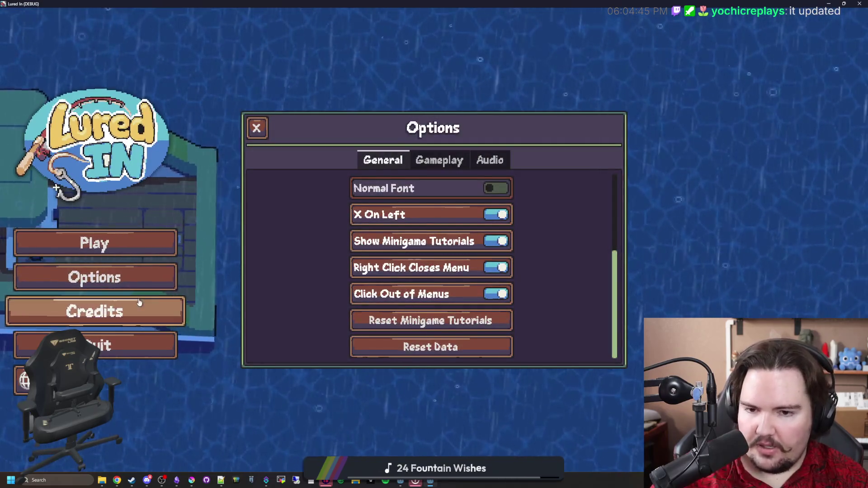
left_click(139, 302)
left_click(72, 277)
left_click(81, 311)
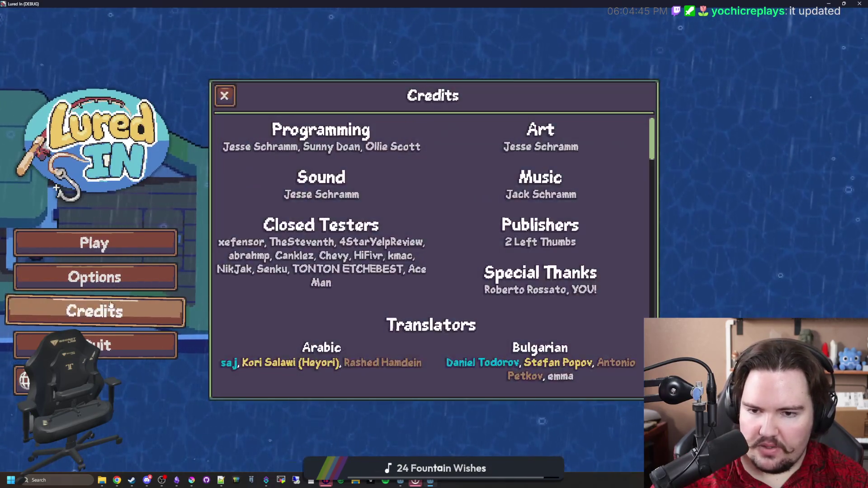
scroll(390, 280, "down", 10)
scroll(406, 286, "up", 10)
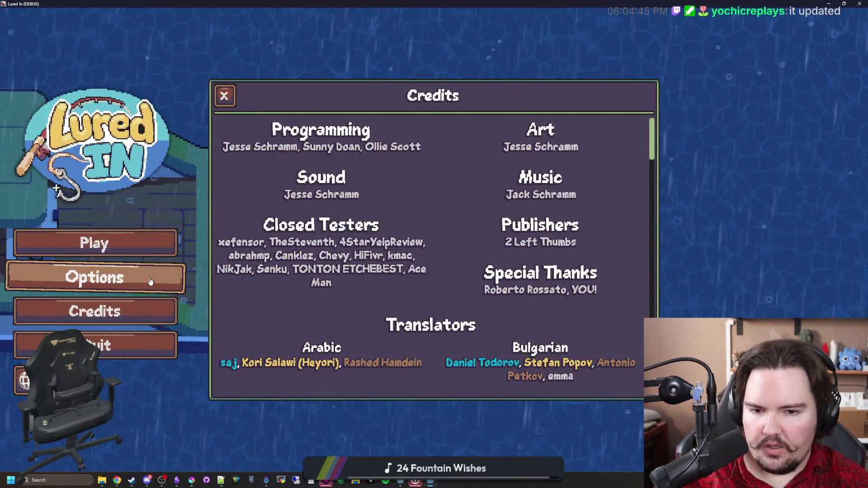
- Start the game, dismiss Welcome Back, and step through Shop, Research and Ascension to the x21.0 bonus
left_click(167, 251)
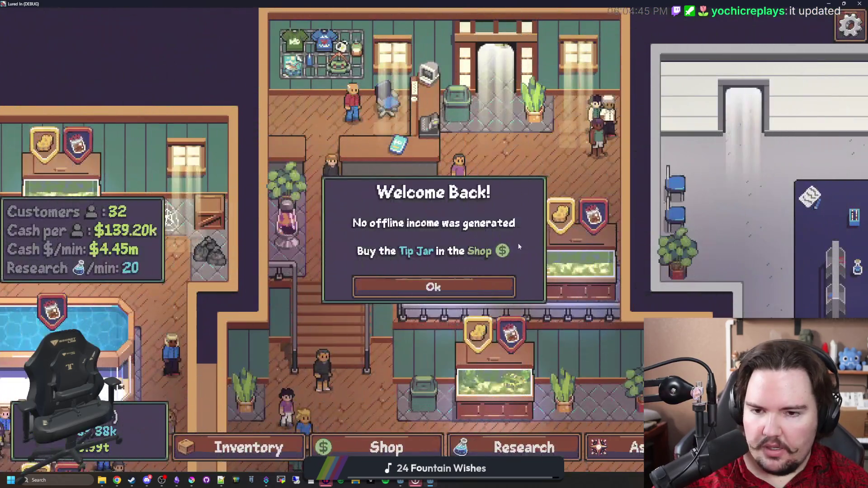
left_click(462, 286)
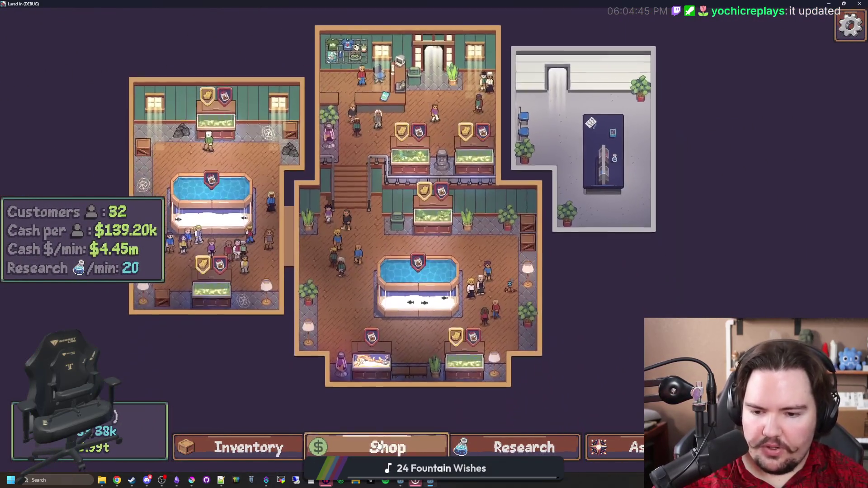
left_click(384, 448)
left_click(491, 447)
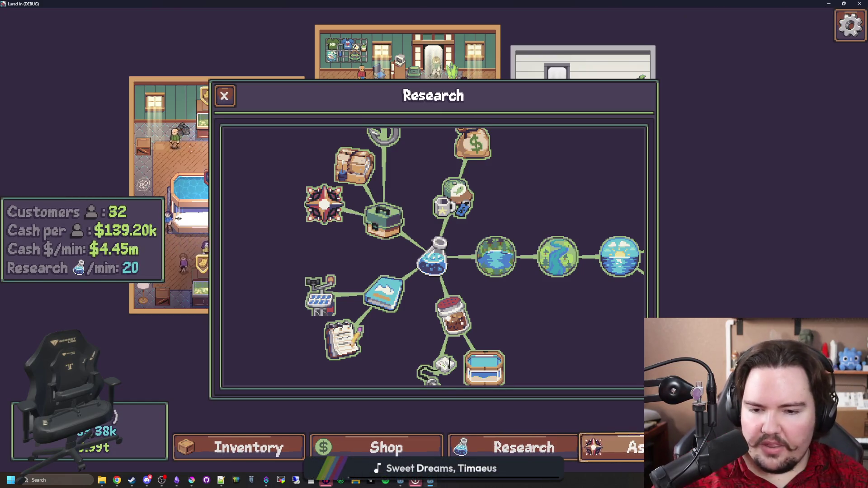
left_click(611, 448)
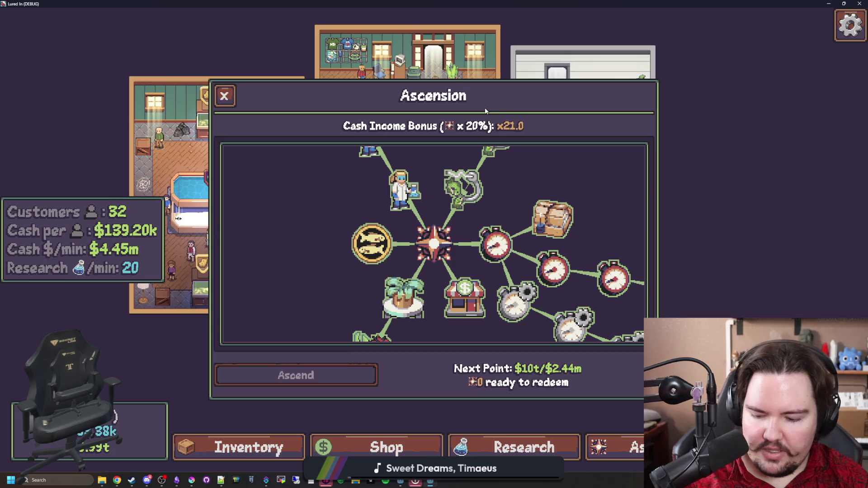
key("super")
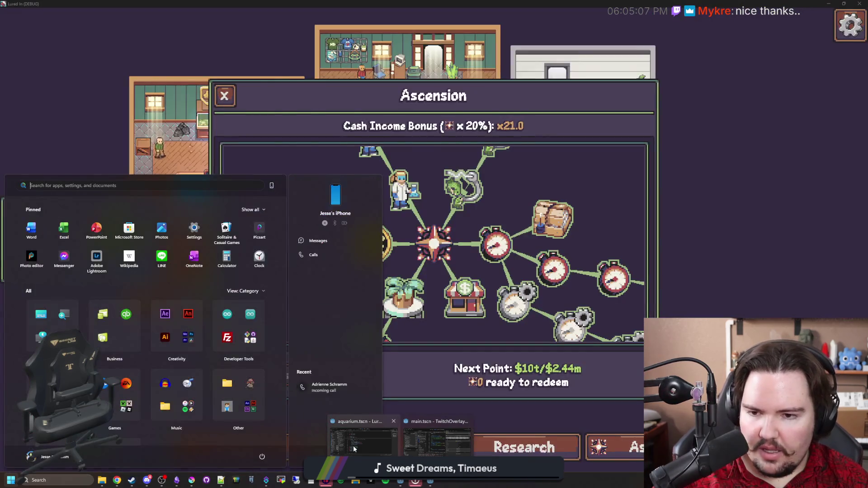
- Scroll through ui_manager.gd and menu.gd in Godot, then return to the running game
left_click(364, 439)
scroll(340, 204, "down", 5)
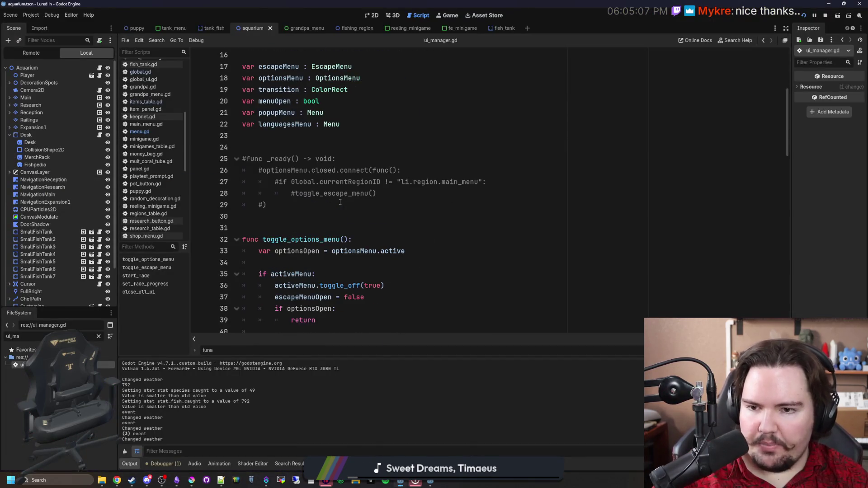
scroll(340, 202, "down", 20)
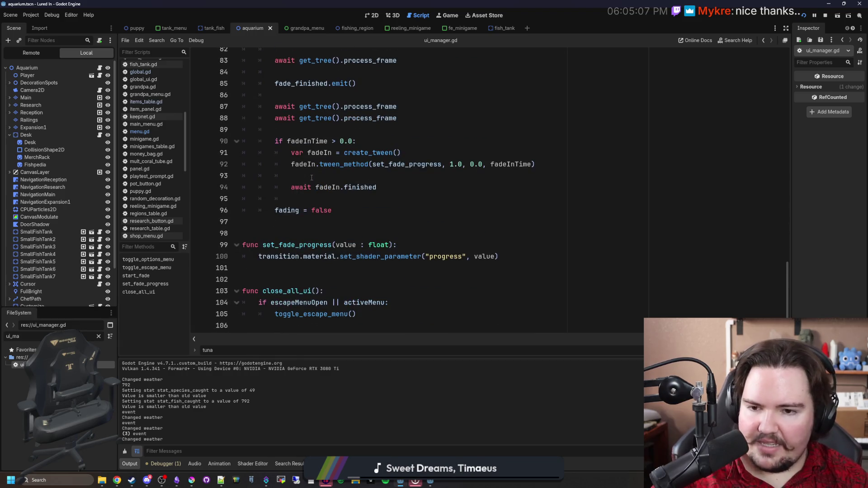
scroll(366, 245, "up", 20)
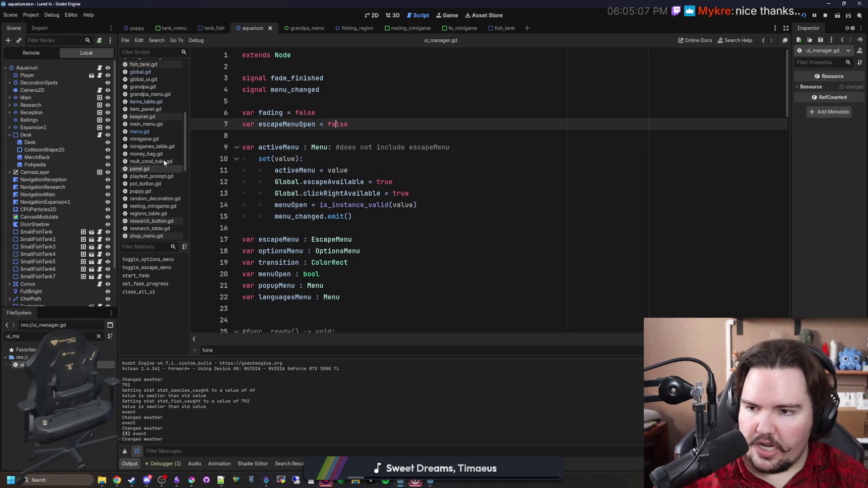
left_click(166, 132)
scroll(356, 96, "up", 2)
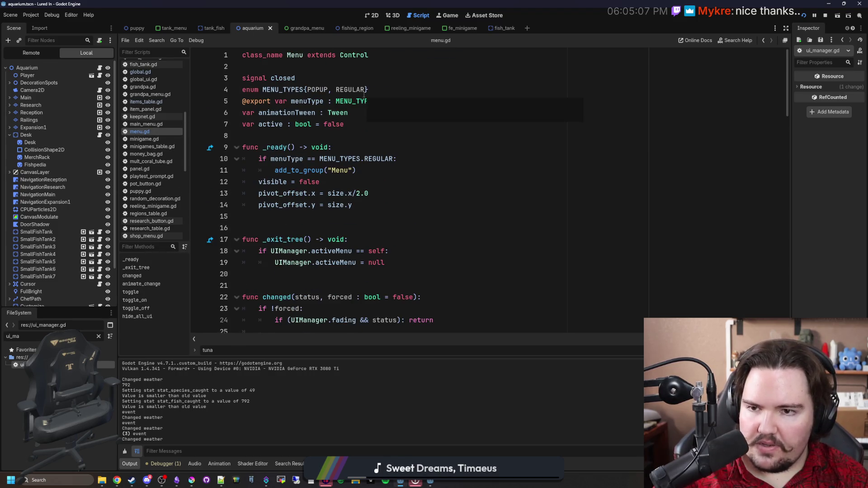
scroll(364, 94, "down", 20)
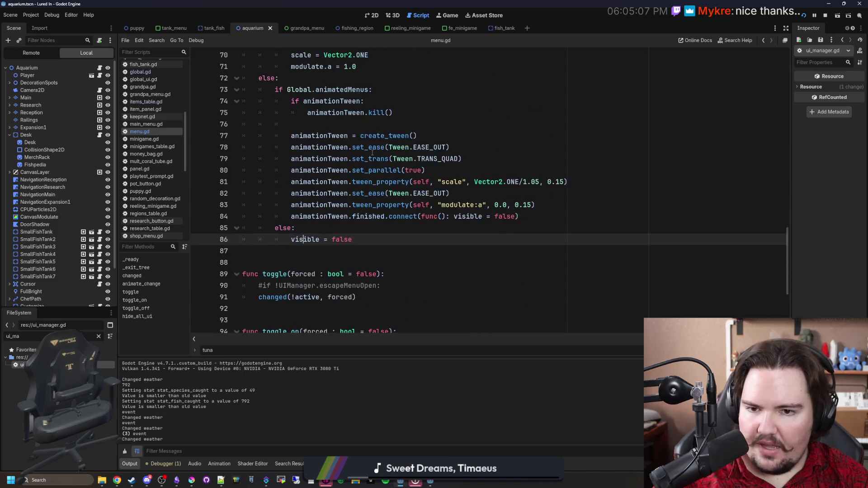
scroll(372, 153, "down", 5)
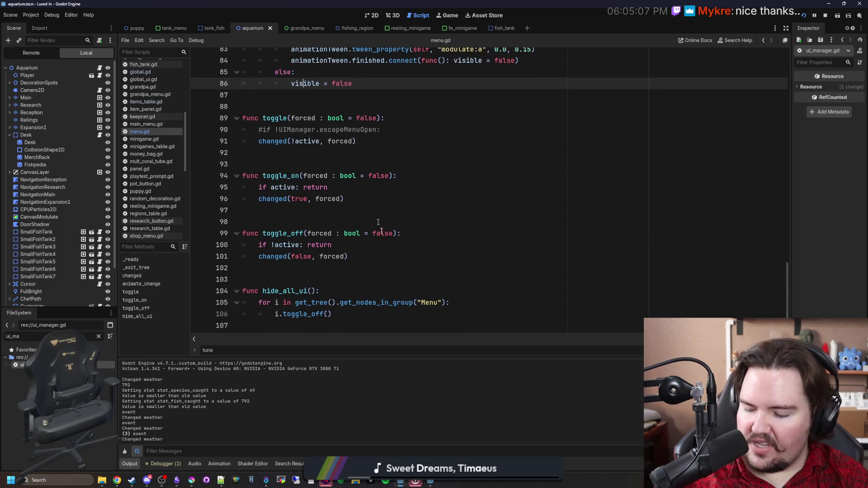
left_click(431, 482)
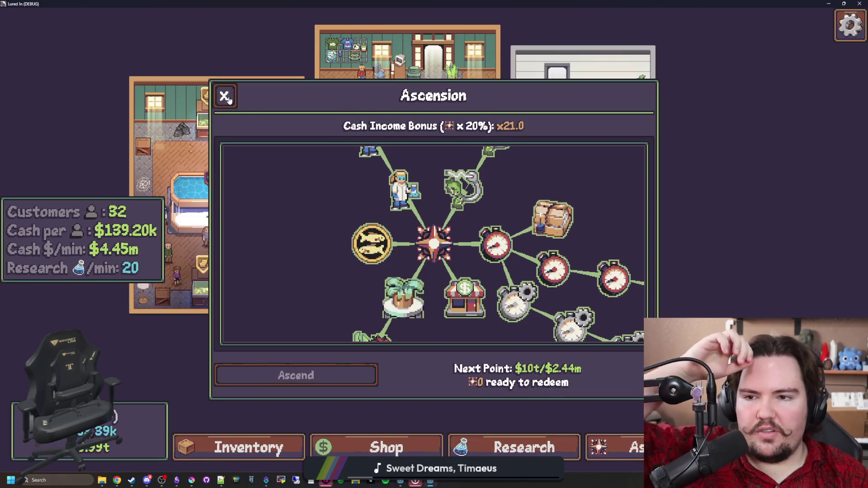
- Move a Zebra Pleco from the Inventory into a freshwater tank, bringing it to 5/10
left_click(226, 97)
left_click(504, 164)
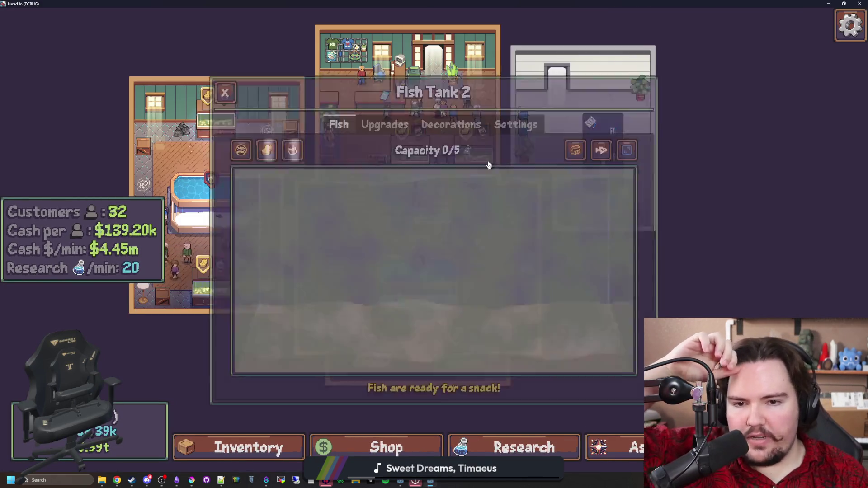
key("Escape")
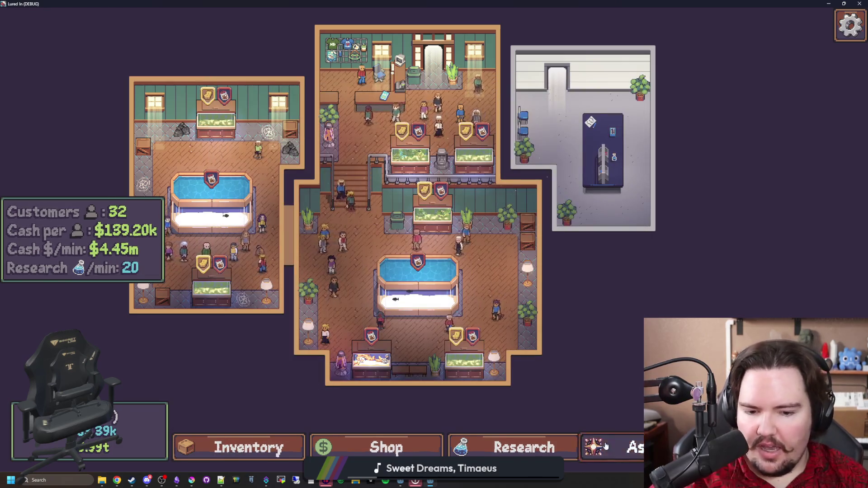
left_click(606, 447)
left_click(387, 448)
left_click(249, 448)
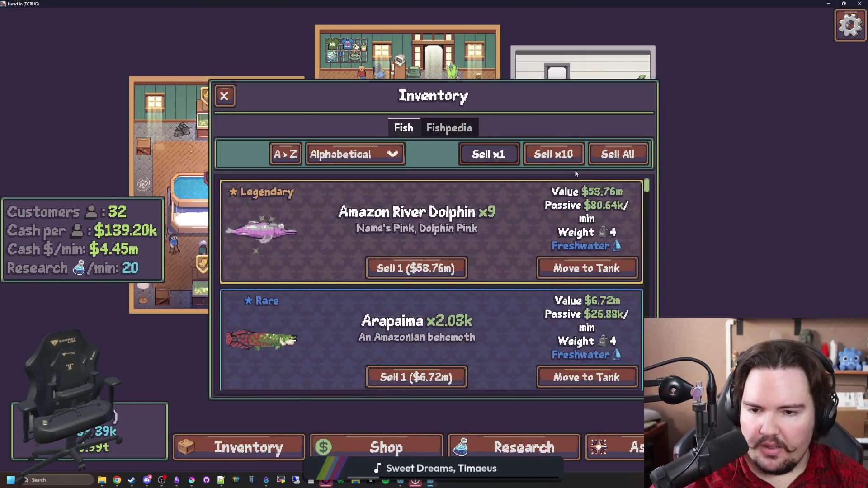
scroll(470, 224, "down", 20)
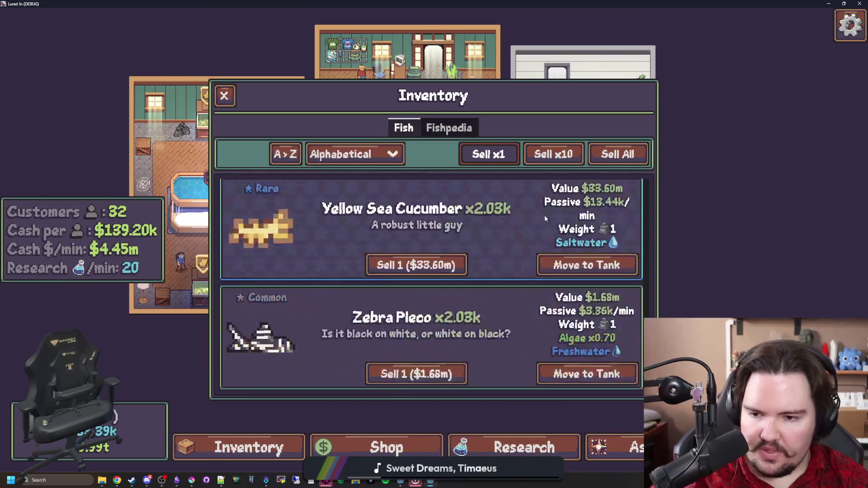
left_click(561, 265)
scroll(314, 185, "up", 5)
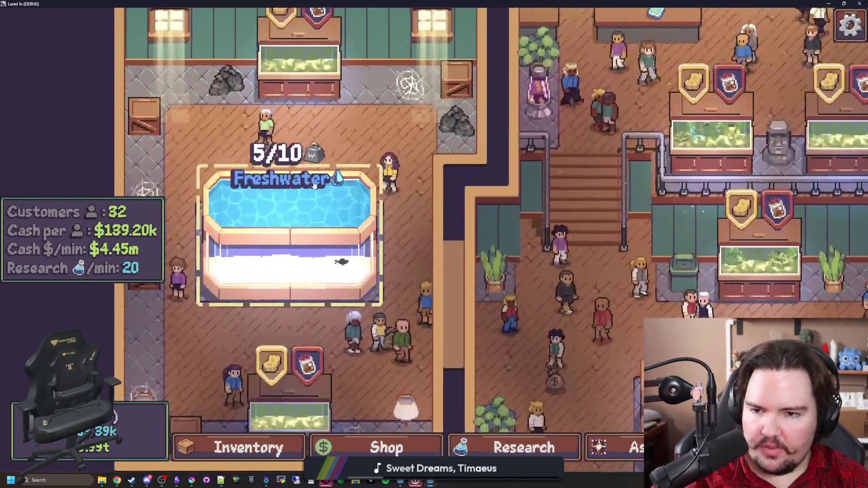
- Pan around the aquarium floor, cycle Research, Ascension and Shop, and open the Inventory at the top
scroll(384, 219, "down", 5)
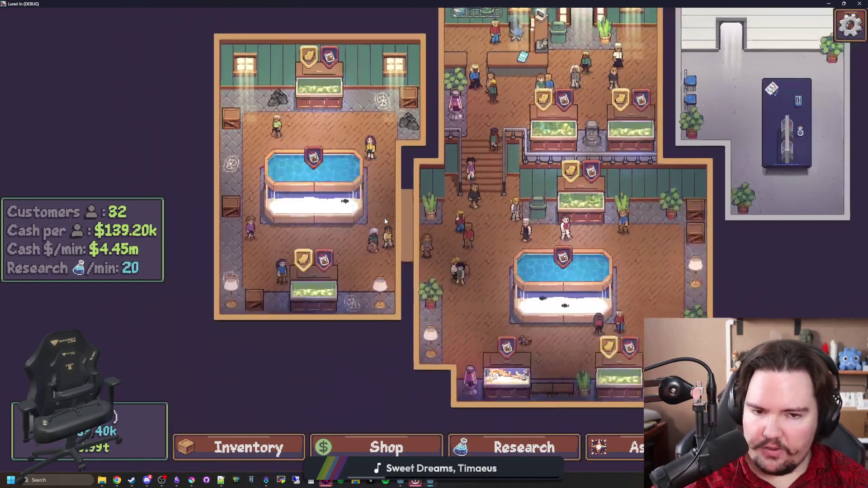
key("d")
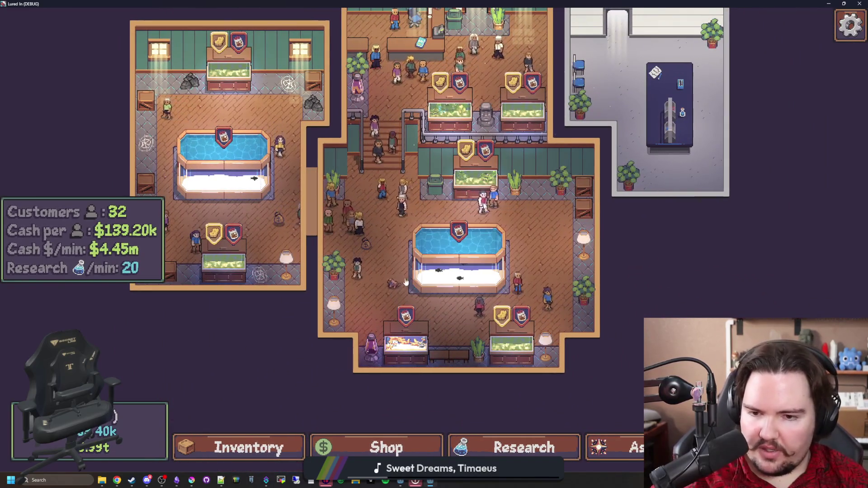
scroll(372, 271, "up", 5)
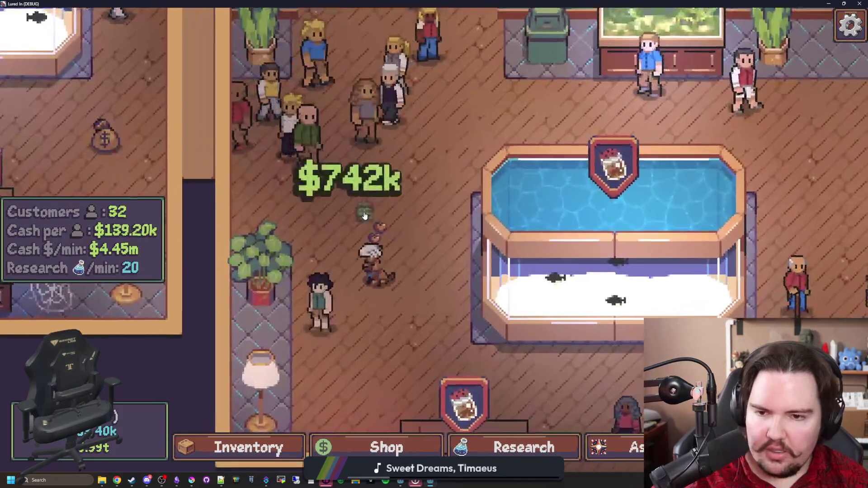
scroll(417, 235, "down", 5)
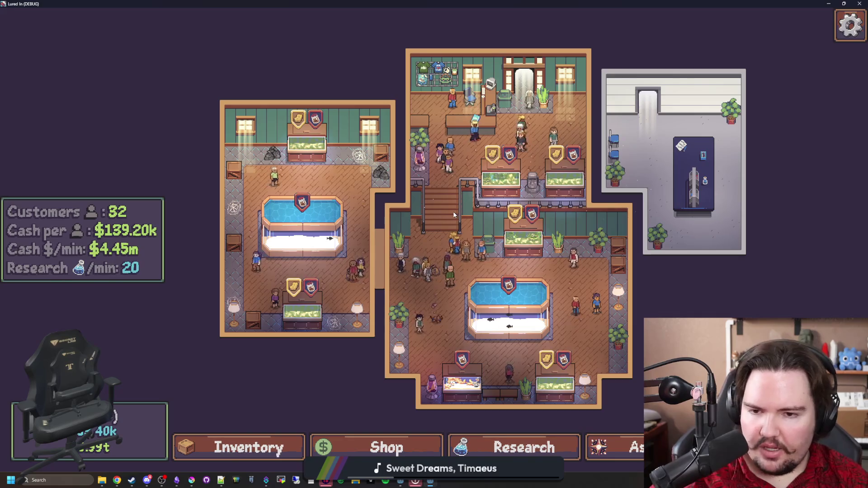
left_click_drag(453, 210, 436, 270)
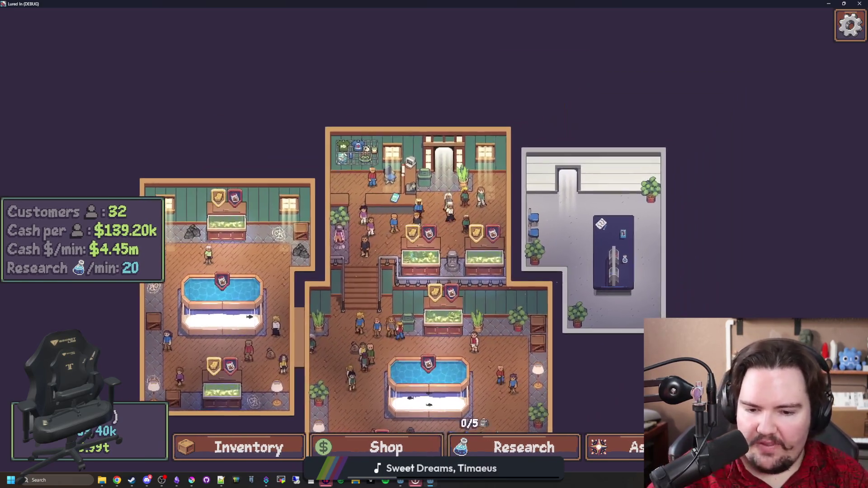
left_click(556, 448)
left_click(635, 448)
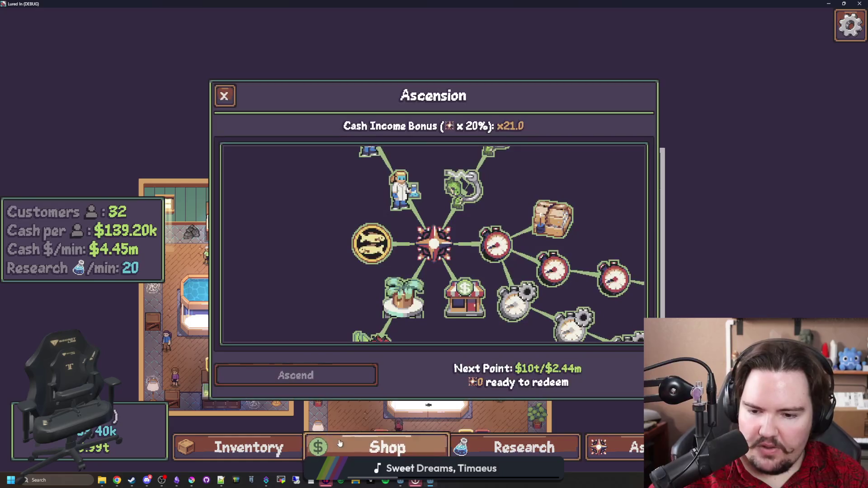
left_click(387, 447)
left_click(249, 448)
scroll(493, 248, "up", 20)
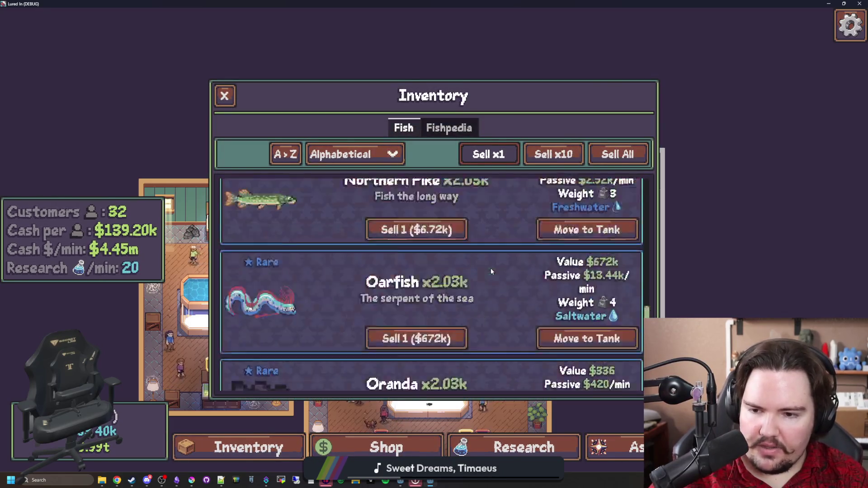